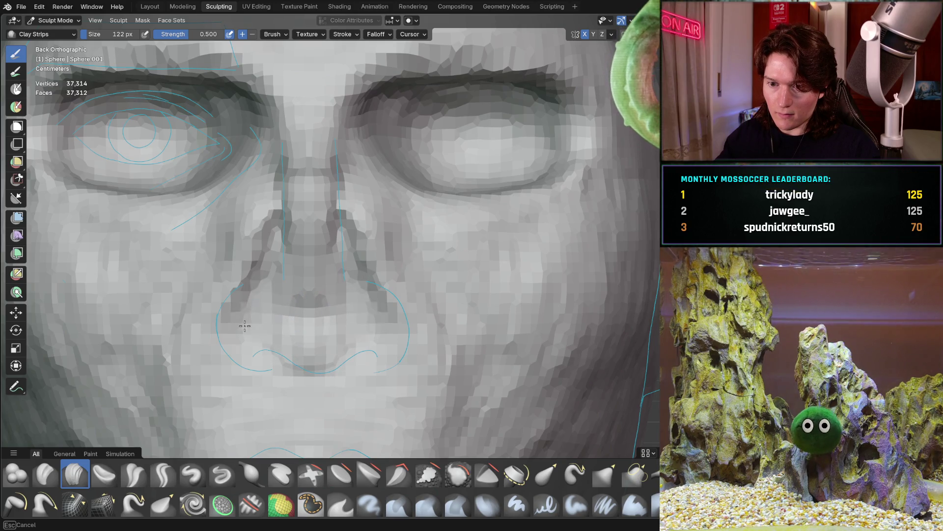
- Reshape and smooth the nose tip above the upper lip with Clay Strips, orbiting to inspect it
mouse_move(255, 307)
left_mouse_down()
mouse_move(367, 335)
mouse_move(248, 348)
mouse_move(344, 340)
mouse_move(292, 309)
mouse_move(331, 350)
mouse_move(305, 322)
mouse_move(305, 358)
mouse_move(324, 344)
left_mouse_up()
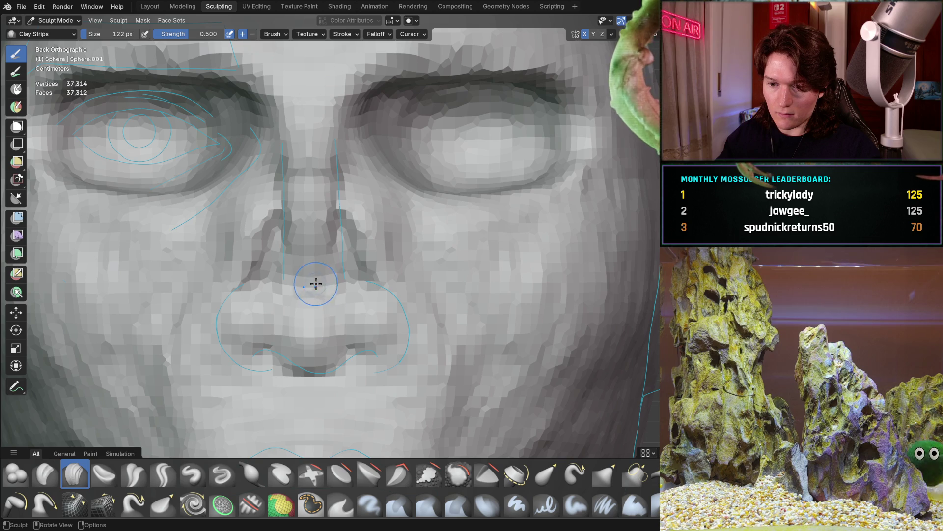
scroll(341, 239, "down", 3)
middle_click_drag(341, 239, 651, 230)
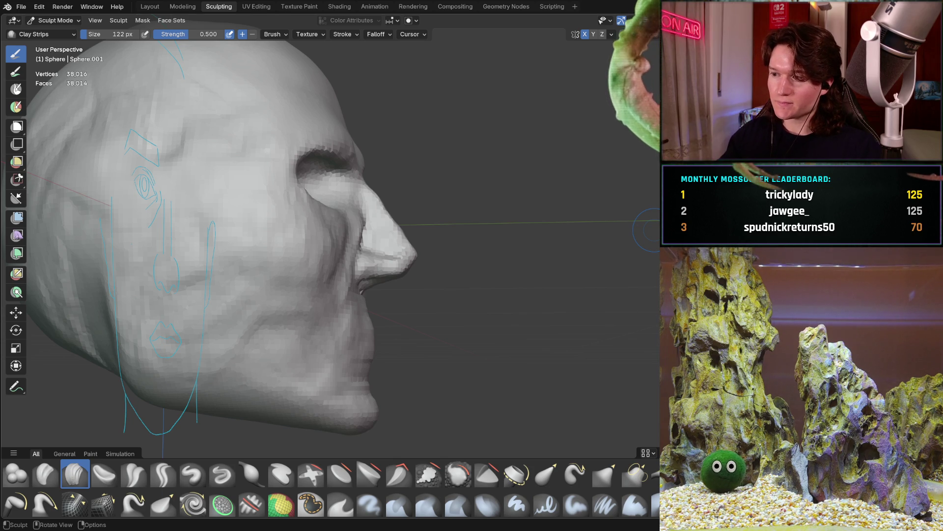
mouse_move(249, 205)
middle_mouse_down()
mouse_move(285, 219)
mouse_move(291, 235)
mouse_move(282, 211)
mouse_move(256, 218)
mouse_move(272, 216)
mouse_move(297, 236)
mouse_move(286, 186)
mouse_move(364, 197)
mouse_move(333, 242)
middle_mouse_up()
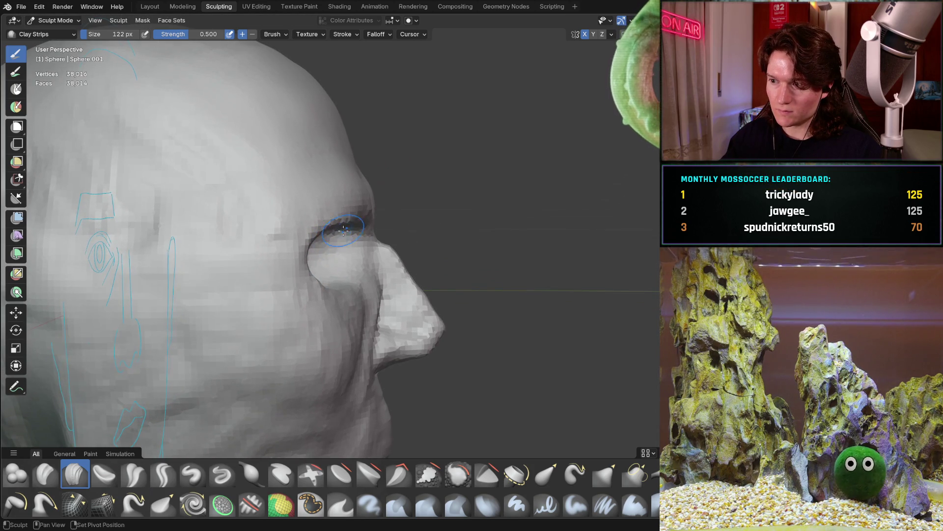
mouse_move(374, 212)
middle_mouse_down()
mouse_move(391, 177)
mouse_move(280, 224)
middle_mouse_up()
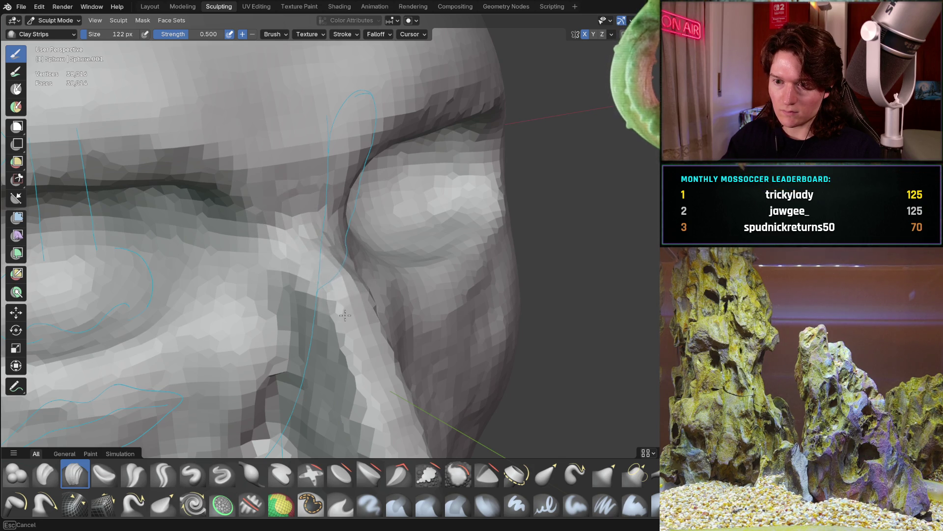
mouse_move(320, 263)
middle_mouse_down()
mouse_move(324, 231)
mouse_move(374, 211)
middle_mouse_up()
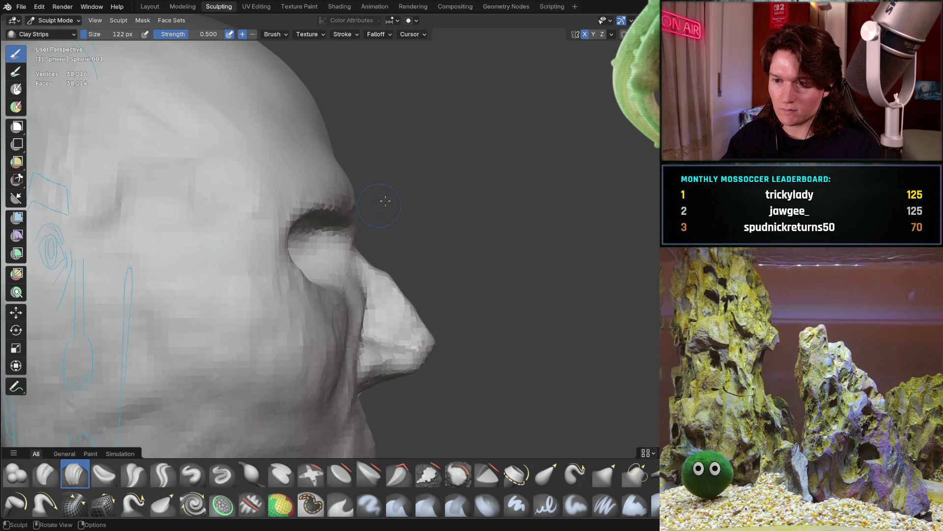
- Check the nose in front, left and right orthographic profile views
key("ctrl+KP_1")
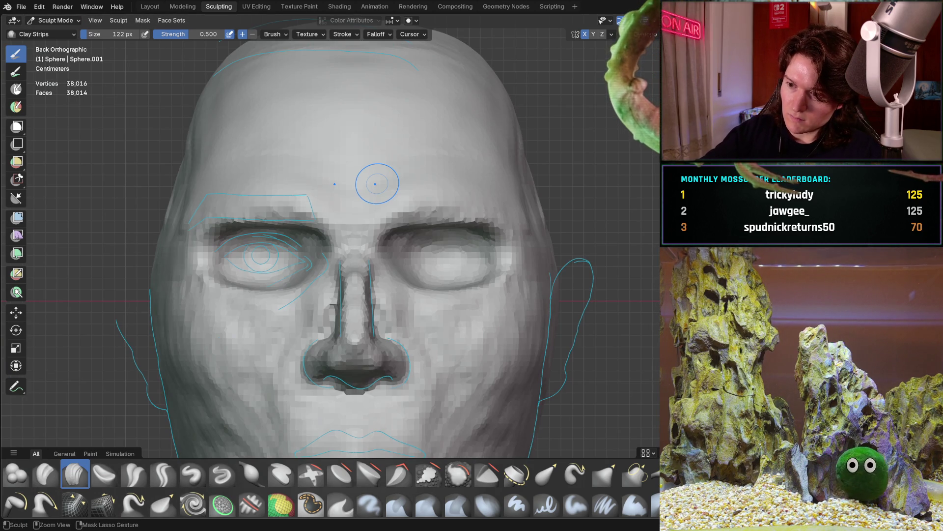
key("ctrl+KP_3")
key("KP_3")
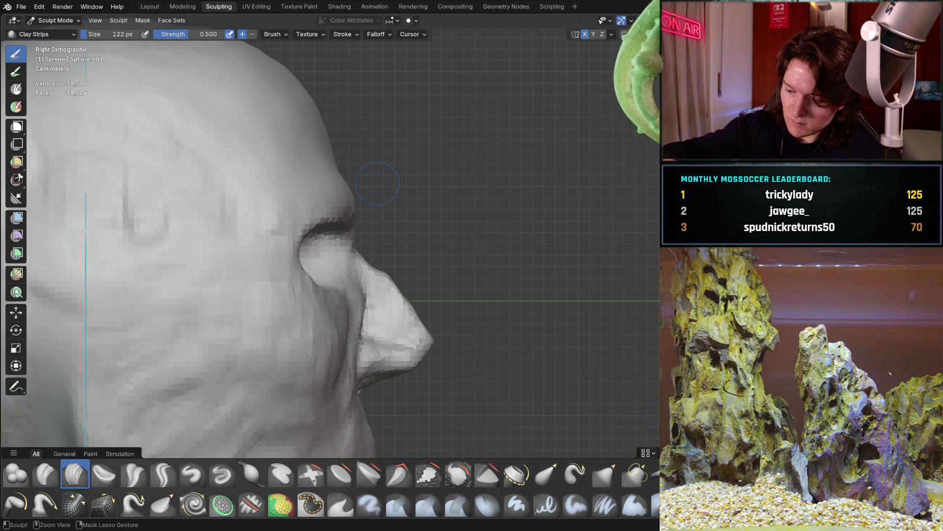
key("ctrl+KP_3")
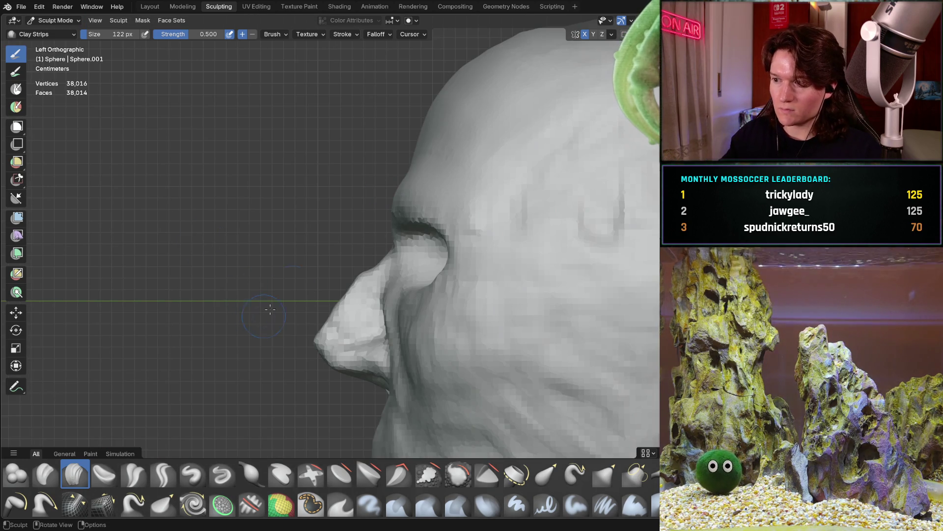
scroll(346, 285, "up", 6)
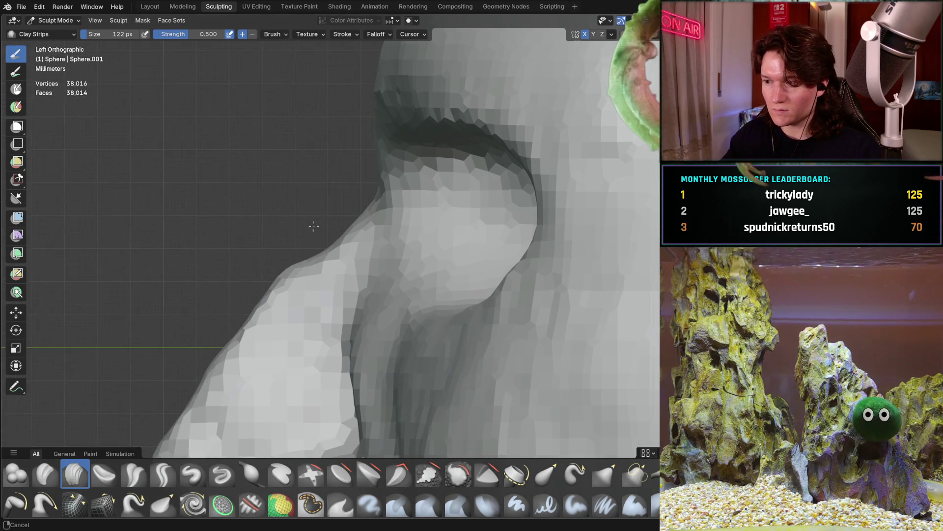
mouse_move(369, 178)
middle_mouse_down("shift")
mouse_move(349, 238)
mouse_move(348, 225)
mouse_move(353, 242)
middle_mouse_up("shift")
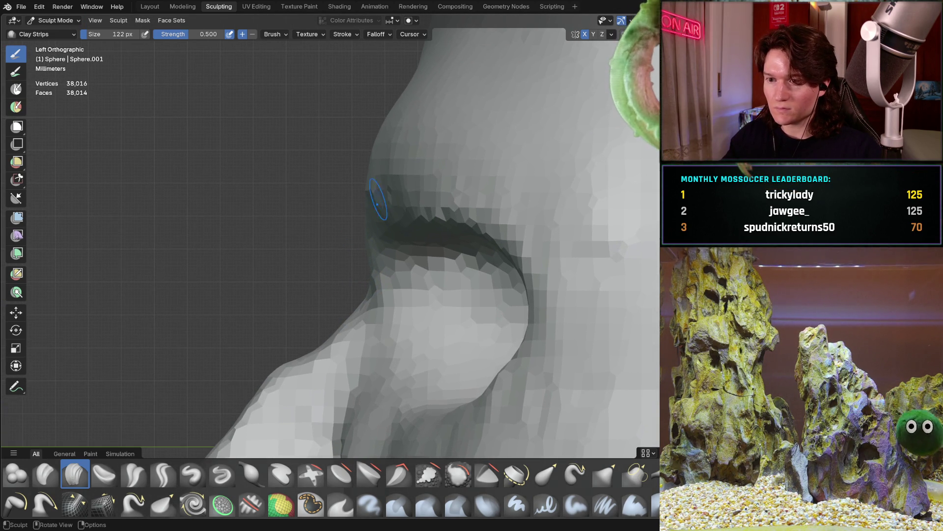
middle_click_drag(333, 193, 464, 190)
- Enlarge the brush to 206, stroke across the brow, then undo those strokes
key("f")
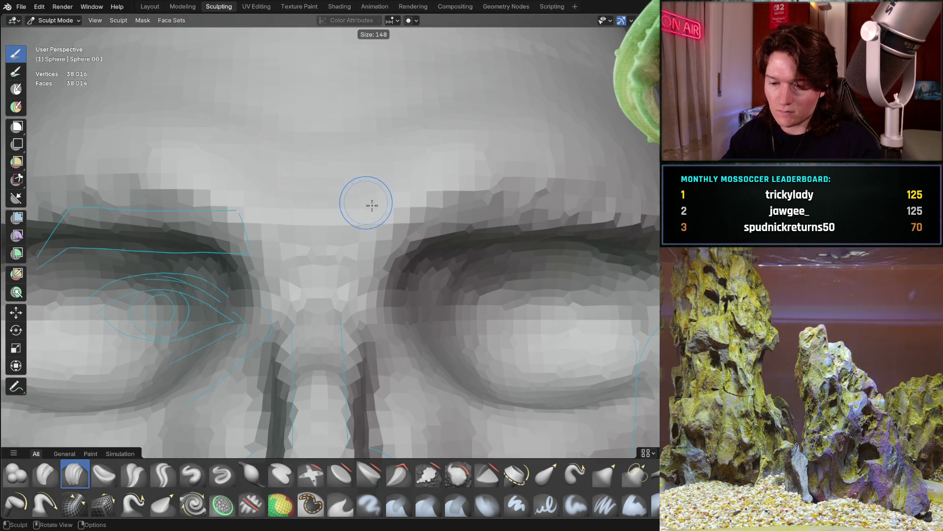
left_click(375, 200)
mouse_move(375, 200)
left_mouse_down()
mouse_move(293, 211)
mouse_move(456, 160)
left_mouse_up()
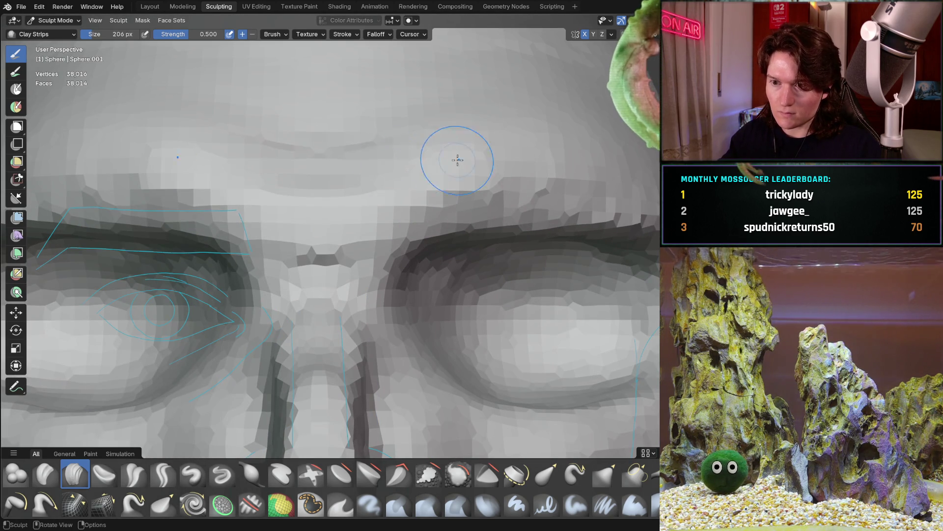
left_click_drag(326, 177, 397, 175)
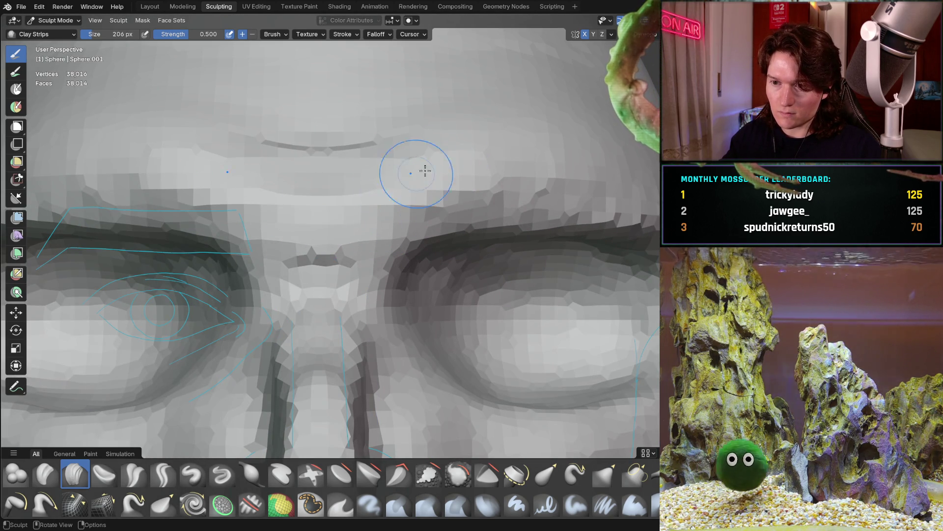
middle_click_drag(362, 131, 322, 140)
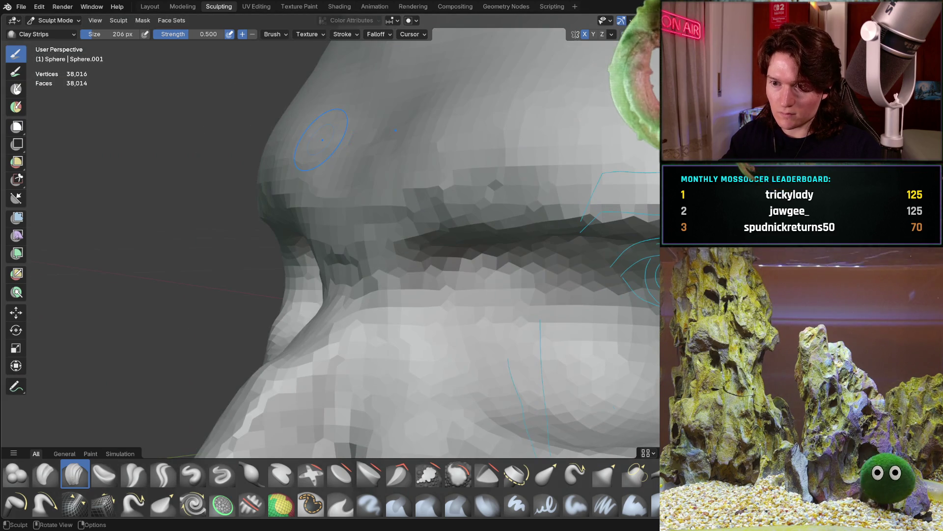
key("ctrl+z")
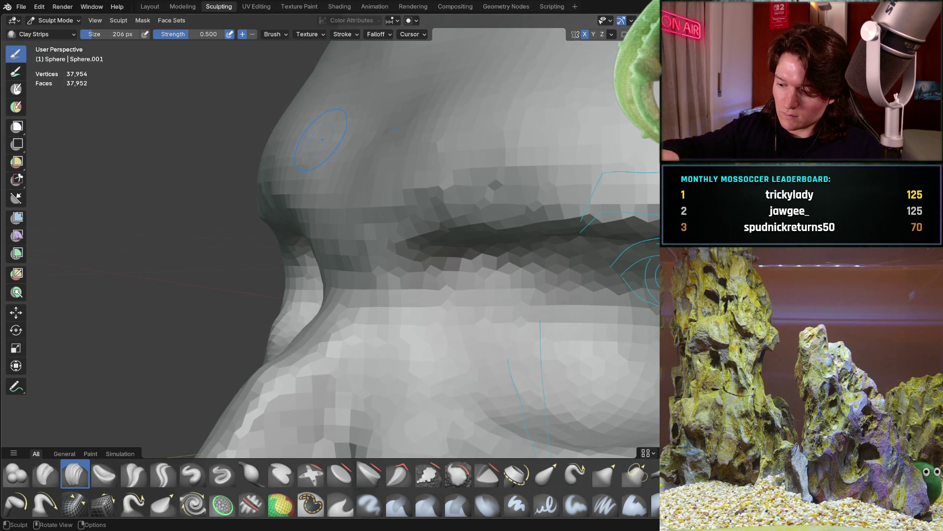
- Compare the nose in right and left side profiles, zooming in on its silhouette
key("KP_3")
scroll(322, 140, "up", 5, "shift")
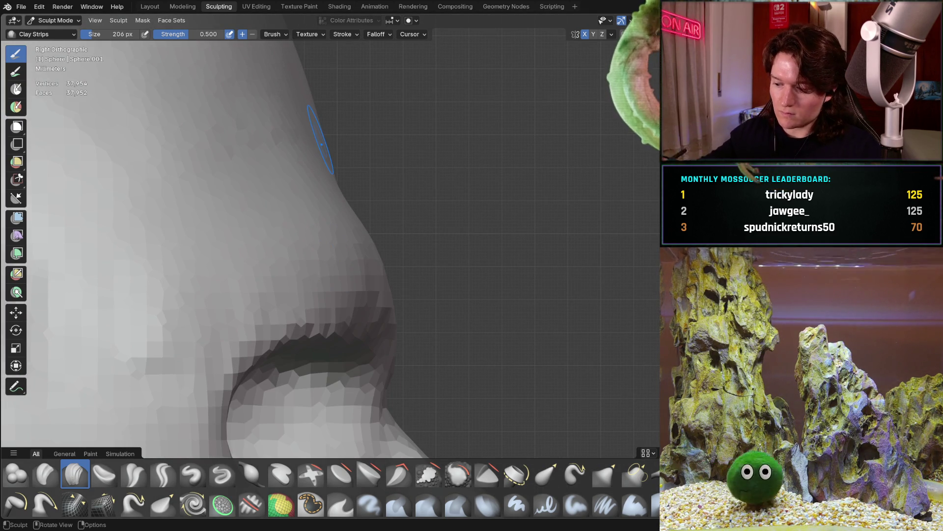
key("ctrl+KP_3")
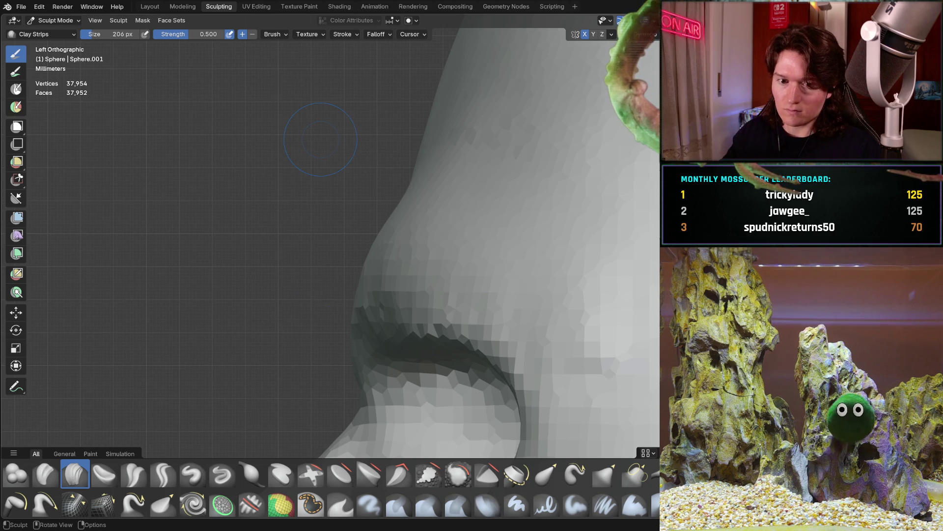
middle_click_drag(377, 338, 379, 253, "ctrl")
middle_click_drag(347, 196, 342, 145, "shift")
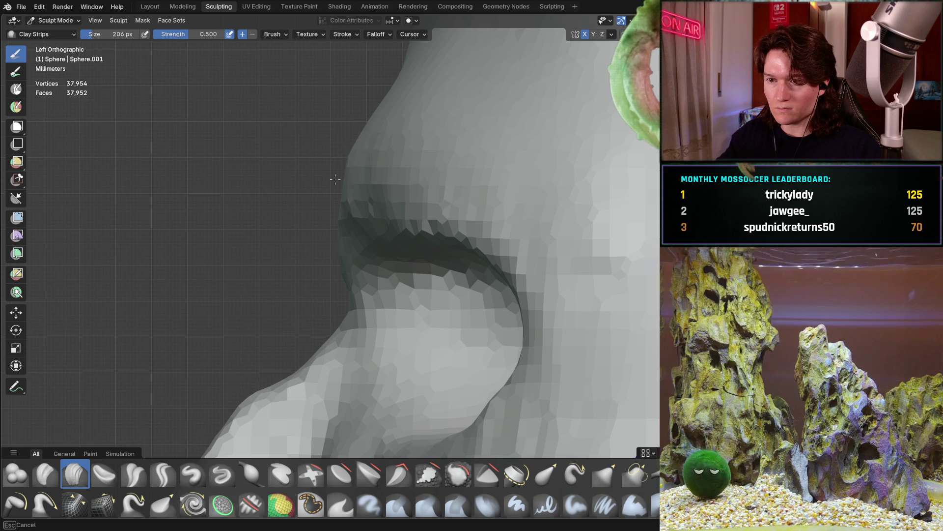
middle_click_drag(294, 173, 317, 187)
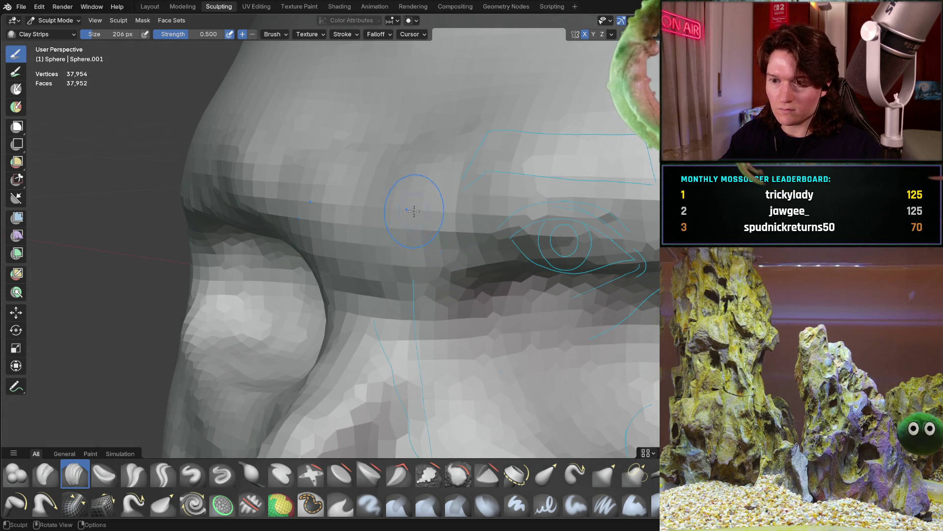
scroll(467, 182, "down", 5)
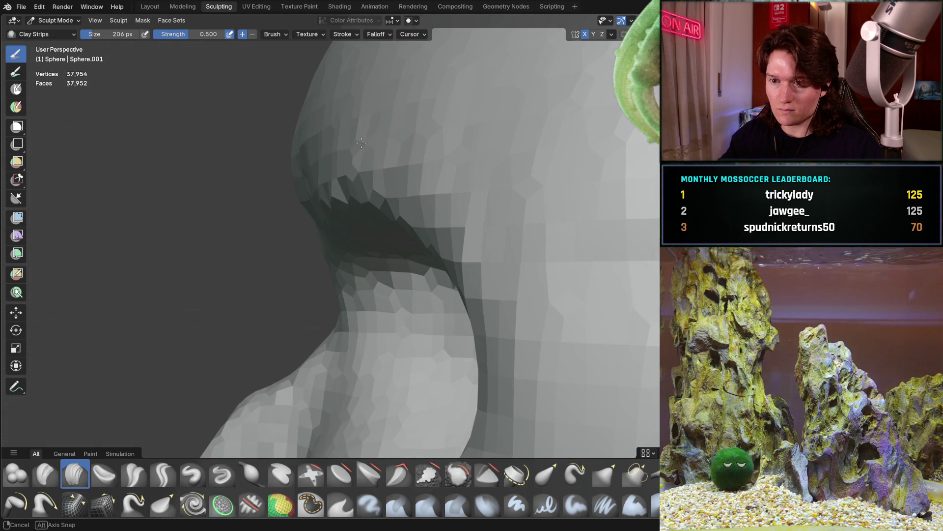
mouse_move(467, 182)
middle_mouse_down()
mouse_move(344, 215)
mouse_move(435, 216)
mouse_move(400, 221)
middle_mouse_up()
scroll(396, 212, "up", 2)
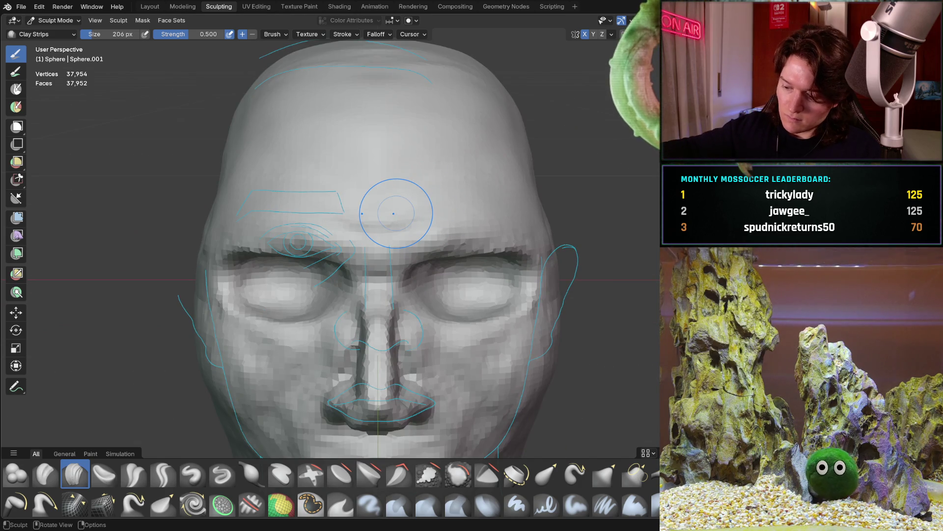
- Recheck both side profiles up close on the nose and mouth, also viewing the eye area
key("KP_3")
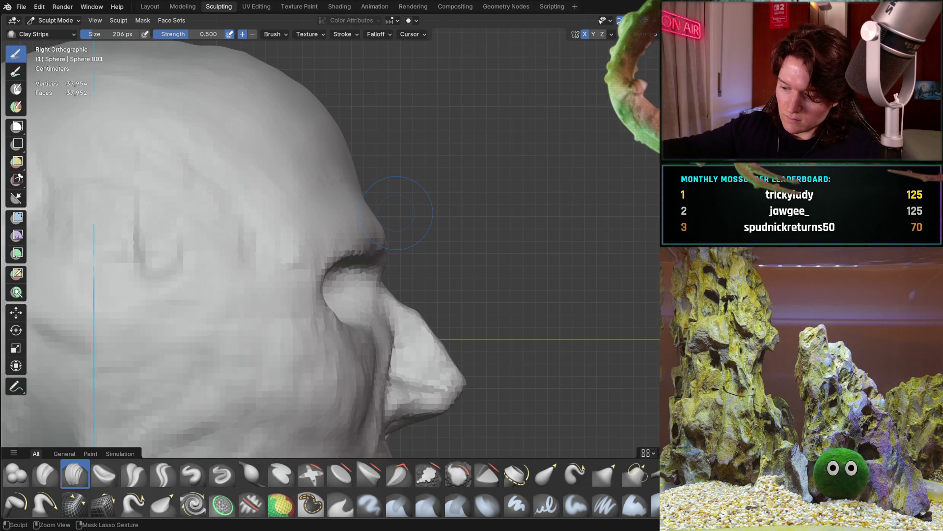
key("ctrl+KP_3")
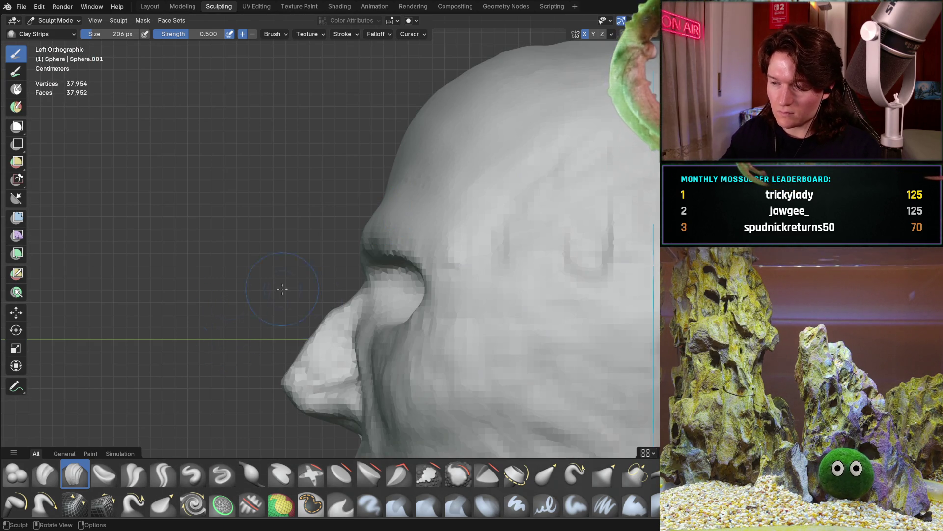
mouse_move(307, 294)
middle_mouse_down("ctrl")
mouse_move(315, 280)
mouse_move(379, 253)
mouse_move(369, 196)
mouse_move(356, 182)
mouse_move(350, 241)
mouse_move(334, 258)
mouse_move(346, 264)
middle_mouse_up("ctrl")
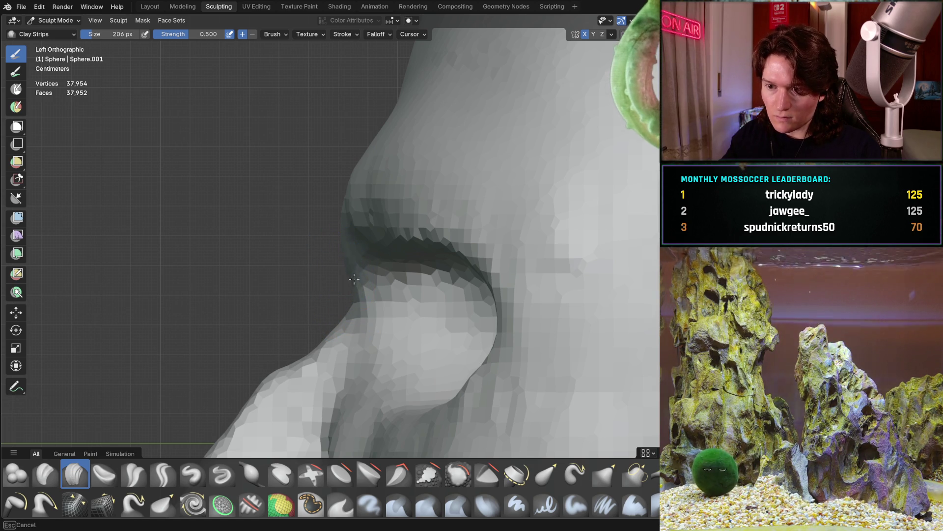
middle_click_drag(311, 254, 407, 291)
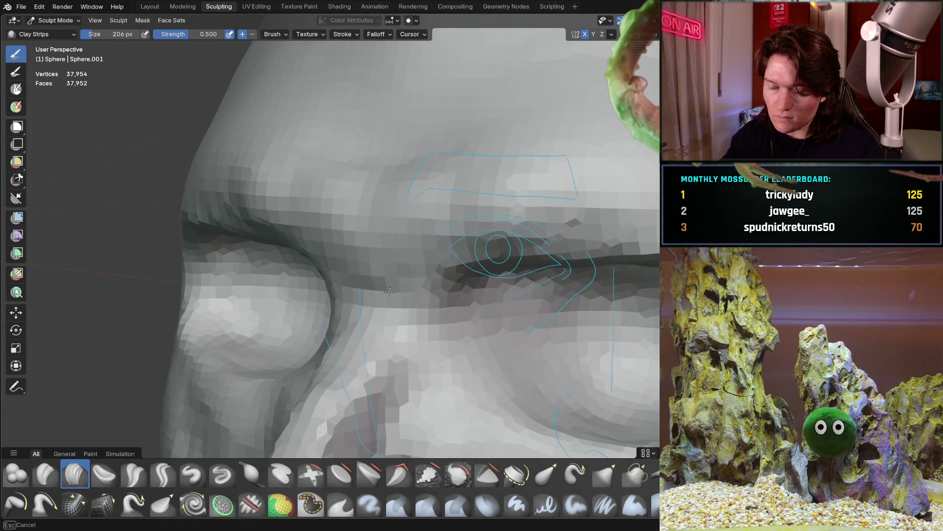
mouse_move(340, 277)
middle_mouse_down()
mouse_move(389, 286)
mouse_move(359, 314)
mouse_move(367, 278)
mouse_move(344, 295)
middle_mouse_up()
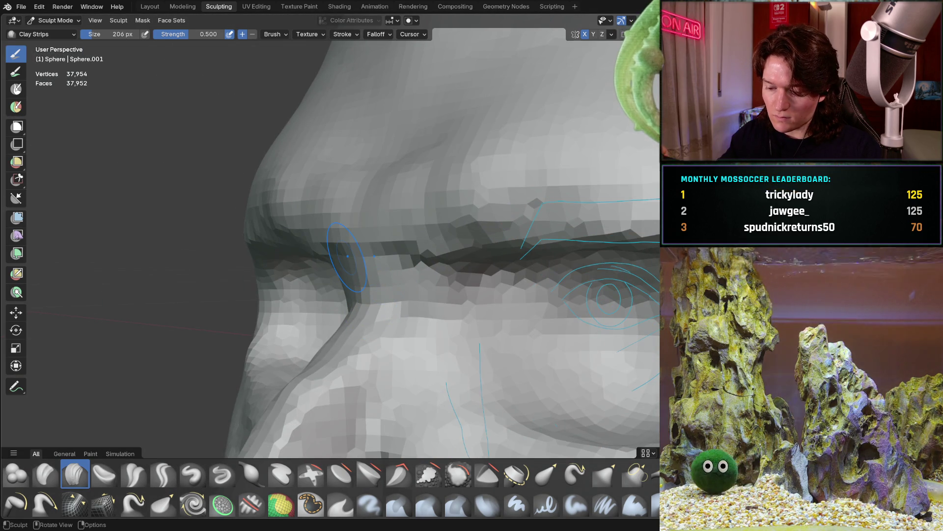
key("ctrl+KP_3")
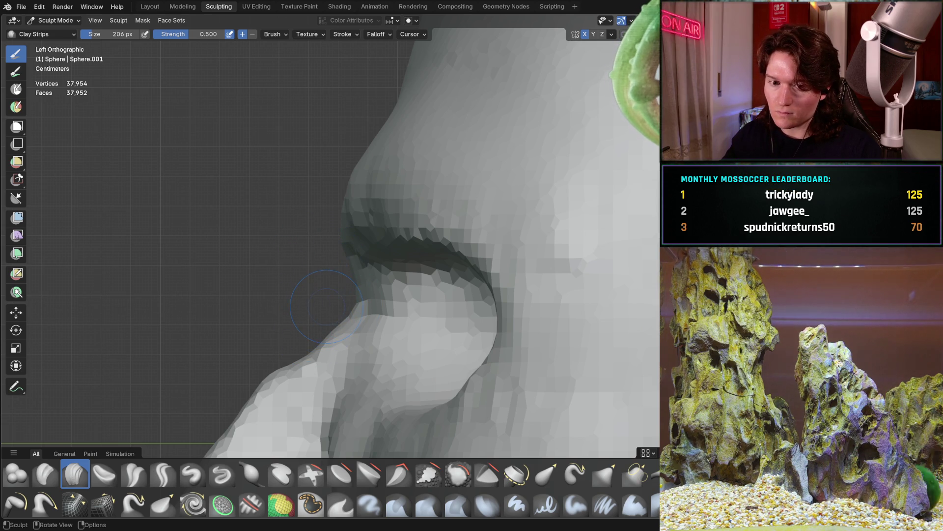
key("KP_3")
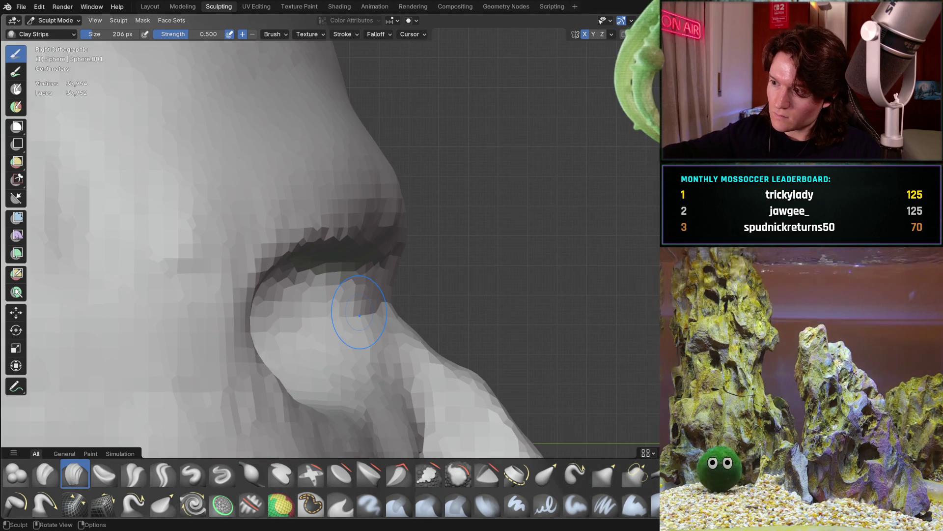
middle_click_drag(445, 296, 339, 340)
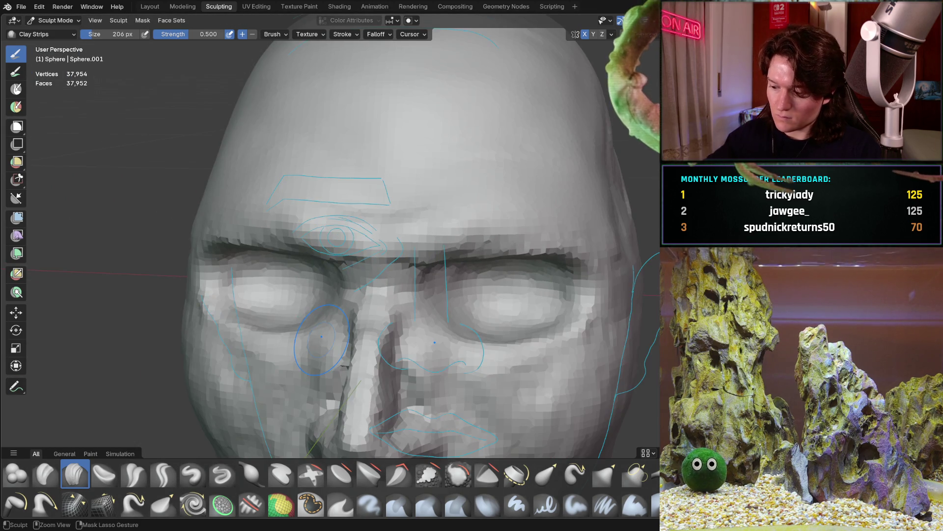
- In front orthographic view, crease the upper nose bridge and build up the area below
key("ctrl+KP_1")
scroll(386, 315, "up", 5)
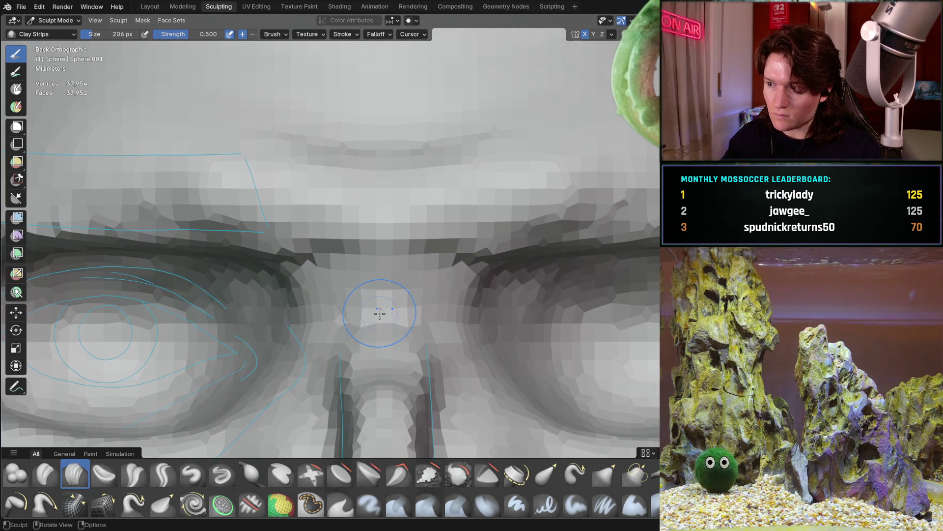
mouse_move(380, 313)
left_mouse_down()
mouse_move(385, 331)
mouse_move(335, 294)
left_mouse_up()
left_click_drag(457, 167, 337, 165)
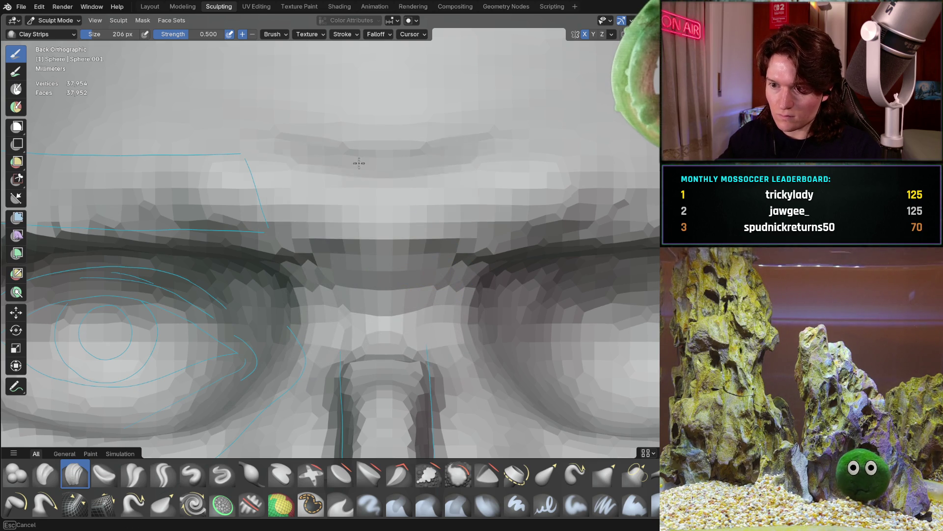
left_click_drag(417, 258, 341, 278)
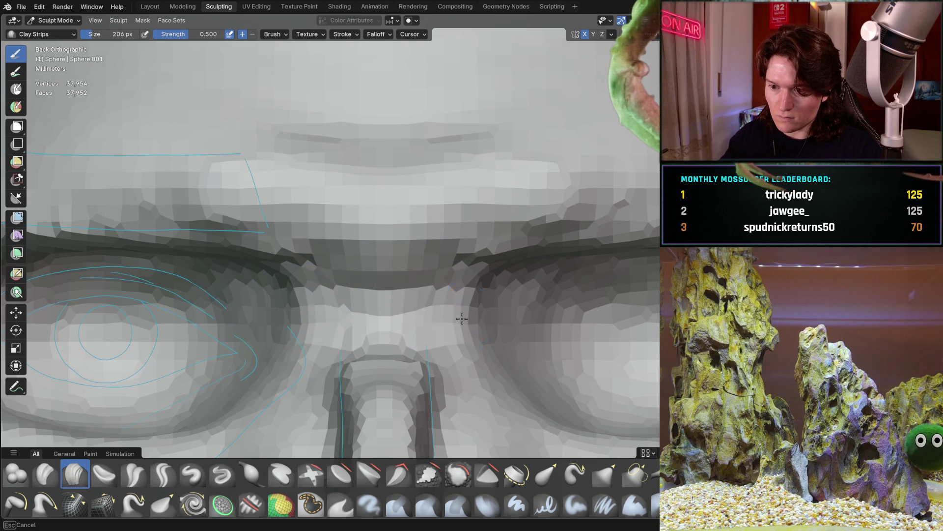
- Check the reworked bridge in side profile, zoomed in on the nose
key("KP_3")
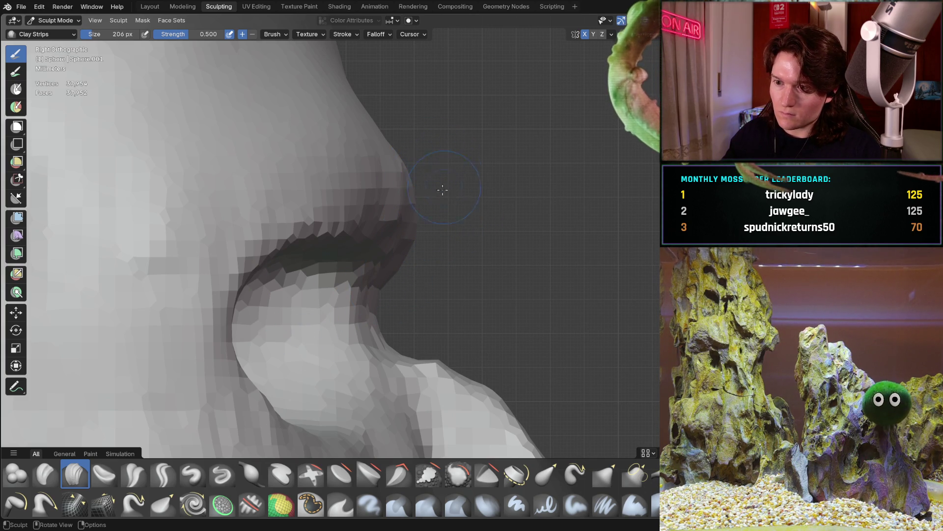
mouse_move(440, 229)
middle_mouse_down("ctrl")
mouse_move(422, 268)
mouse_move(427, 189)
mouse_move(406, 200)
middle_mouse_up("ctrl")
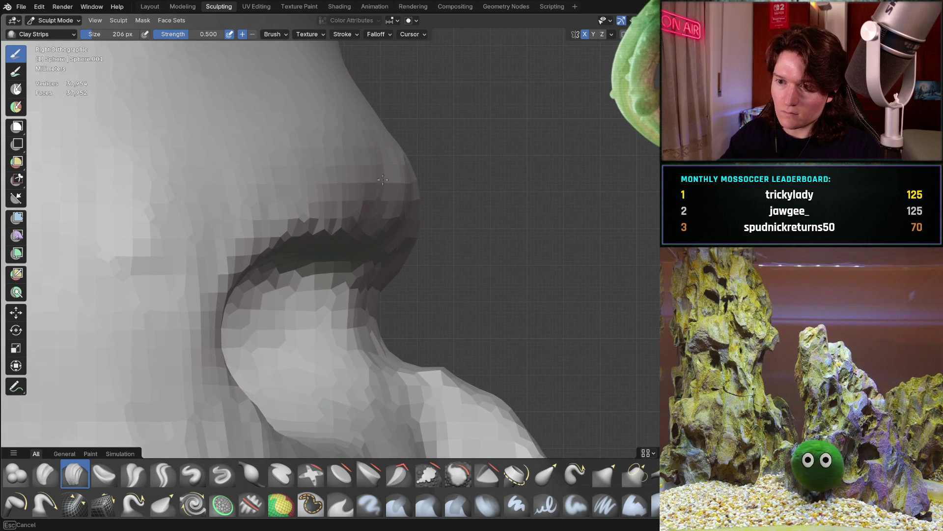
middle_click_drag(412, 226, 409, 212, "ctrl")
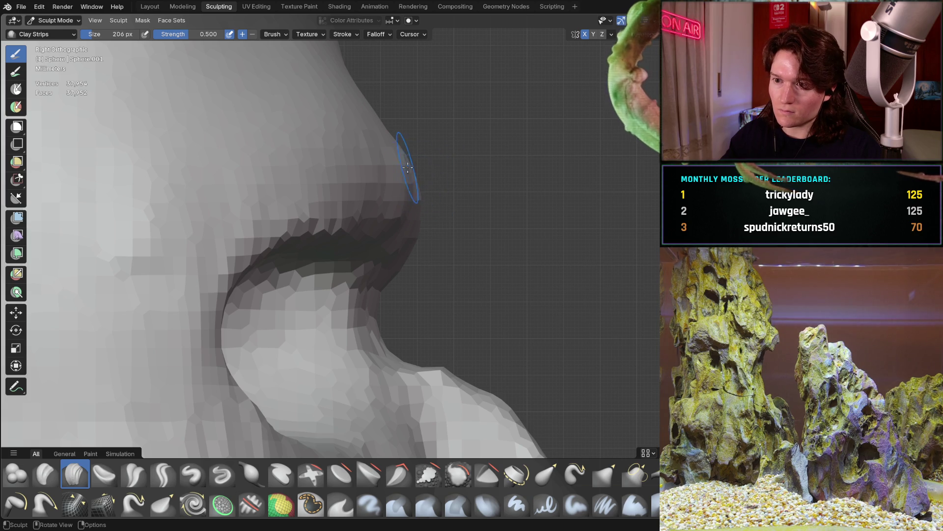
mouse_move(408, 168)
middle_mouse_down()
mouse_move(346, 171)
mouse_move(362, 162)
middle_mouse_up()
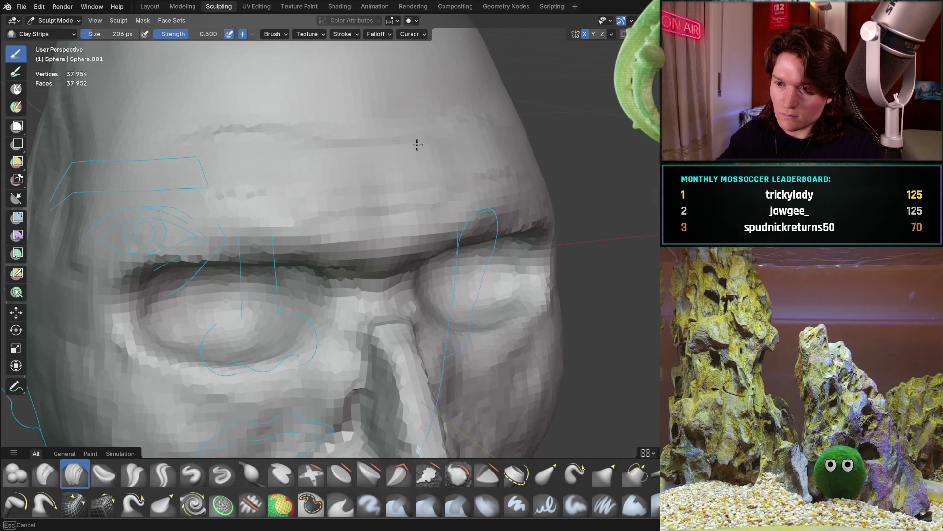
middle_click_drag(431, 115, 233, 175)
mouse_move(369, 113)
middle_mouse_down()
mouse_move(295, 106)
mouse_move(340, 108)
mouse_move(354, 185)
mouse_move(280, 199)
mouse_move(322, 188)
mouse_move(270, 171)
middle_mouse_up()
mouse_move(415, 144)
middle_mouse_down()
mouse_move(497, 105)
mouse_move(463, 154)
middle_mouse_up()
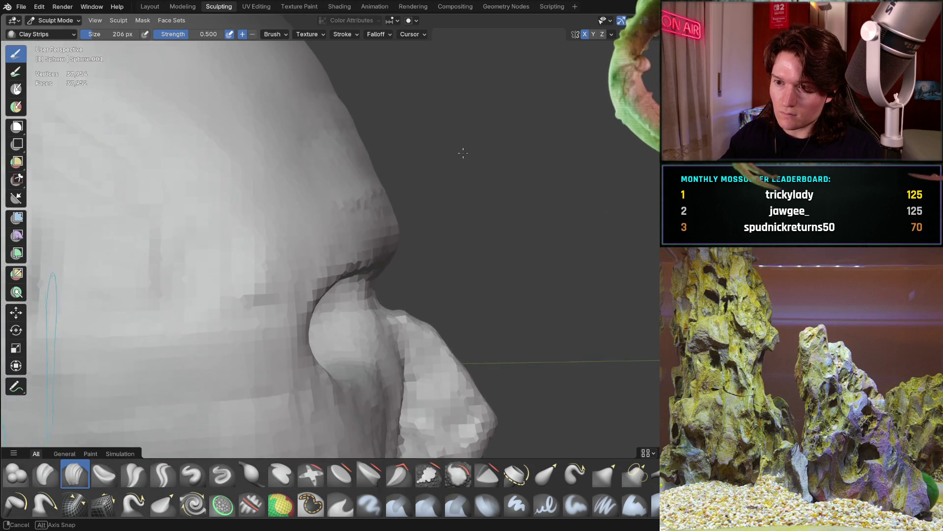
scroll(430, 122, "down", 5)
mouse_move(430, 122)
middle_mouse_down()
mouse_move(417, 150)
mouse_move(385, 164)
mouse_move(319, 228)
mouse_move(312, 202)
middle_mouse_up()
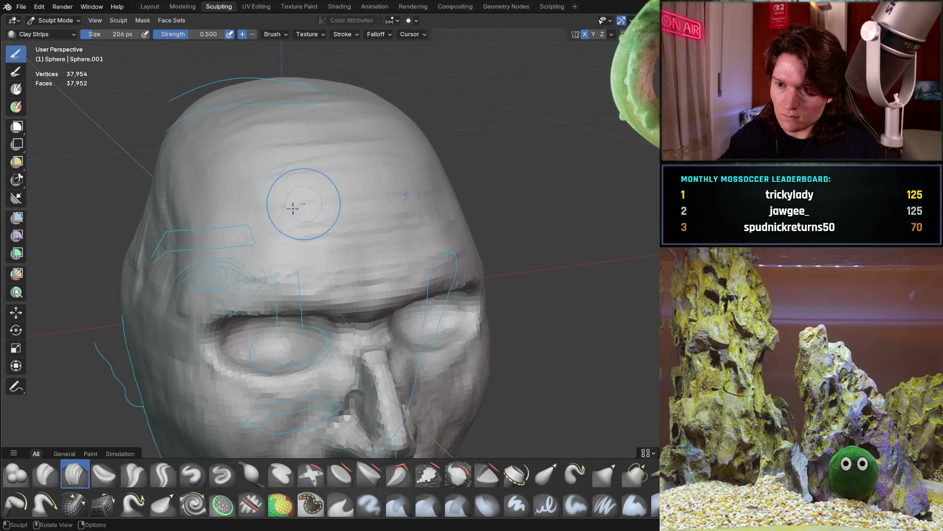
mouse_move(267, 192)
middle_mouse_down()
mouse_move(453, 157)
mouse_move(392, 247)
mouse_move(421, 217)
middle_mouse_up()
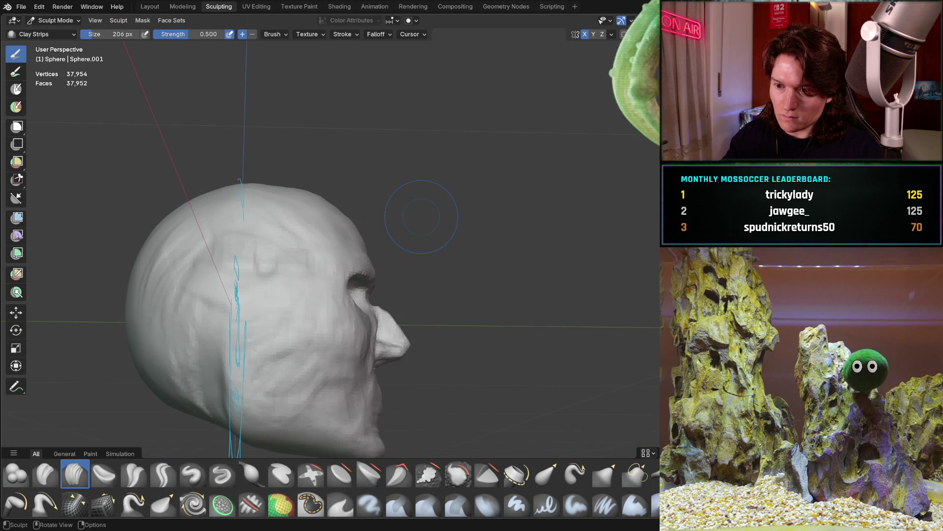
key("KP_3")
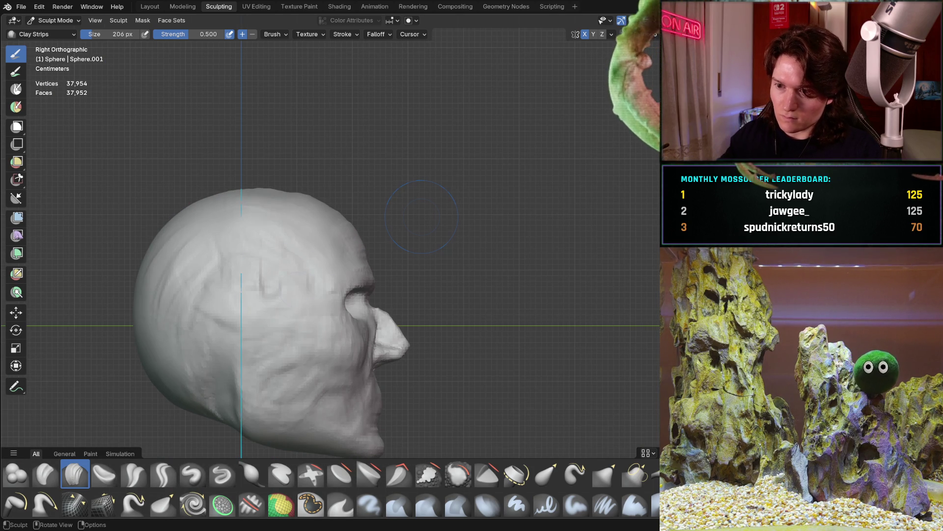
middle_click_drag(387, 265, 375, 190, "ctrl")
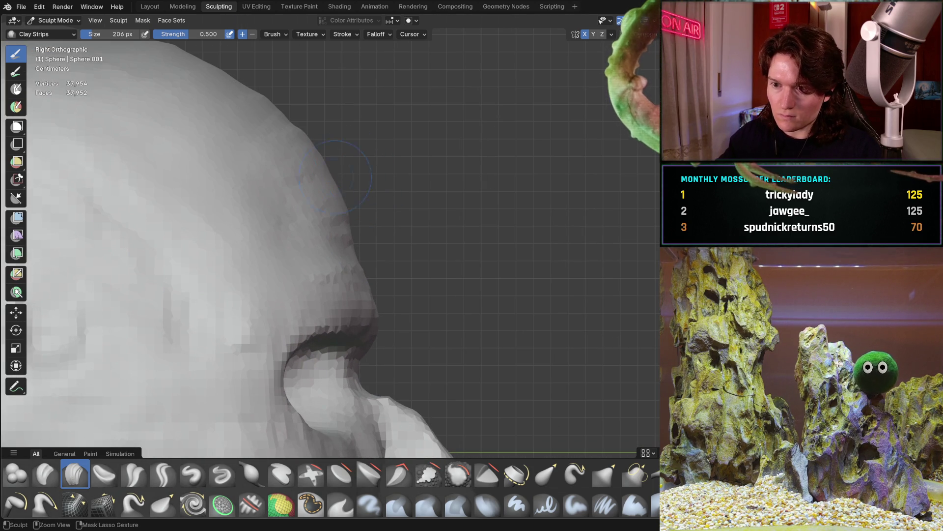
middle_click_drag(353, 156, 303, 168)
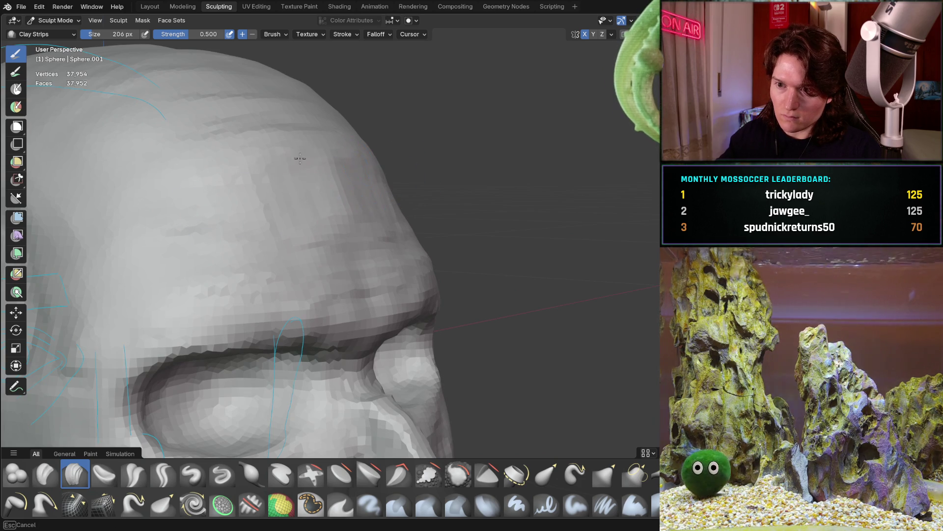
middle_click_drag(362, 175, 326, 185)
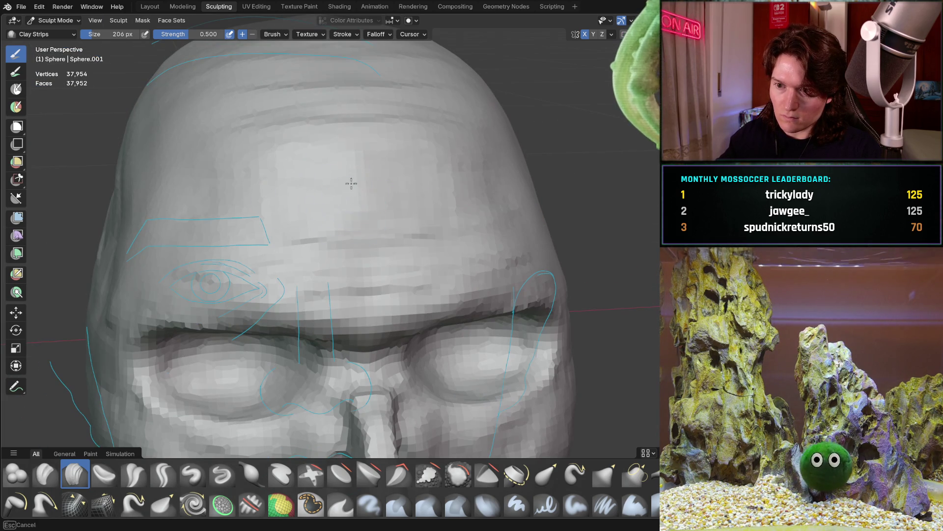
middle_click_drag(326, 139, 467, 154)
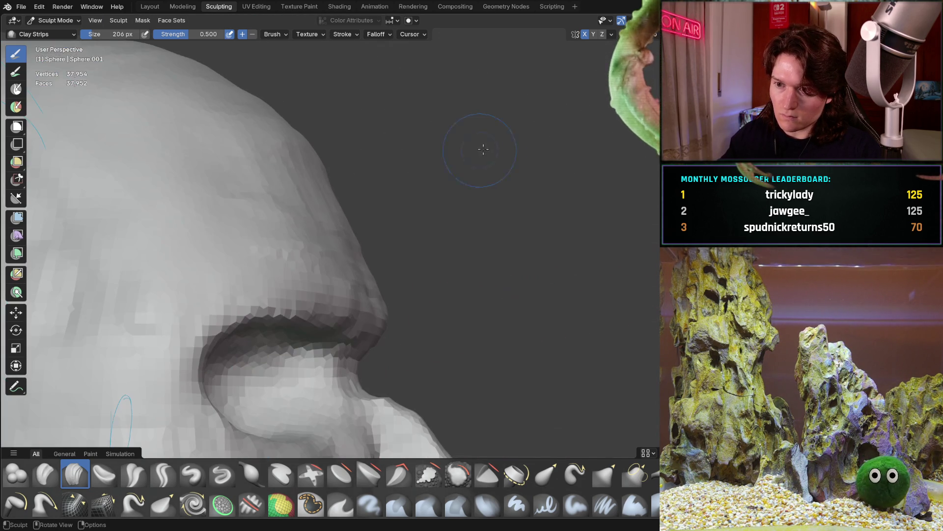
key("KP_3")
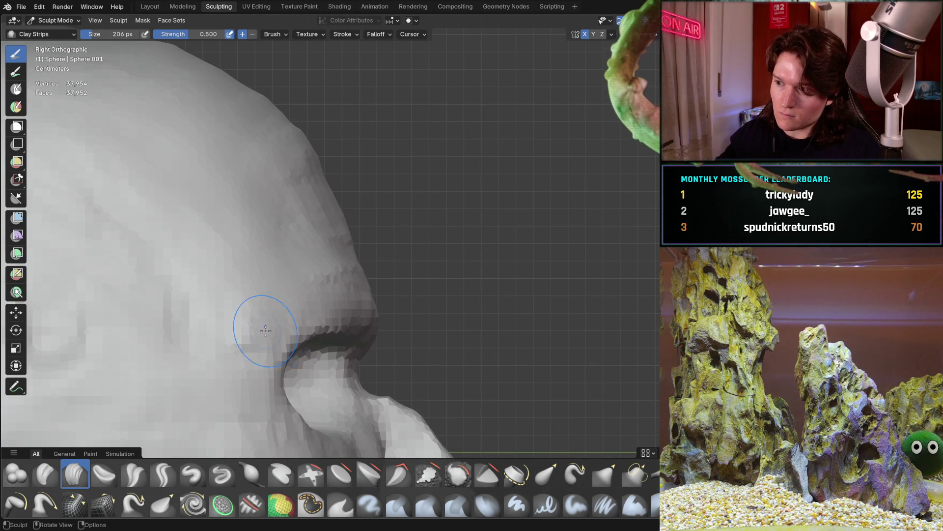
key("ctrl+KP_3")
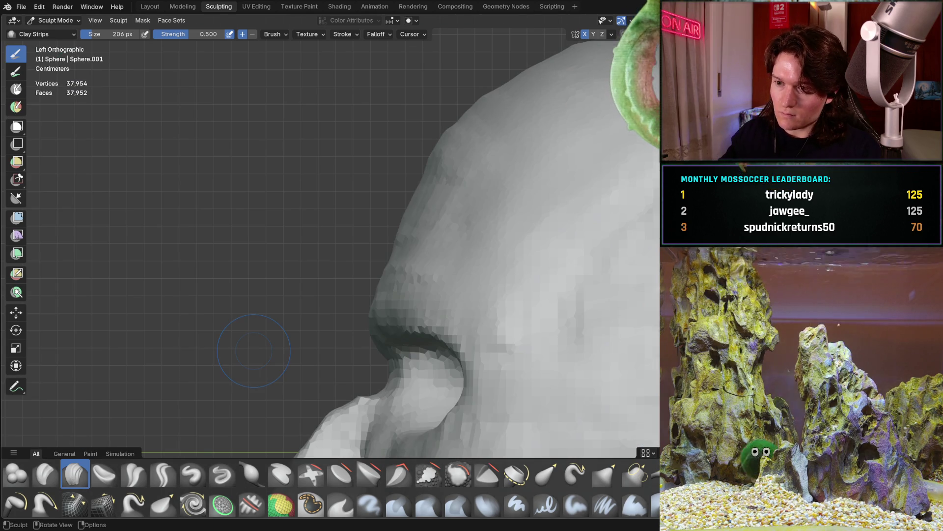
mouse_move(400, 309)
middle_mouse_down("shift")
mouse_move(362, 249)
mouse_move(344, 321)
middle_mouse_up("shift")
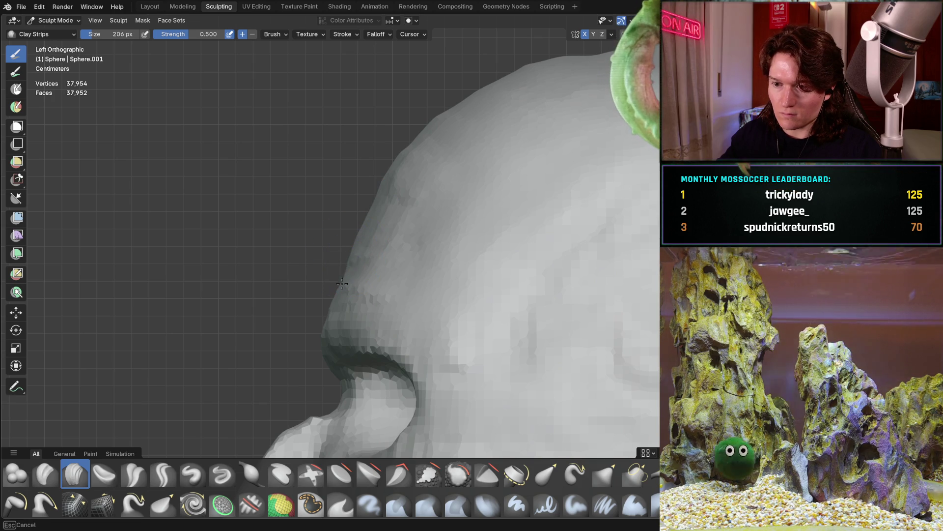
middle_click_drag(344, 281, 291, 251, "shift")
middle_click_drag(261, 211, 400, 217)
middle_click_drag(322, 204, 321, 203)
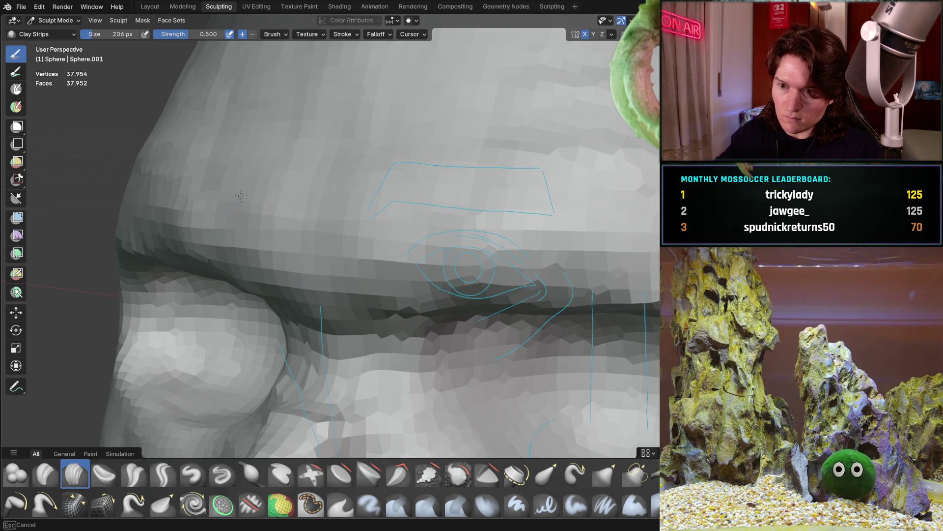
middle_click_drag(260, 224, 260, 224)
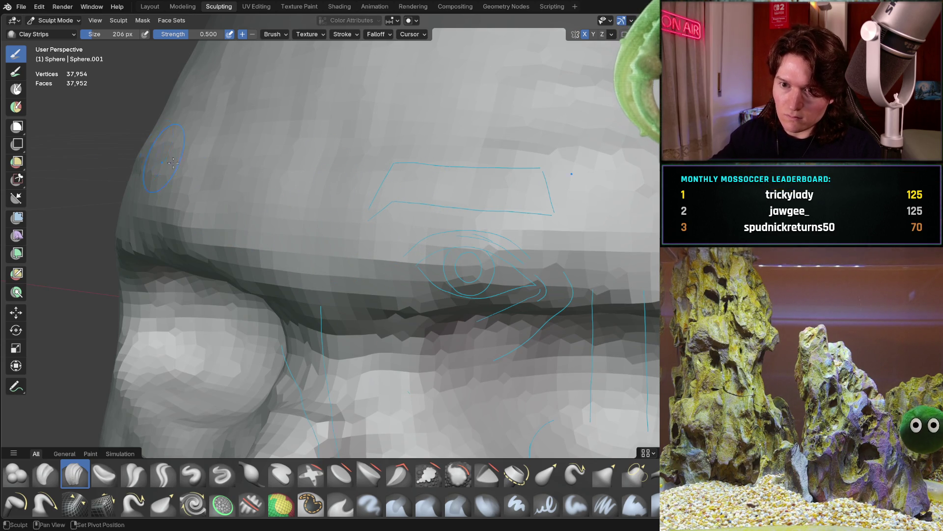
mouse_move(316, 182)
middle_mouse_down()
mouse_move(385, 210)
mouse_move(333, 201)
middle_mouse_up()
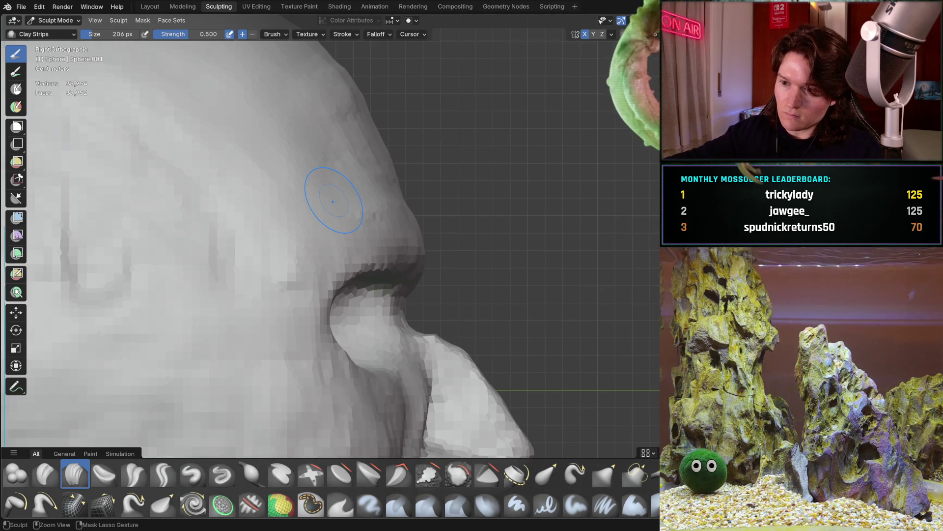
key("ctrl+KP_3")
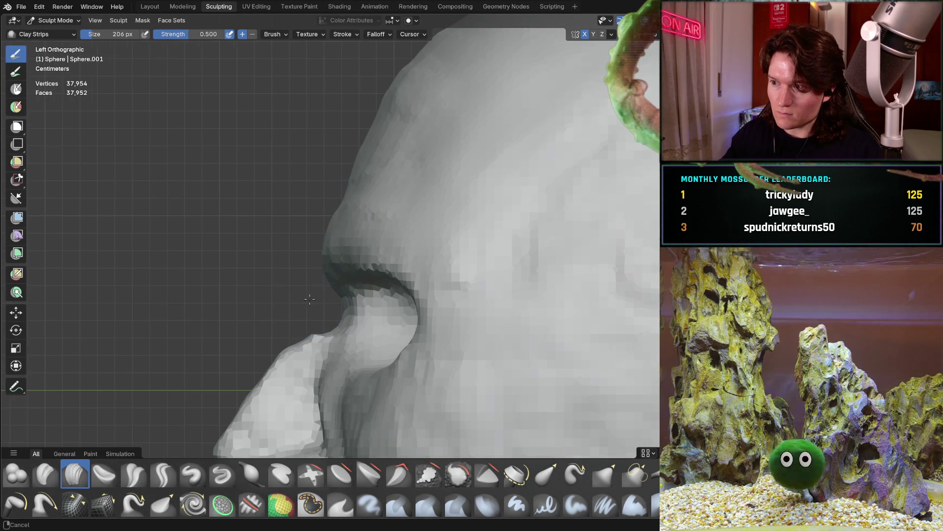
middle_click_drag(309, 299, 311, 286, "ctrl")
middle_click_drag(294, 246, 278, 233, "ctrl")
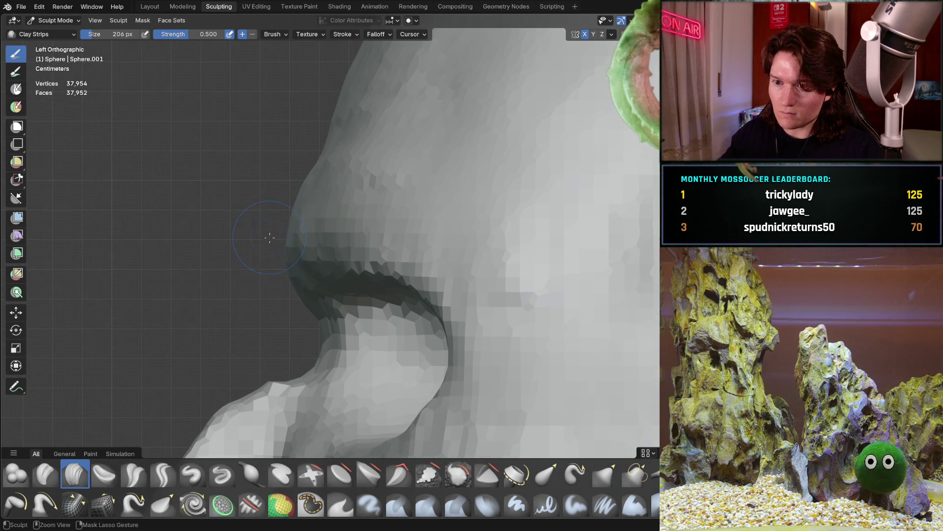
mouse_move(274, 312)
middle_mouse_down("ctrl")
mouse_move(305, 231)
mouse_move(310, 243)
middle_mouse_up("ctrl")
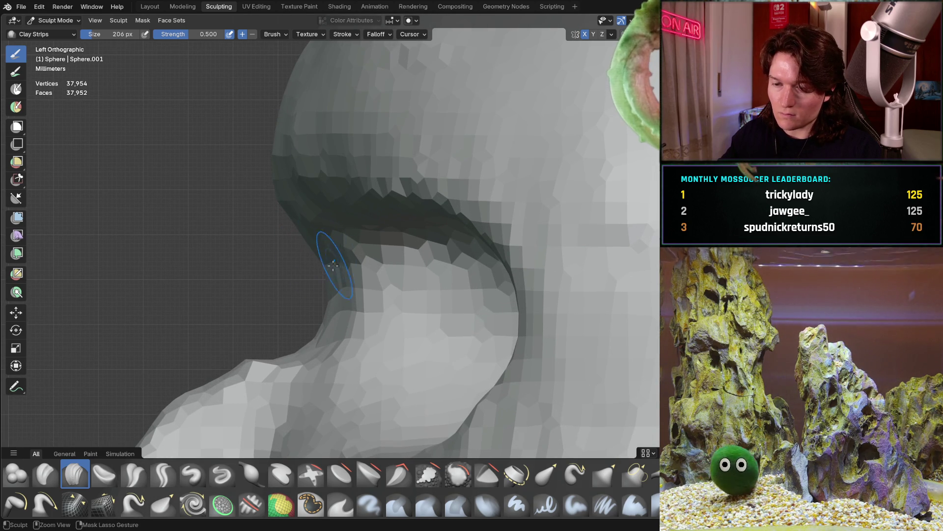
middle_click_drag(321, 266, 319, 266, "ctrl")
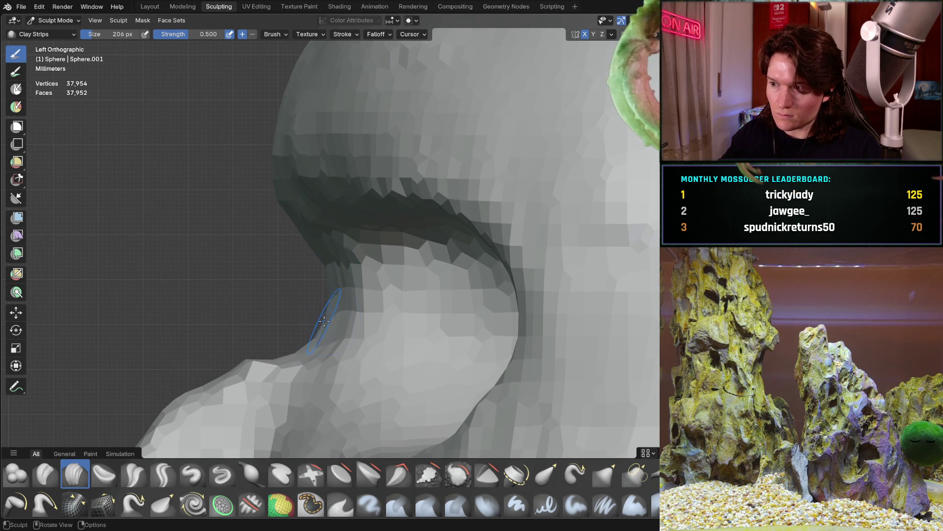
middle_click_drag(309, 357, 274, 356, "ctrl")
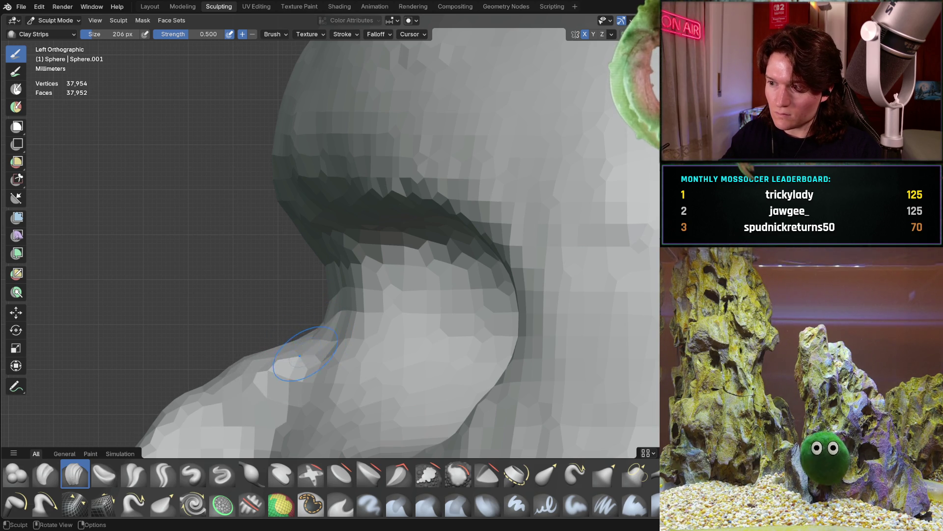
mouse_move(301, 341)
middle_mouse_down("ctrl")
mouse_move(274, 330)
mouse_move(250, 249)
mouse_move(278, 301)
mouse_move(252, 251)
mouse_move(287, 253)
middle_mouse_up("ctrl")
key("ctrl+KP_1")
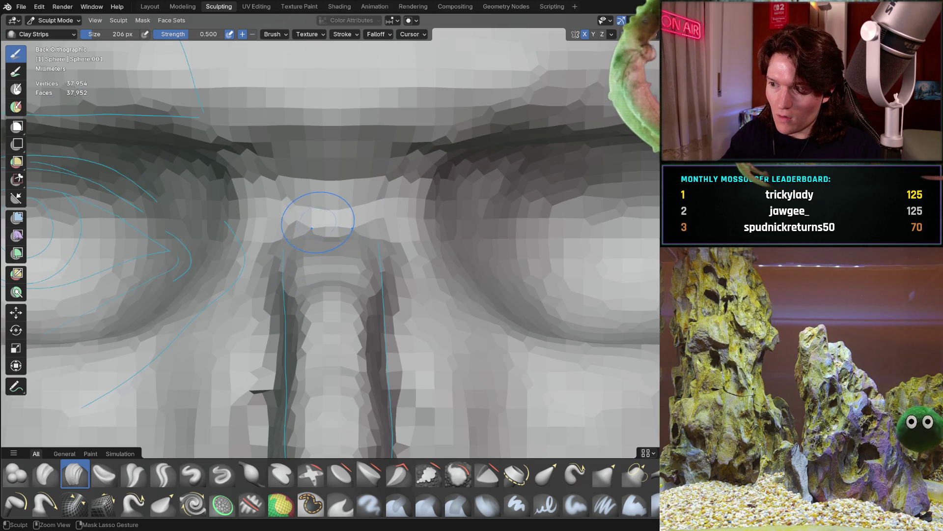
- Sculpt the top of the nose bridge between the brows and frame it in side profile
left_click_drag(364, 184, 364, 157)
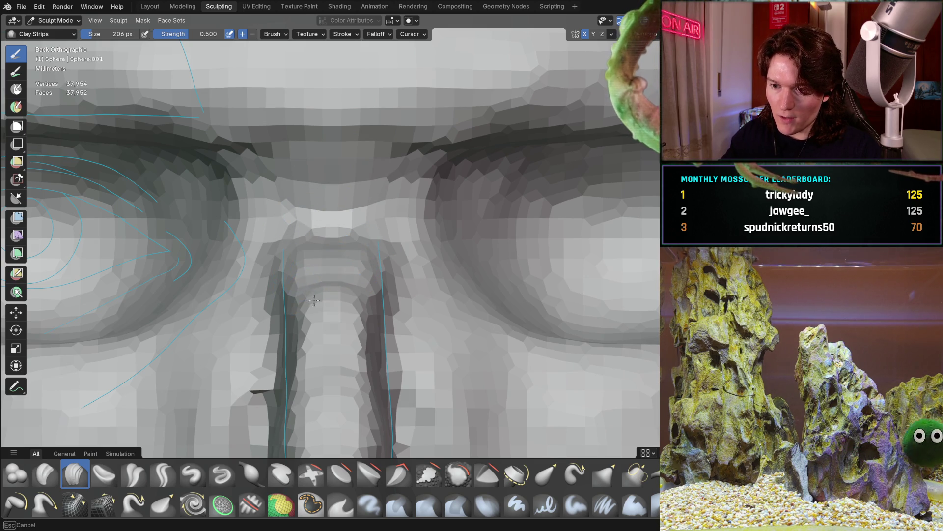
mouse_move(348, 253)
middle_mouse_down()
mouse_move(392, 268)
mouse_move(368, 301)
mouse_move(249, 196)
mouse_move(185, 287)
mouse_move(221, 299)
mouse_move(190, 284)
middle_mouse_up()
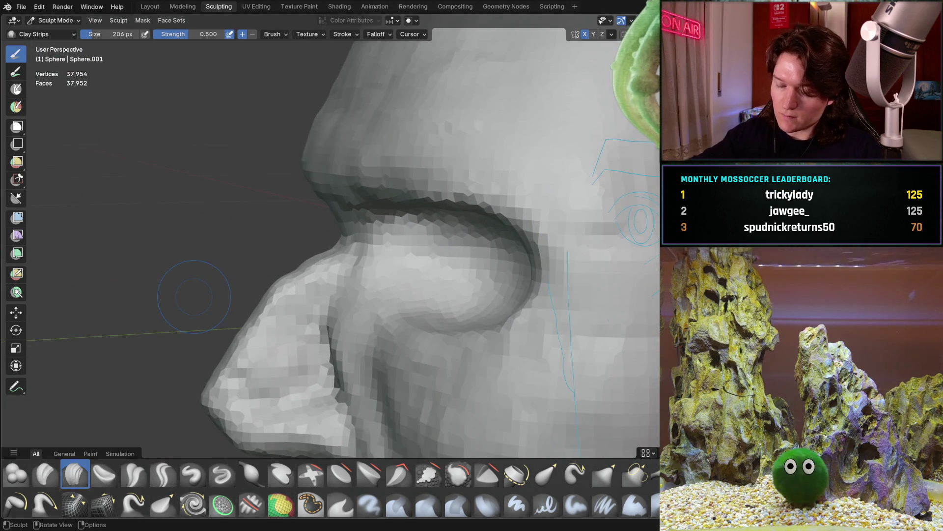
key("KP_3")
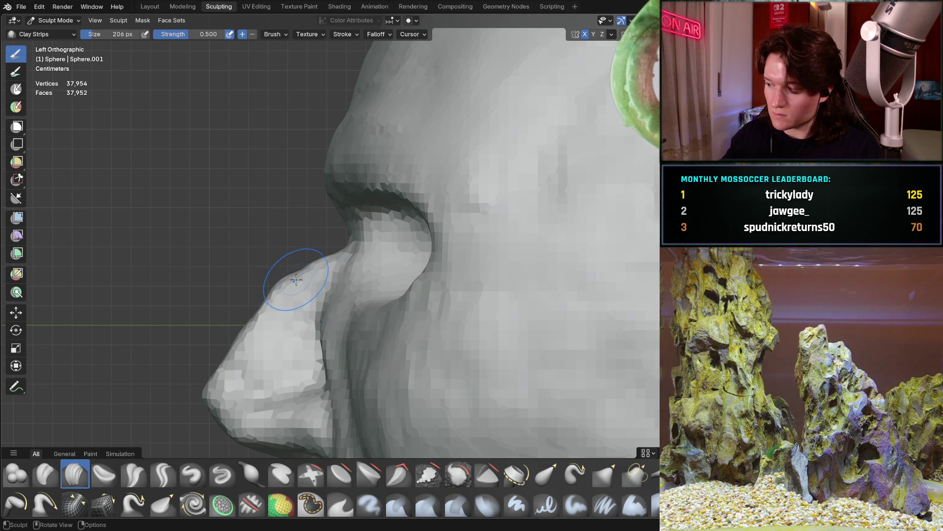
scroll(270, 275, "up", 2)
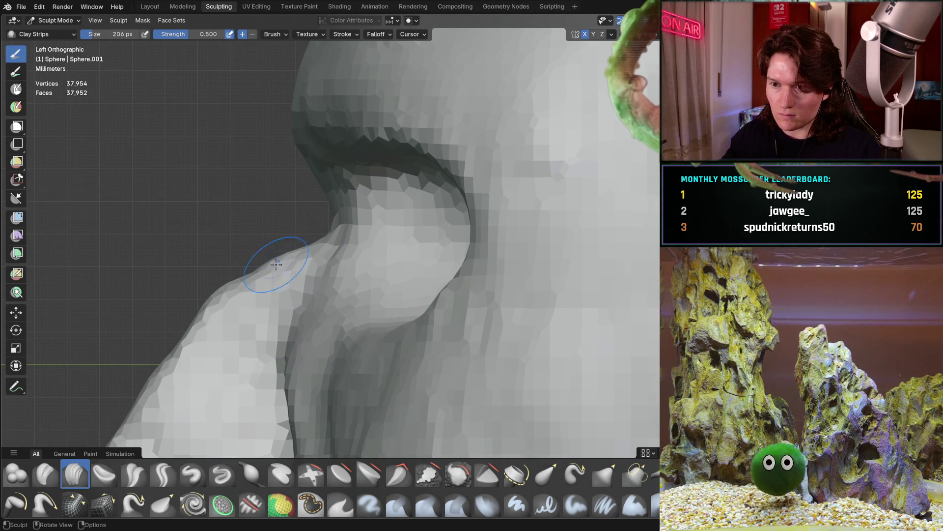
middle_click_drag(309, 290, 280, 338, "ctrl")
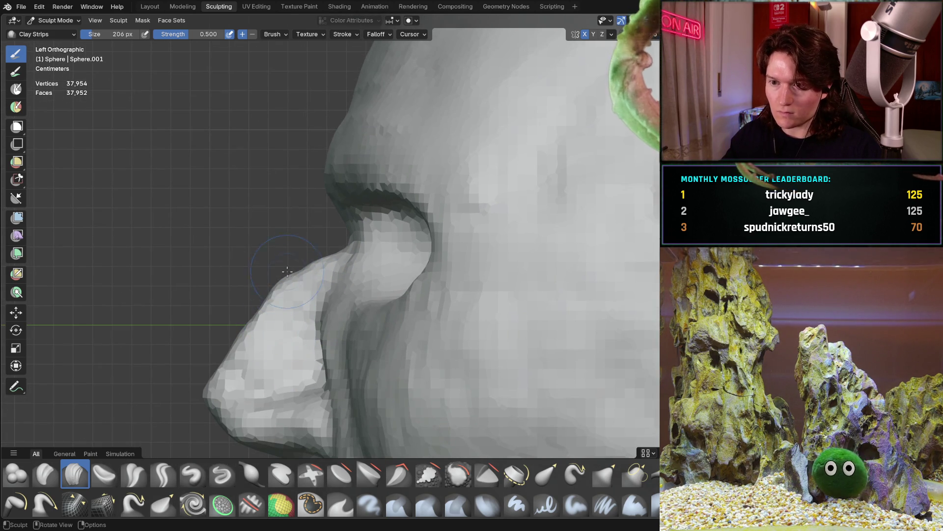
scroll(286, 274, "up", 3)
middle_click_drag(313, 302, 356, 272, "ctrl")
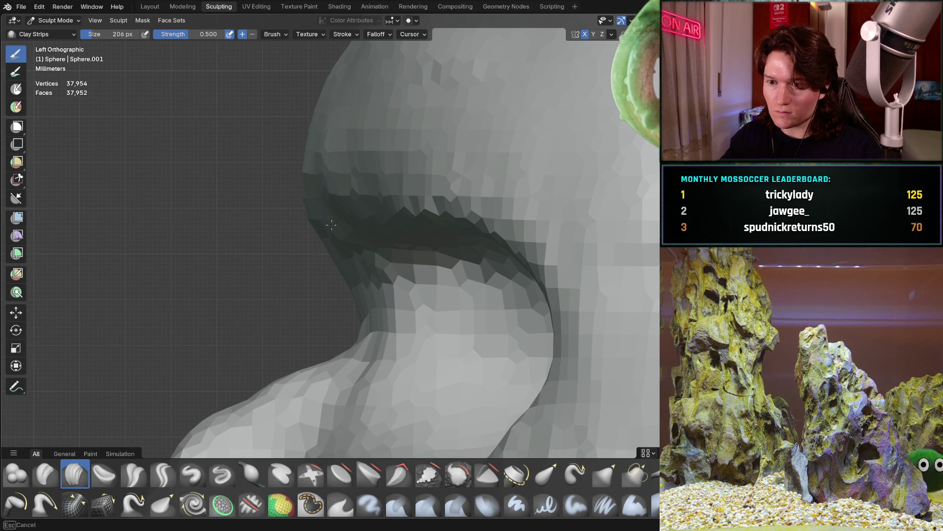
- Build up clay along the brow-to-bridge crease and the bridge silhouette
left_click_drag(328, 203, 330, 169)
mouse_move(330, 168)
middle_mouse_down("ctrl")
mouse_move(334, 210)
mouse_move(325, 202)
middle_mouse_up("ctrl")
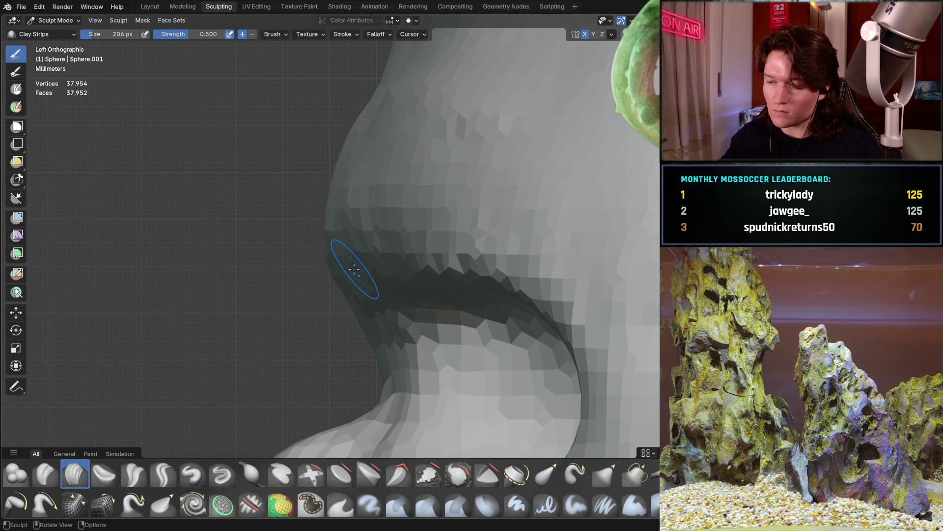
mouse_move(353, 264)
left_mouse_down()
mouse_move(366, 334)
mouse_move(369, 322)
left_mouse_up()
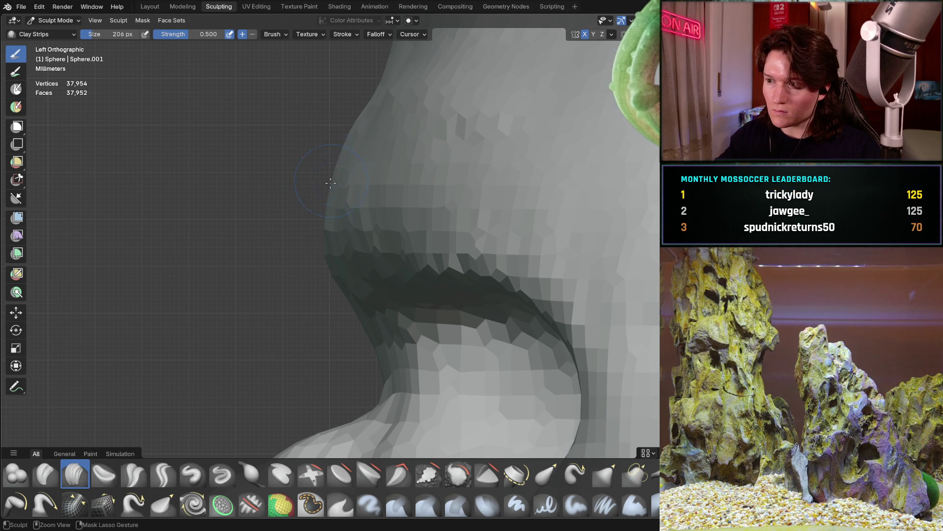
left_click_drag(352, 126, 347, 130)
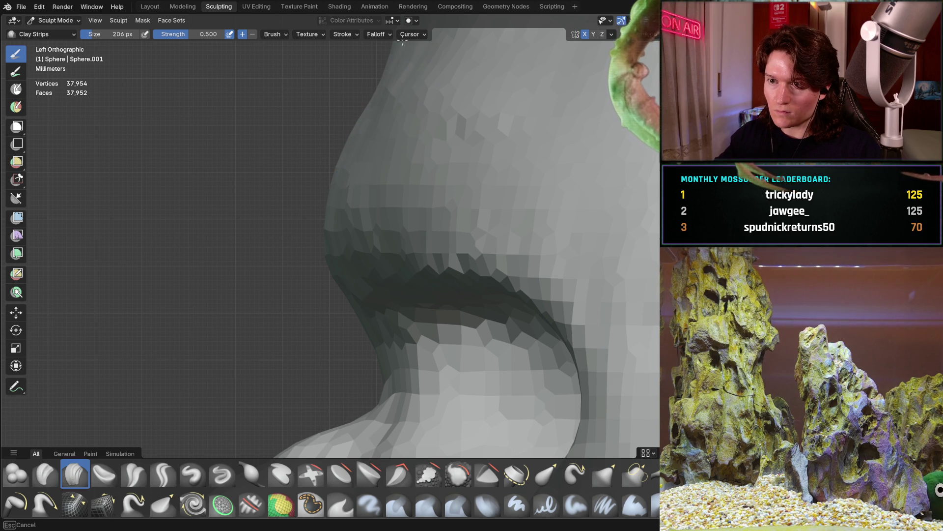
mouse_move(457, 57)
middle_mouse_down()
mouse_move(501, 139)
mouse_move(412, 130)
middle_mouse_up()
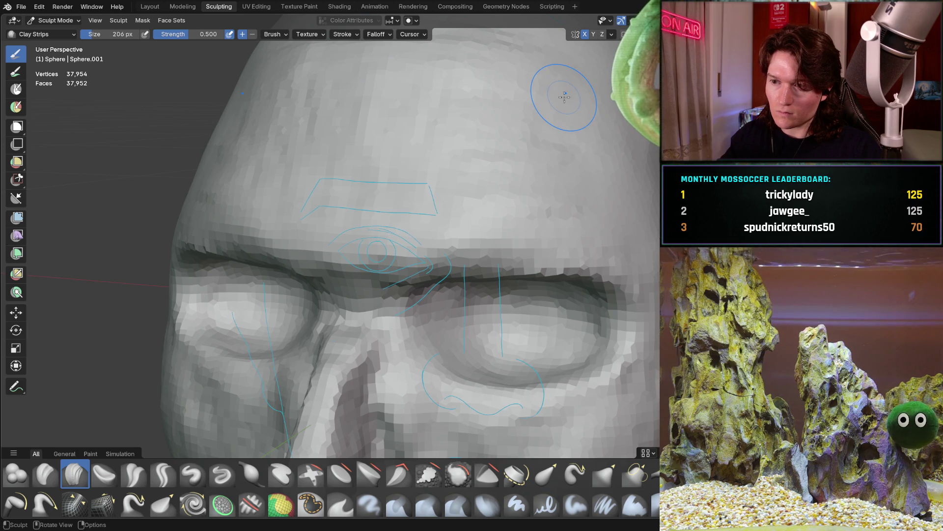
- In left side profile, add clay along the upper nose bridge silhouette
key("ctrl+KP_3")
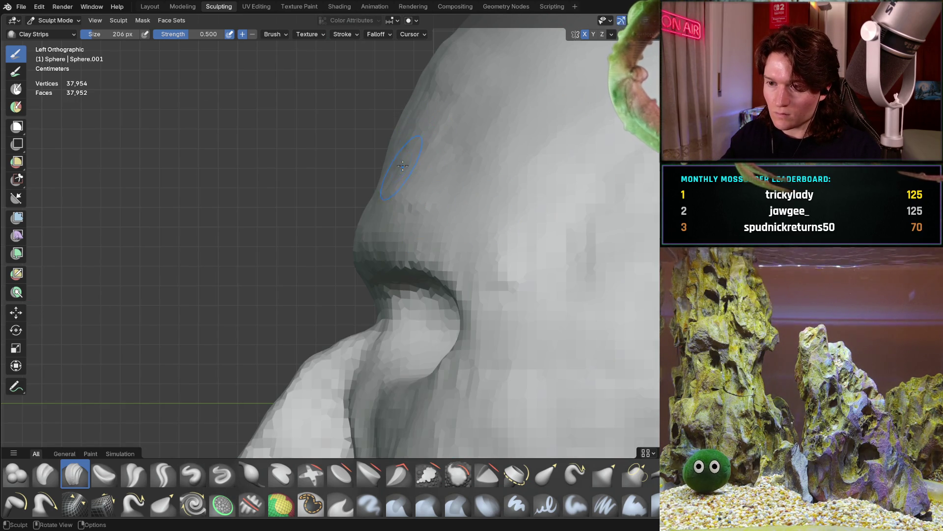
mouse_move(401, 168)
middle_mouse_down()
mouse_move(414, 127)
mouse_move(371, 123)
middle_mouse_up()
key("ctrl+KP_3")
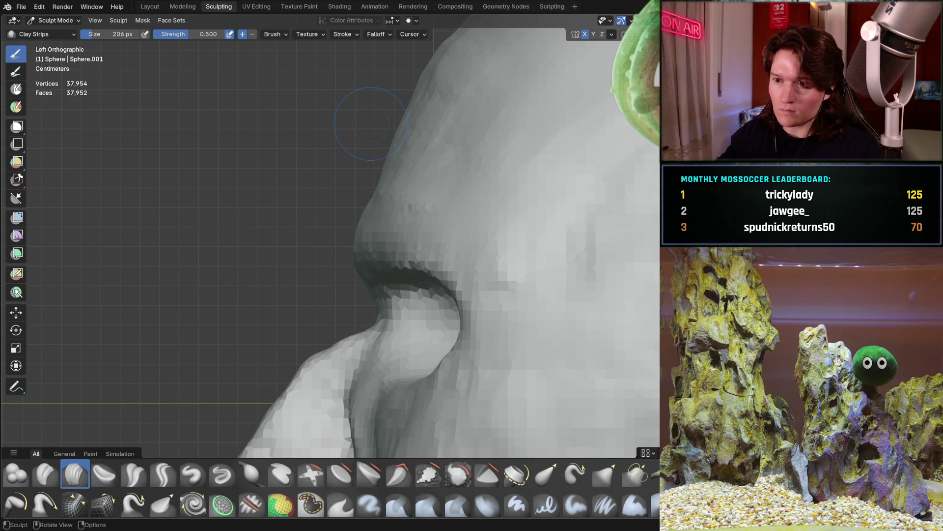
mouse_move(336, 299)
middle_mouse_down("ctrl")
mouse_move(296, 261)
mouse_move(260, 321)
mouse_move(259, 304)
middle_mouse_up("ctrl")
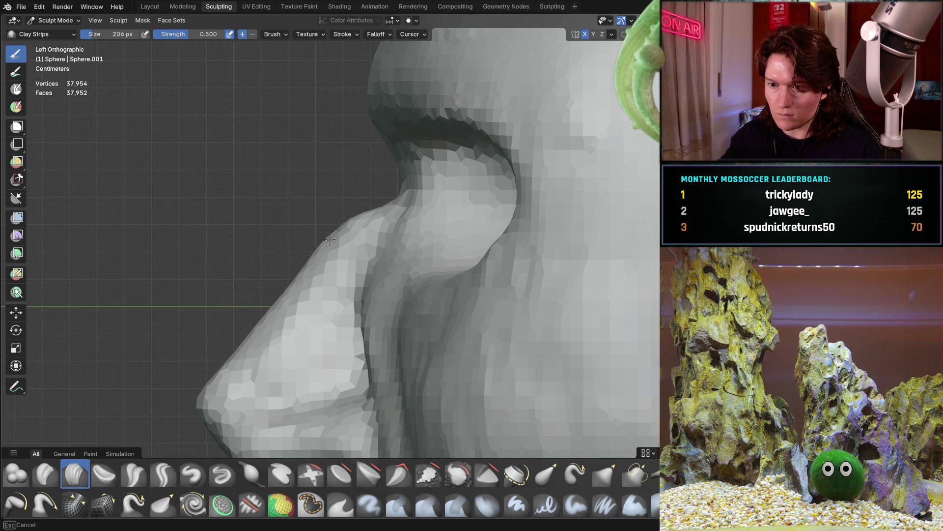
mouse_move(216, 352)
middle_mouse_down()
mouse_move(235, 334)
mouse_move(304, 317)
mouse_move(274, 274)
mouse_move(252, 264)
middle_mouse_up()
key("ctrl+KP_3")
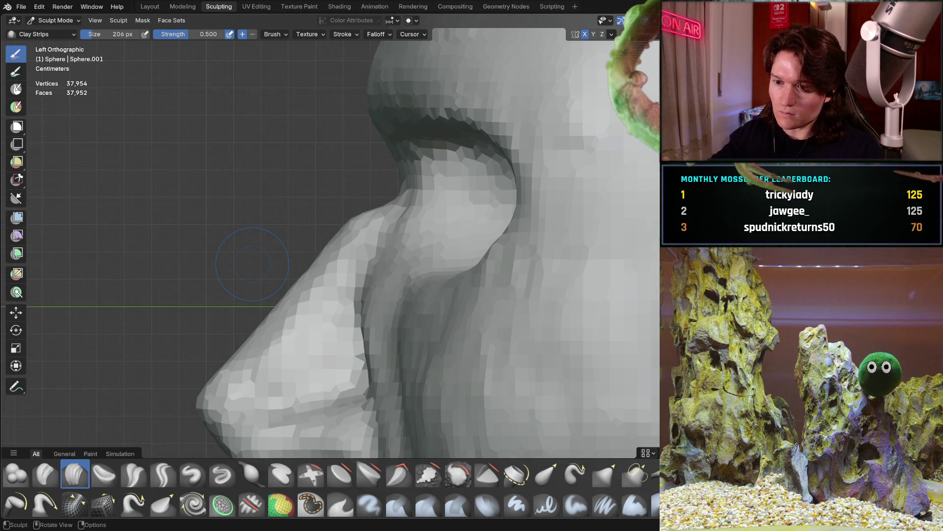
middle_click_drag(243, 338, 243, 338)
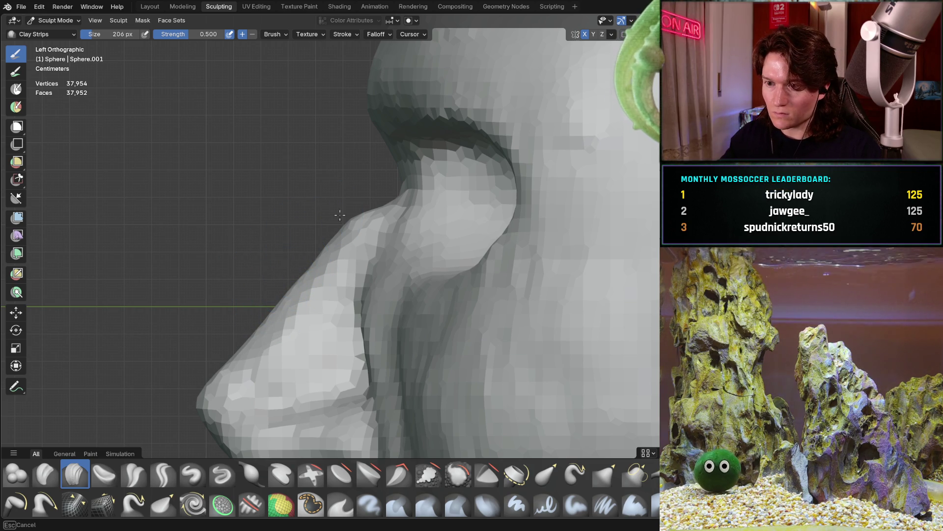
middle_click_drag(343, 224, 342, 224)
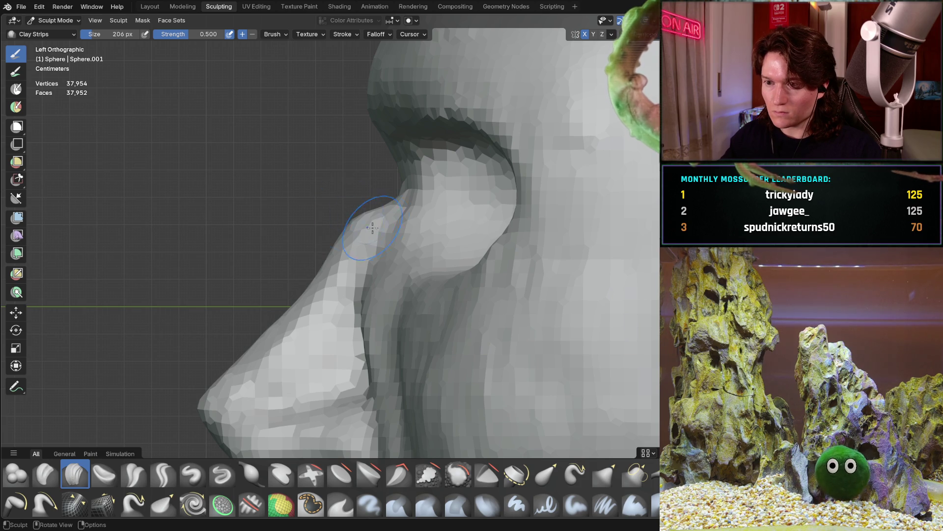
- Fill the crease where brow meets nose and review the lower bridge down to the tip
scroll(370, 204, "up", 3)
scroll(370, 204, "up", 5)
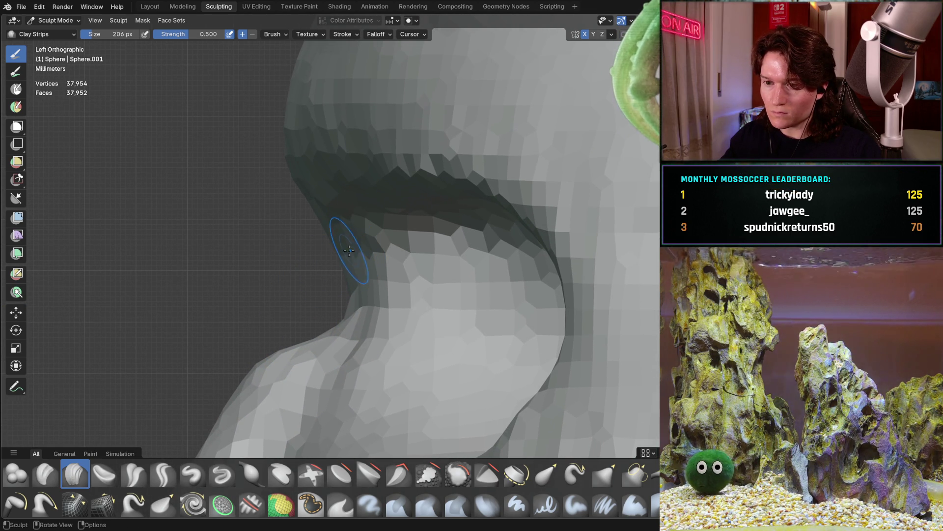
mouse_move(348, 243)
left_mouse_down()
mouse_move(343, 254)
mouse_move(320, 217)
left_mouse_up()
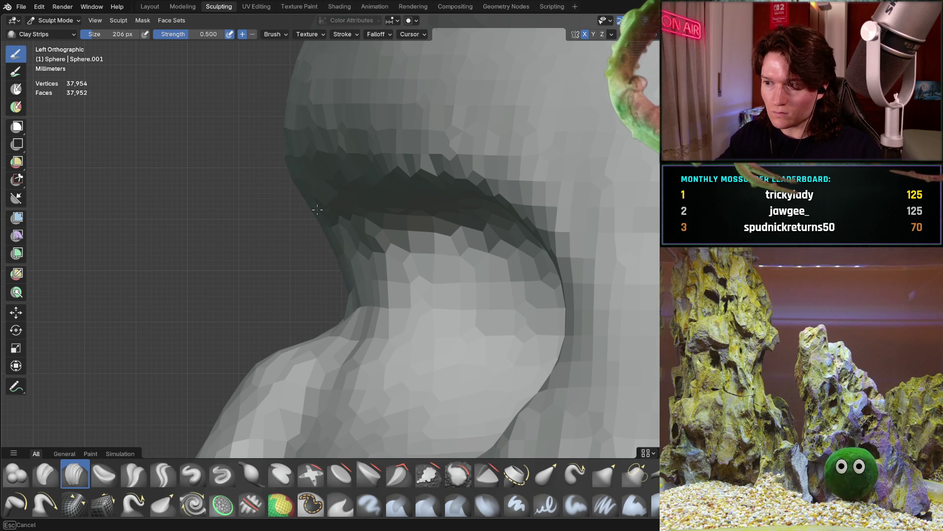
middle_click_drag(306, 204, 351, 267)
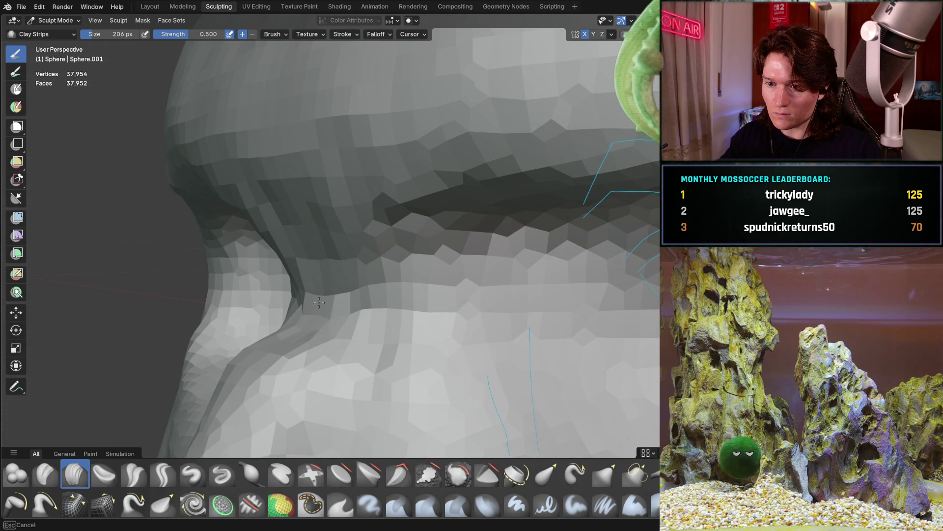
mouse_move(324, 317)
middle_mouse_down()
mouse_move(312, 282)
mouse_move(369, 299)
middle_mouse_up()
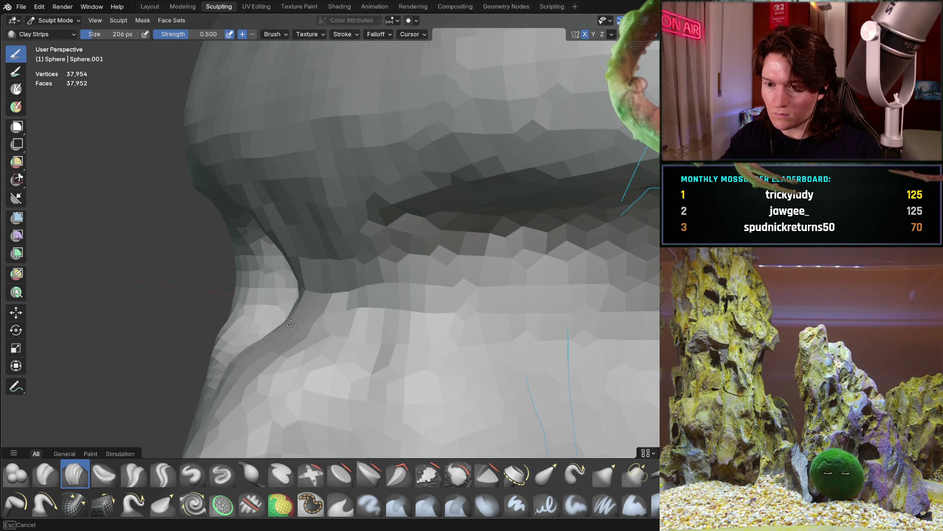
key("ctrl+KP_3")
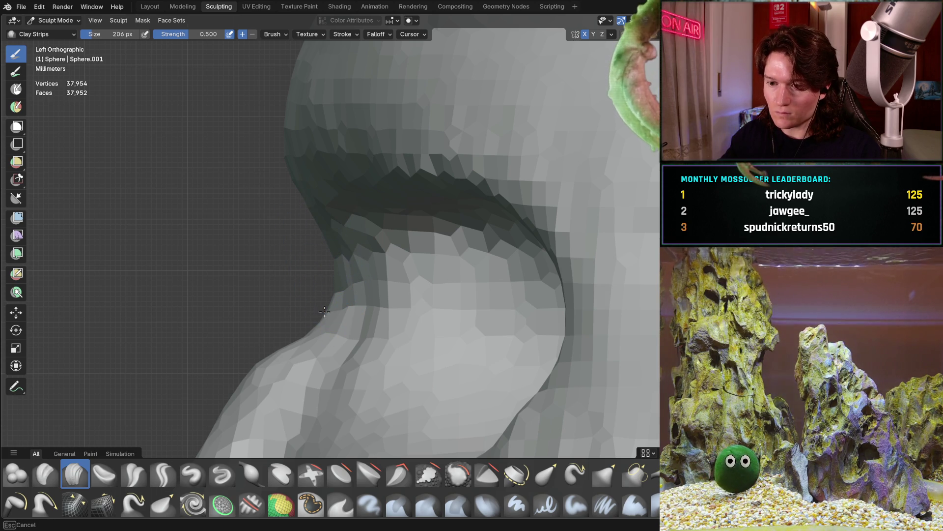
middle_click_drag(298, 305, 330, 216, "shift")
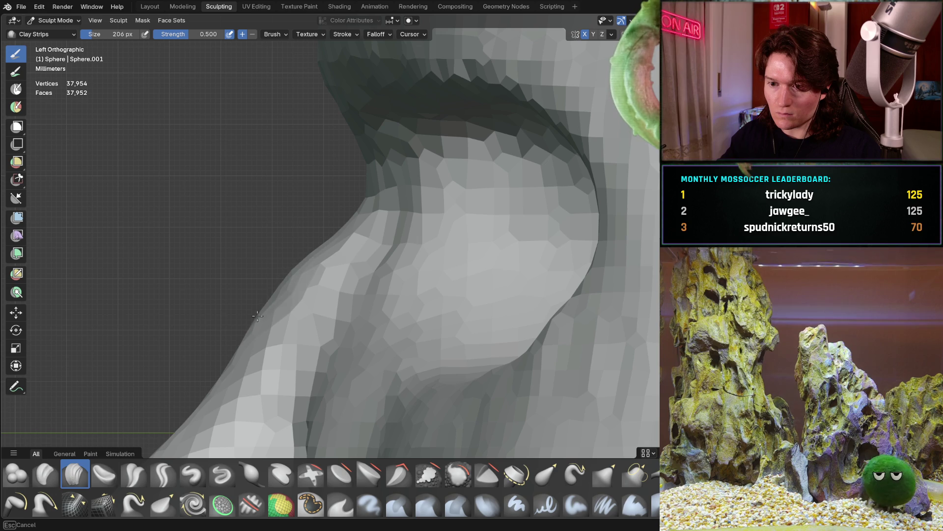
mouse_move(293, 245)
middle_mouse_down("shift")
mouse_move(246, 331)
mouse_move(312, 247)
middle_mouse_up("shift")
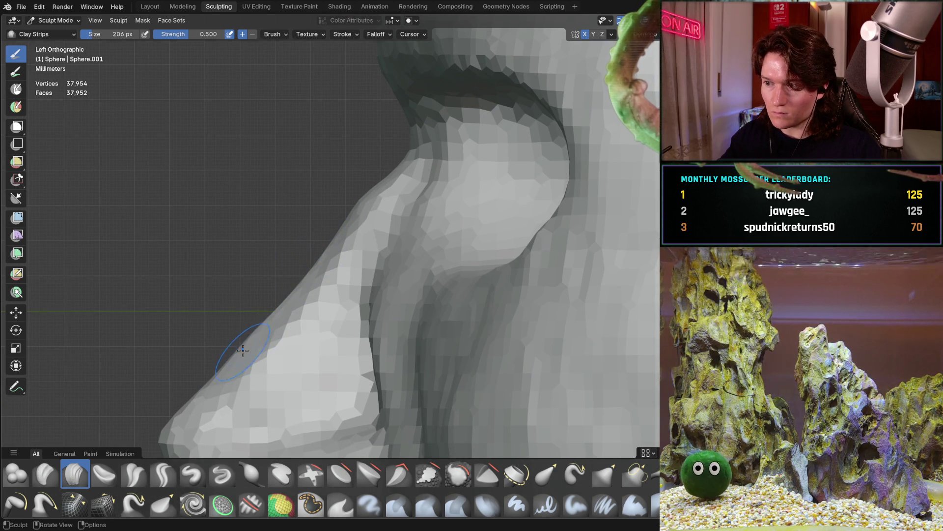
mouse_move(253, 347)
middle_mouse_down()
mouse_move(275, 328)
mouse_move(299, 339)
mouse_move(313, 297)
middle_mouse_up()
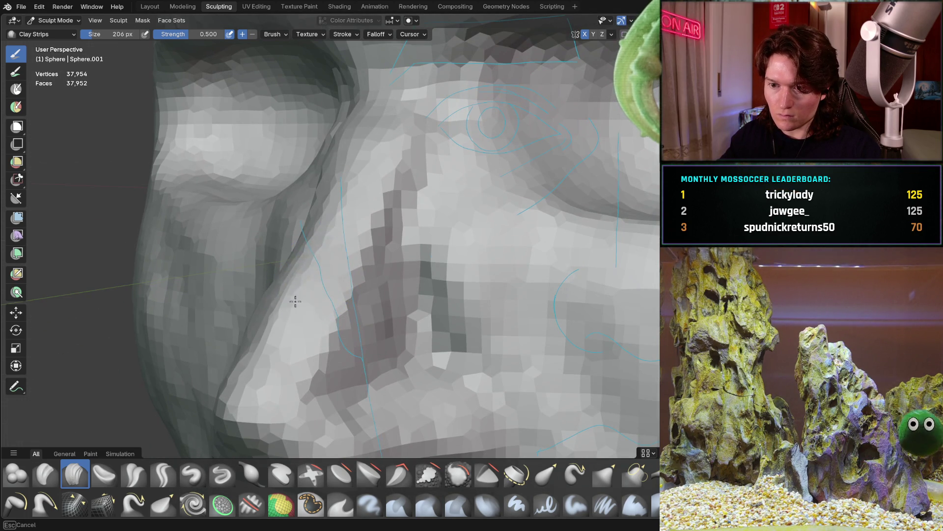
- Sculpt along the side of the nose bridge, then view the nose head-on
left_click_drag(297, 218, 275, 324)
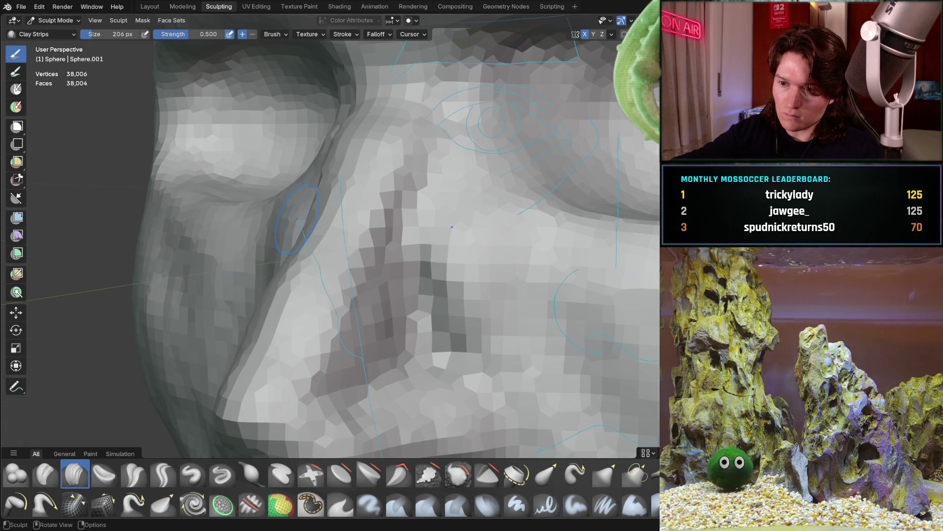
middle_click_drag(295, 304, 364, 294)
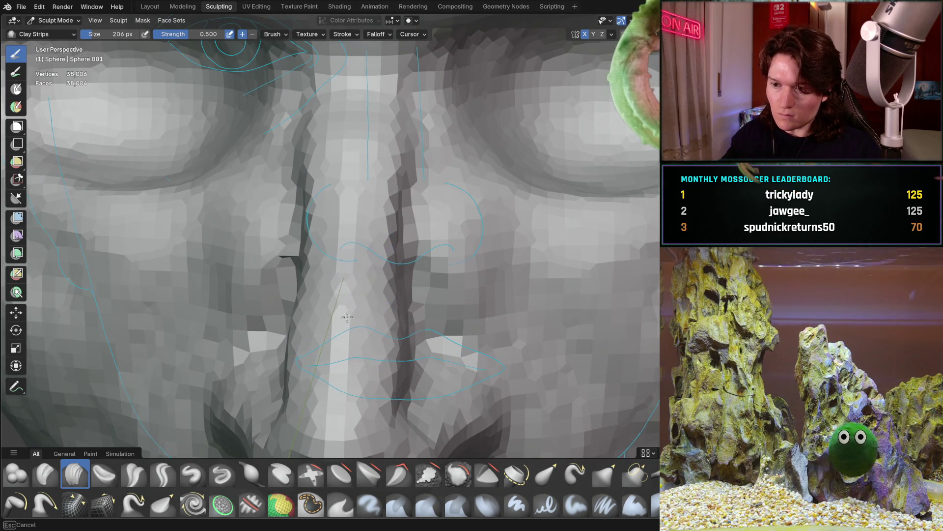
middle_click_drag(354, 246, 399, 268)
key("ctrl+KP_1")
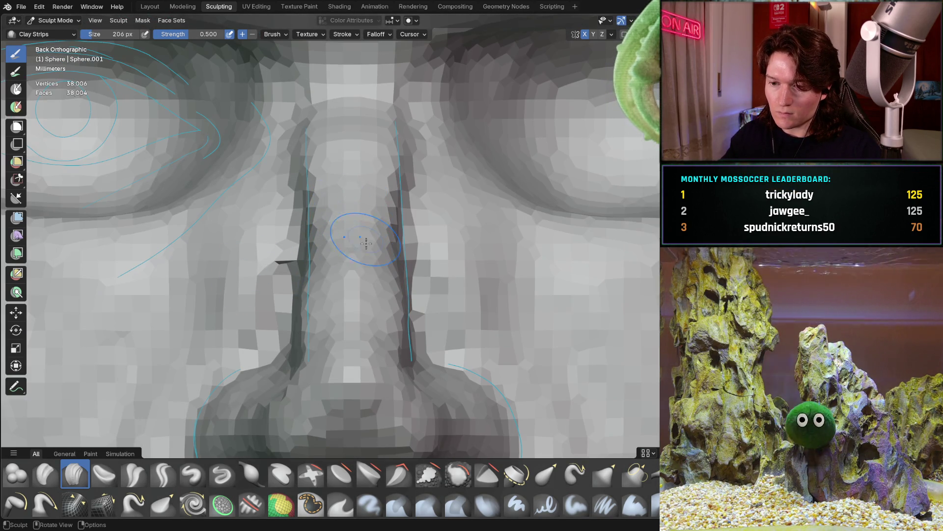
scroll(363, 246, "down", 5, "shift")
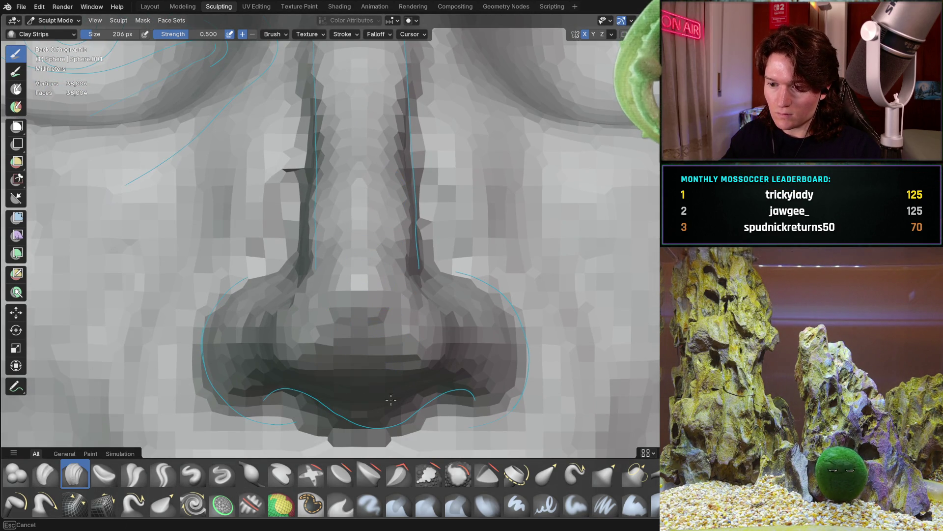
- Shape the nostril area beneath the nose tip, checking from front and below
left_click_drag(383, 389, 405, 401)
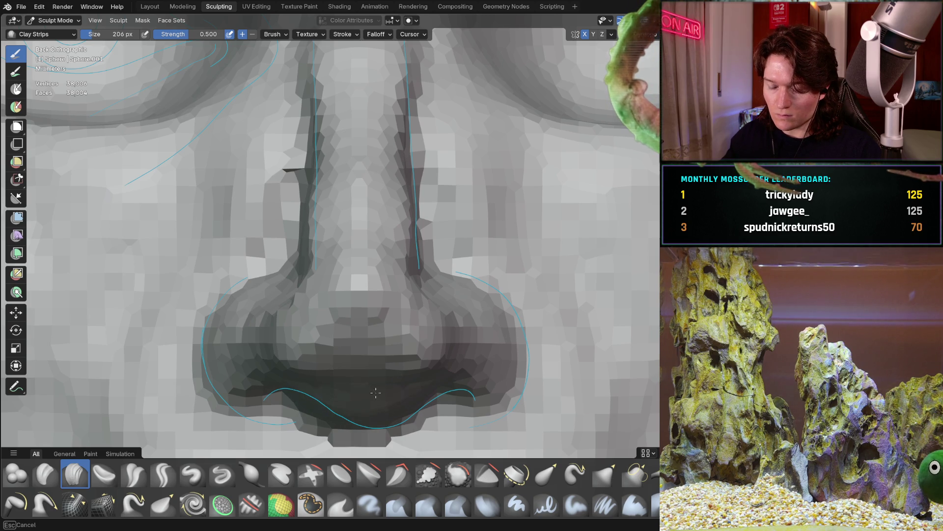
left_click_drag(364, 402, 371, 397)
mouse_move(371, 398)
middle_mouse_down()
mouse_move(312, 331)
mouse_move(313, 384)
mouse_move(337, 282)
middle_mouse_up()
left_click_drag(337, 281, 337, 281)
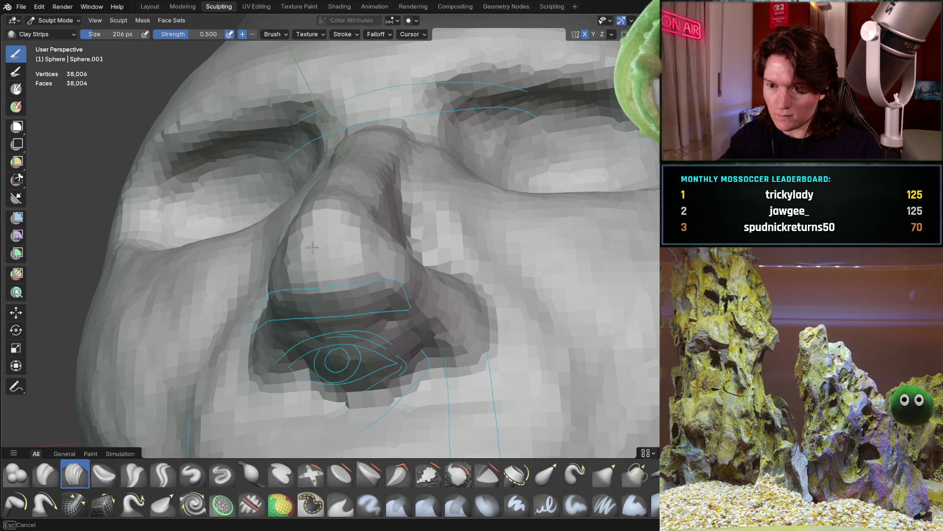
mouse_move(367, 349)
middle_mouse_down()
mouse_move(332, 309)
mouse_move(329, 211)
mouse_move(329, 278)
mouse_move(306, 292)
middle_mouse_up()
key("ctrl+KP_1")
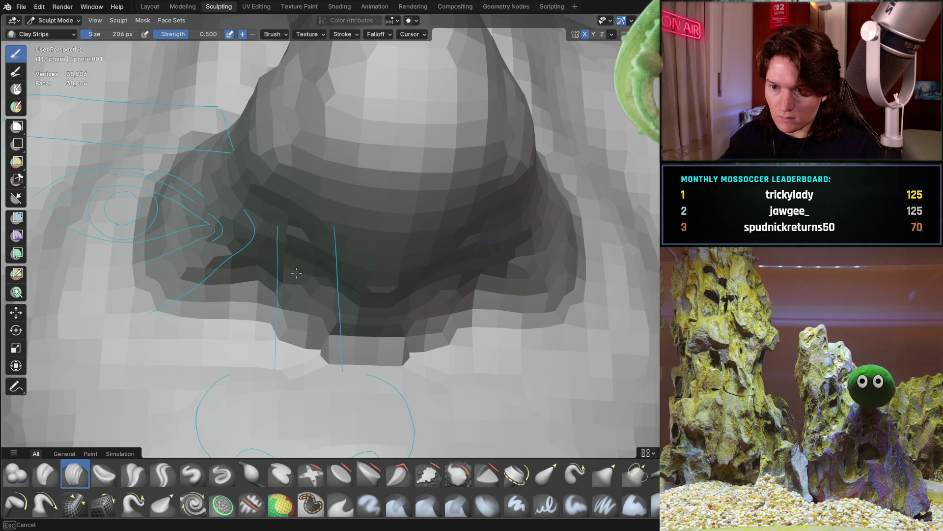
middle_click_drag(341, 268, 342, 310)
key("ctrl+KP_1")
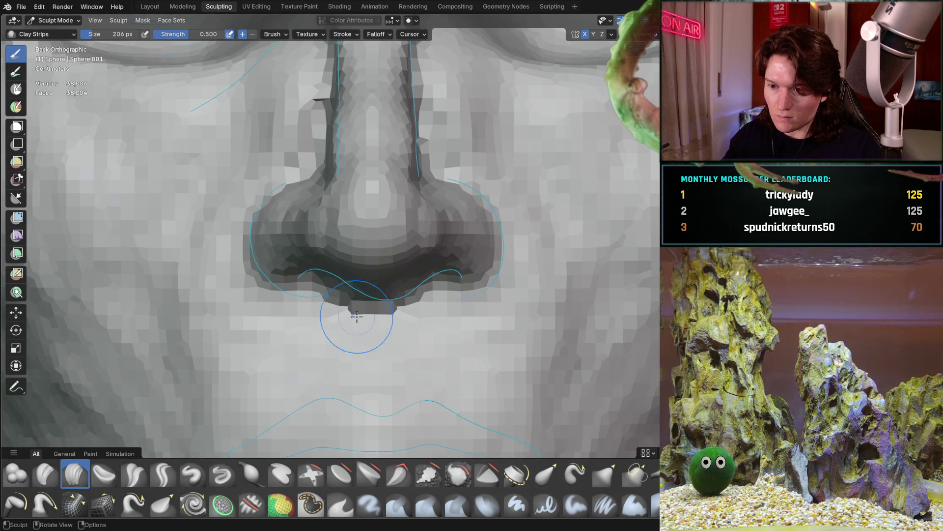
- Inspect the nostril underside from side, angled and head-on views
scroll(356, 277, "up", 4)
middle_click_drag(356, 277, 362, 309)
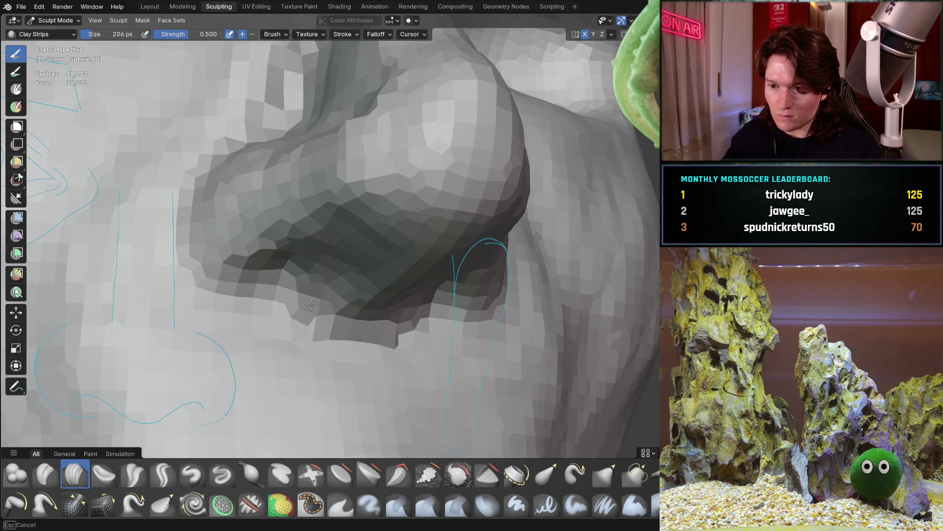
middle_click_drag(326, 319, 361, 273)
middle_click_drag(395, 235, 395, 234)
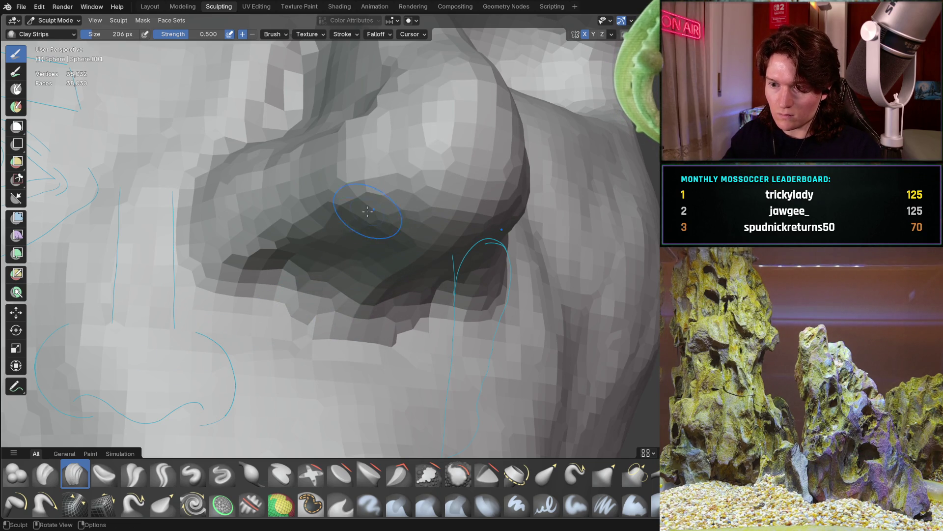
mouse_move(350, 268)
middle_mouse_down("alt")
mouse_move(316, 274)
mouse_move(295, 315)
middle_mouse_up("alt")
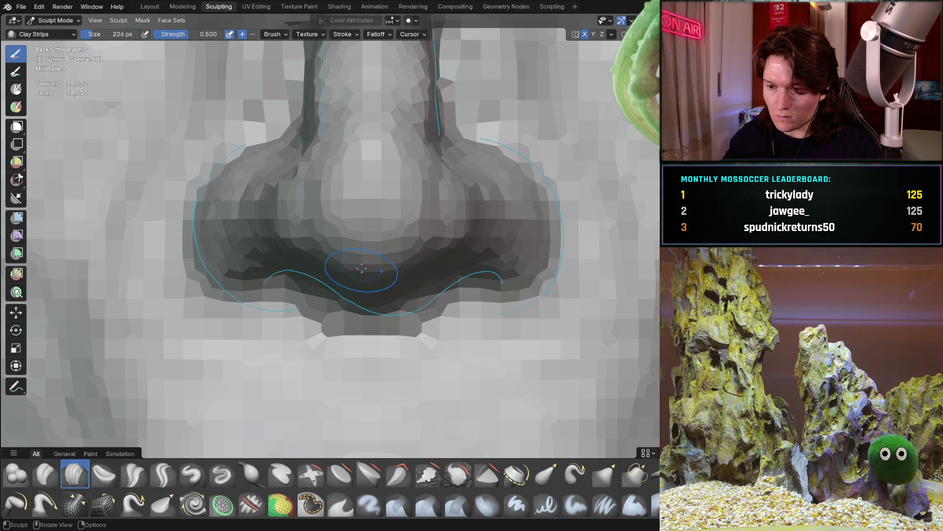
mouse_move(264, 316)
middle_mouse_down()
mouse_move(345, 306)
mouse_move(275, 300)
middle_mouse_up()
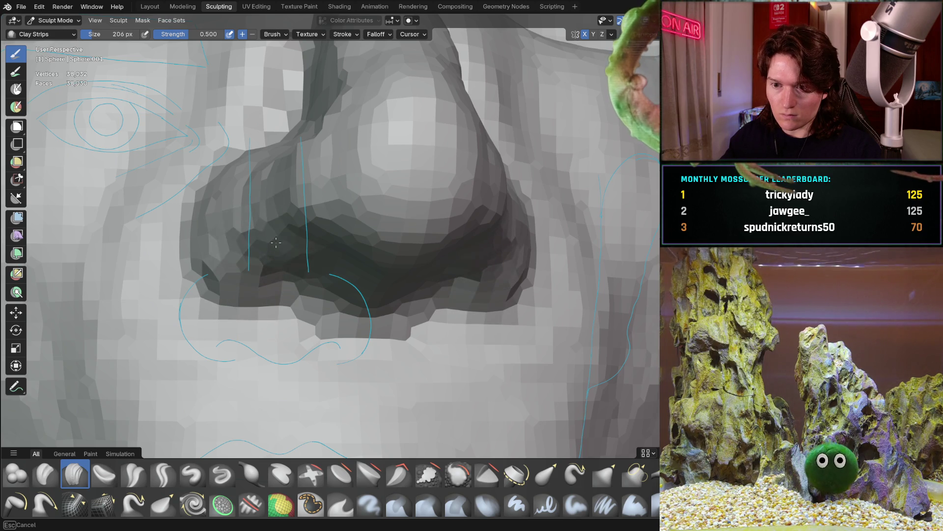
middle_click_drag(295, 225, 343, 238)
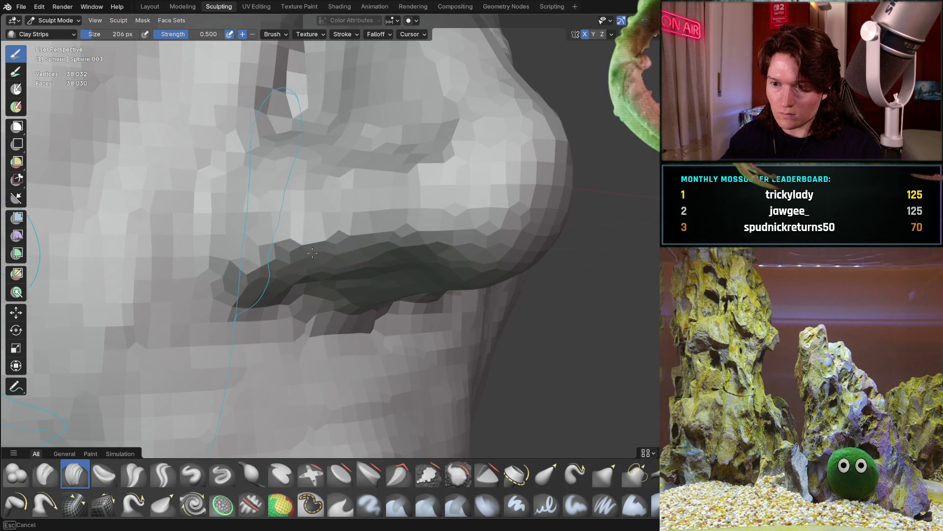
middle_click_drag(405, 224, 217, 234)
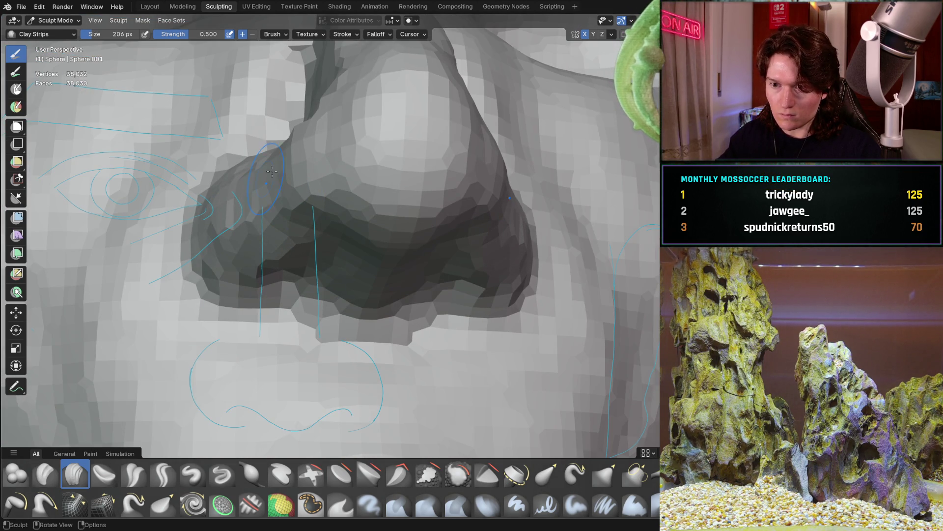
key("ctrl+KP_1")
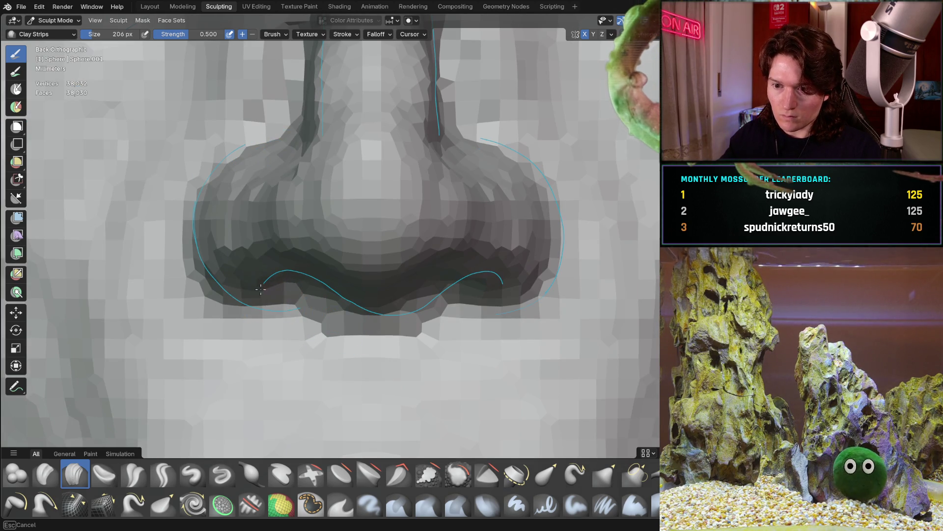
- Build up mirrored clay on the nostrils and switch to the Crease Sharp brush
mouse_move(300, 324)
middle_mouse_down()
mouse_move(274, 337)
mouse_move(231, 265)
mouse_move(239, 283)
middle_mouse_up()
mouse_move(239, 284)
left_mouse_down()
mouse_move(253, 274)
mouse_move(231, 236)
left_mouse_up()
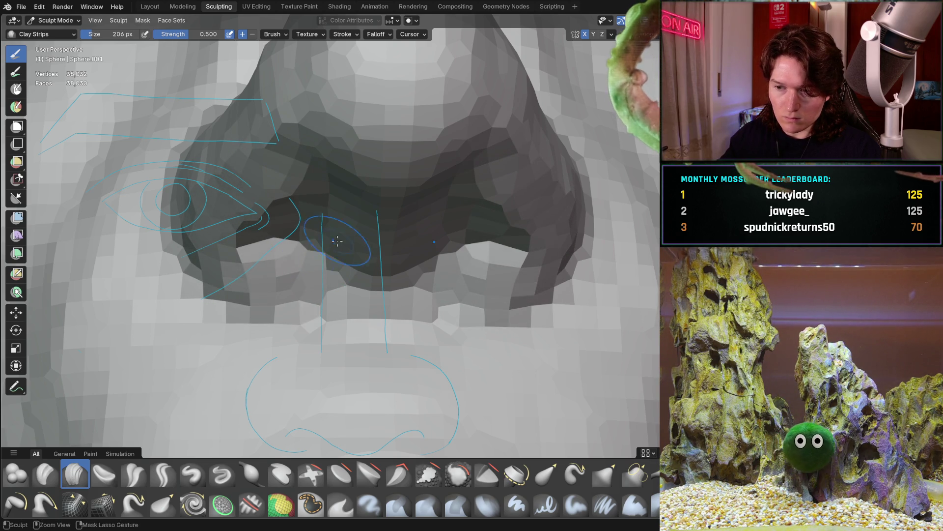
key("ctrl+KP_1")
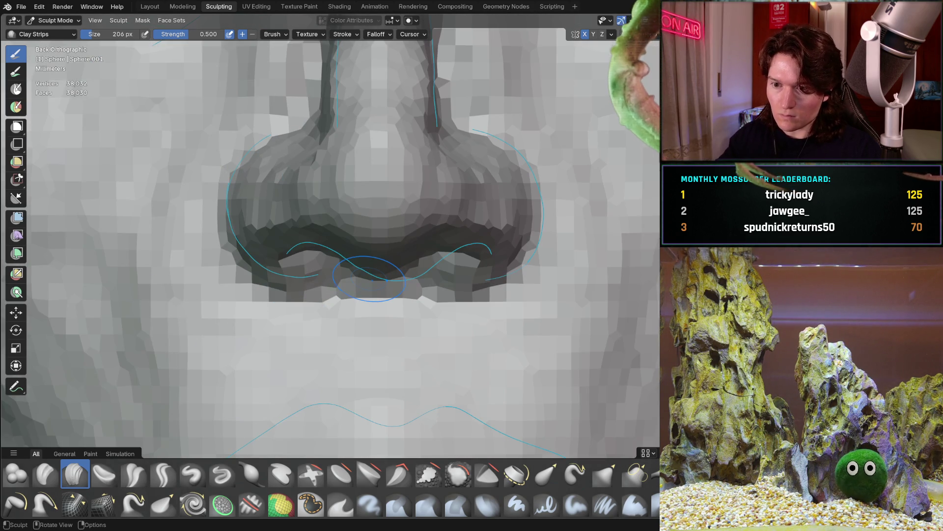
mouse_move(256, 292)
middle_mouse_down()
mouse_move(257, 341)
mouse_move(249, 313)
mouse_move(251, 323)
middle_mouse_up()
left_click(163, 473)
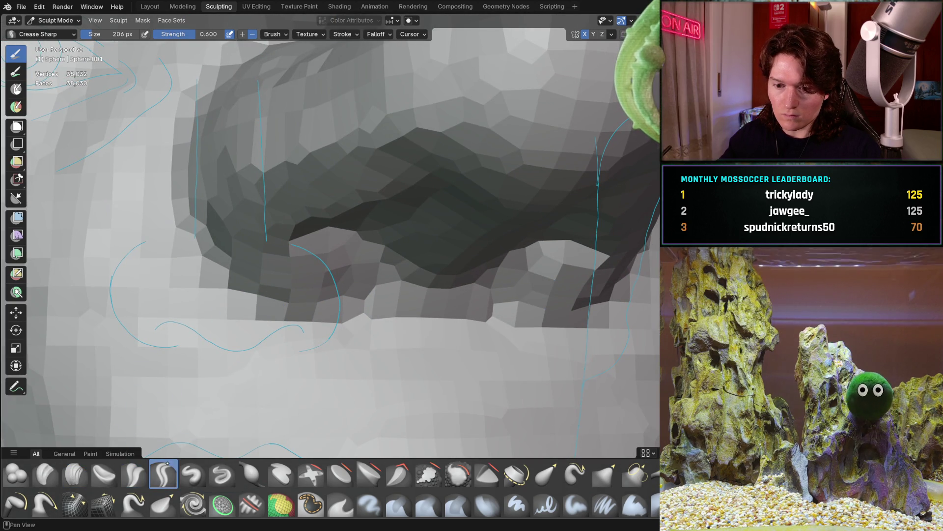
- Crease the lower nostril edges on both sides with Crease Sharp at 0.6, checking head-on
mouse_move(254, 274)
left_mouse_down()
mouse_move(565, 289)
mouse_move(344, 285)
left_mouse_up()
mouse_move(344, 285)
middle_mouse_down()
mouse_move(378, 241)
mouse_move(363, 205)
middle_mouse_up()
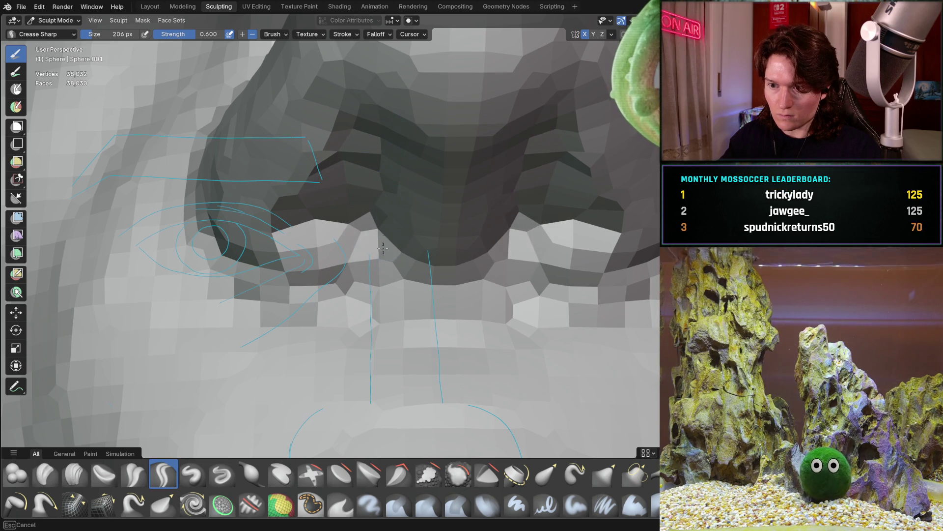
middle_click_drag(433, 205, 351, 266)
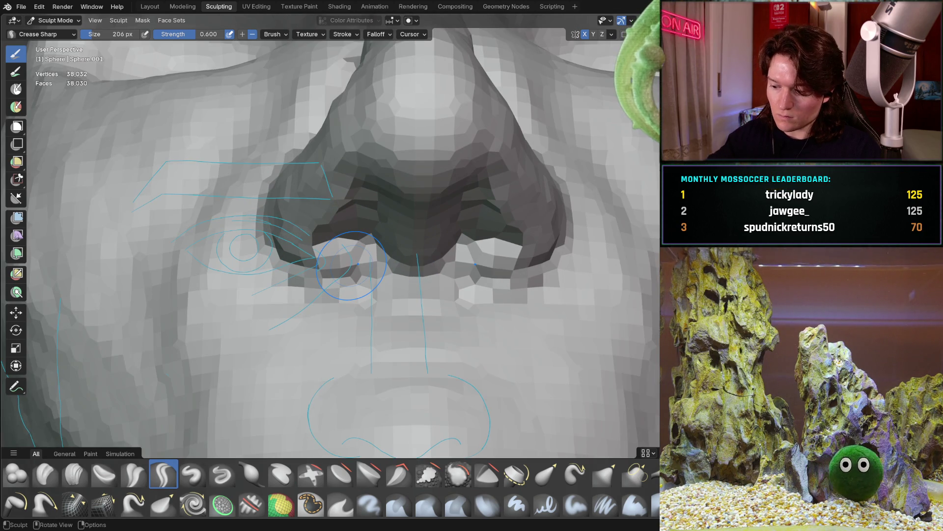
left_click(351, 265)
key("ctrl+KP_1")
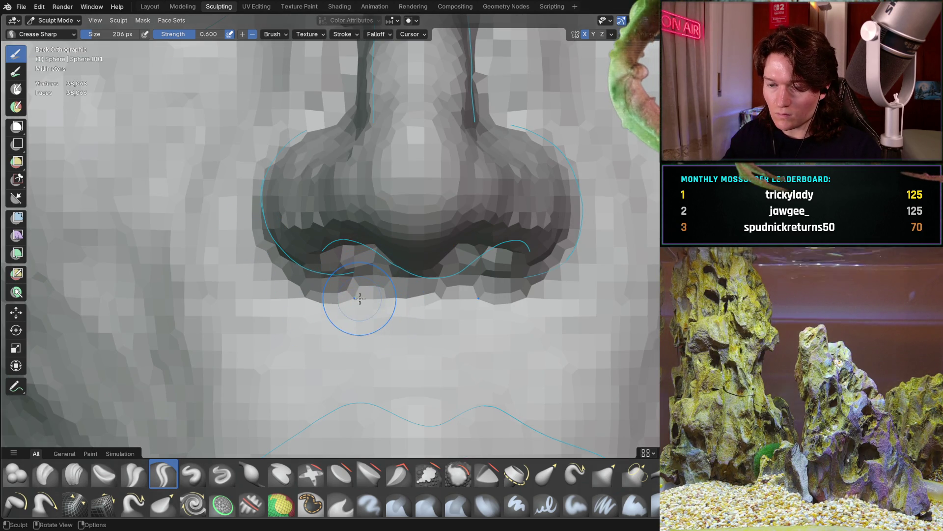
mouse_move(360, 300)
middle_mouse_down("ctrl")
mouse_move(345, 234)
mouse_move(366, 236)
middle_mouse_up("ctrl")
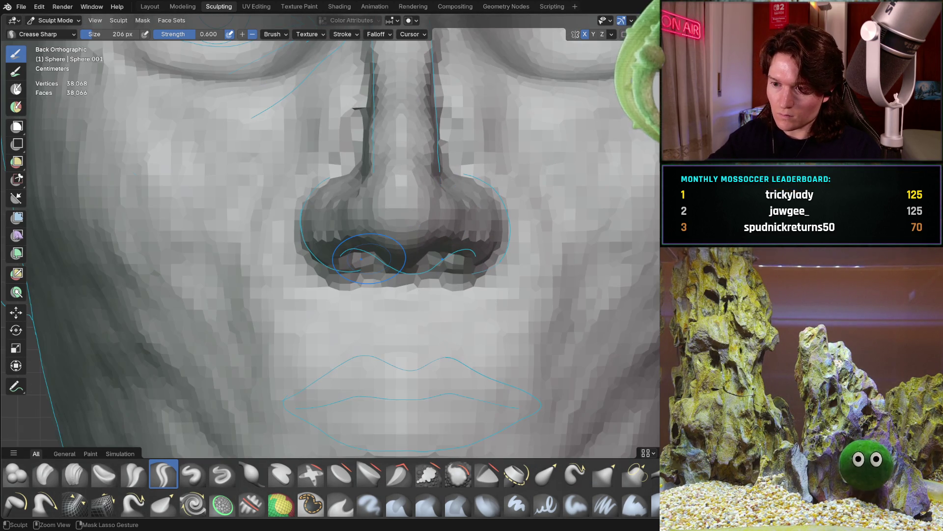
mouse_move(350, 294)
middle_mouse_down()
mouse_move(398, 222)
mouse_move(389, 231)
middle_mouse_up()
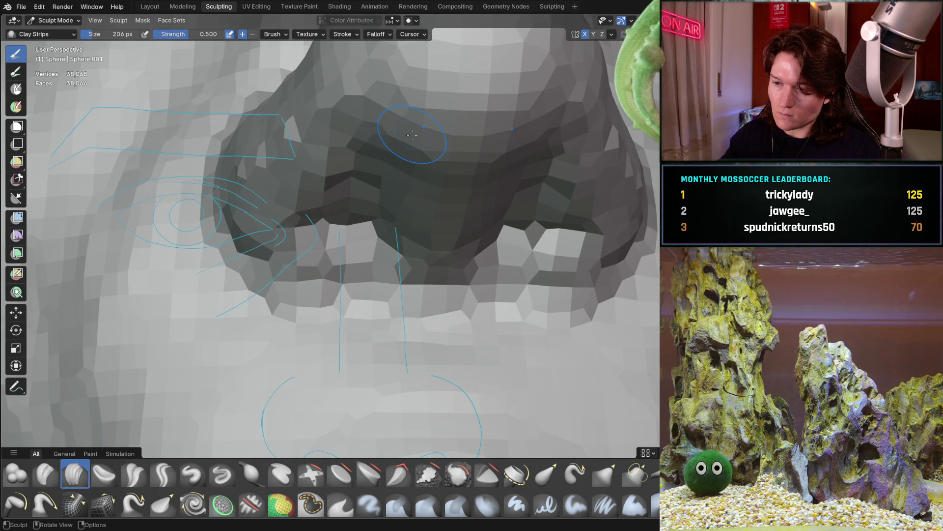
- Crease up along the outer edge of the nostril wing with Crease Sharp
key("ctrl+KP_1")
scroll(337, 259, "up", 3)
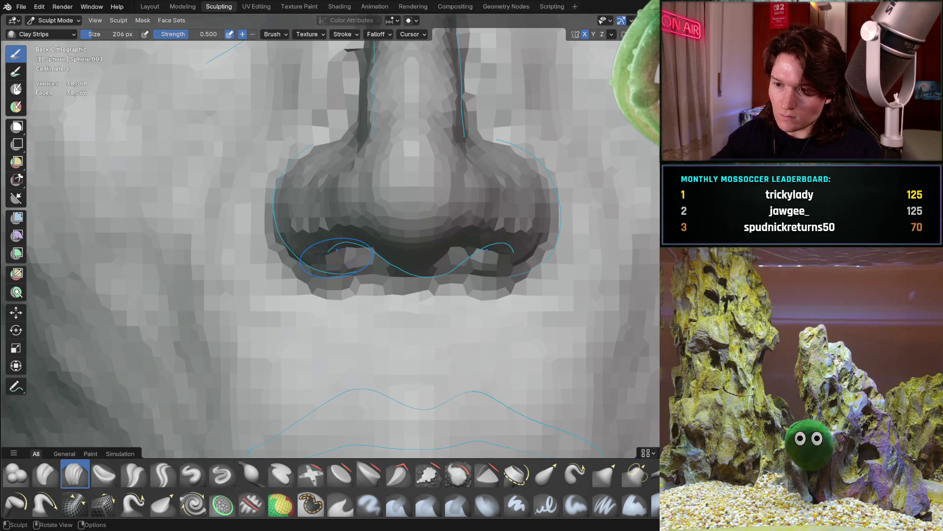
middle_click_drag(377, 287, 382, 226)
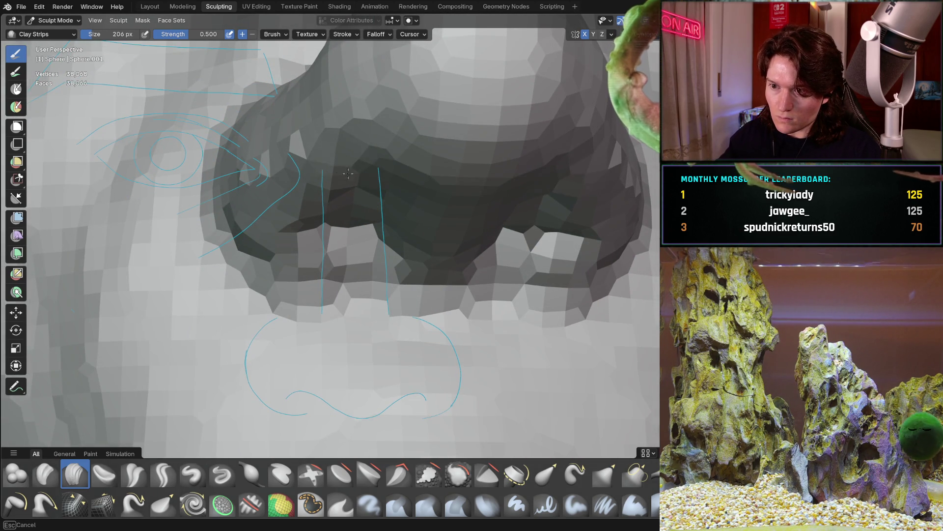
mouse_move(440, 165)
middle_mouse_down()
mouse_move(445, 224)
mouse_move(402, 184)
mouse_move(287, 256)
middle_mouse_up()
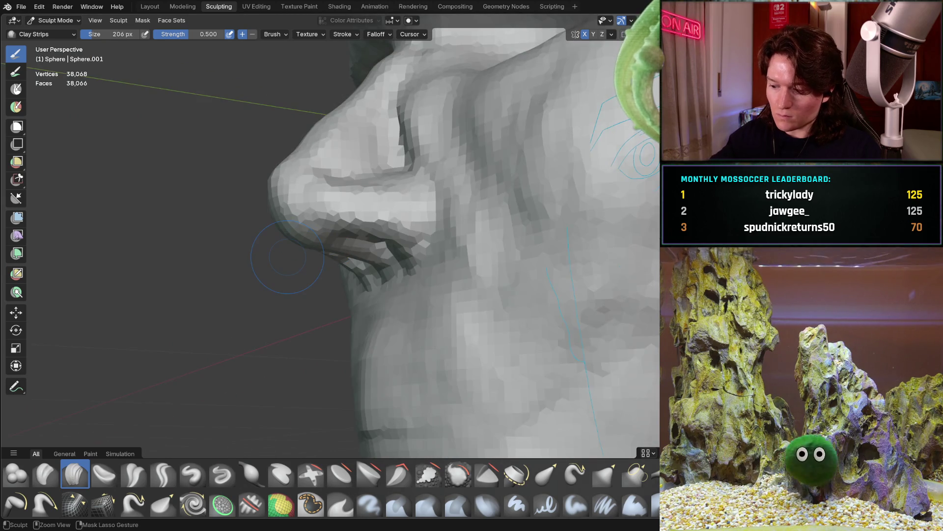
key("ctrl+KP_1")
scroll(359, 251, "up", 8)
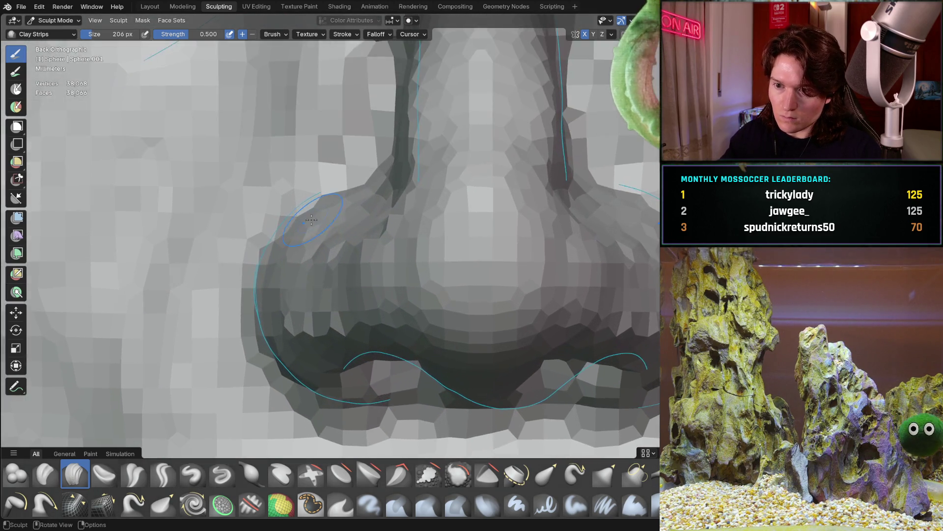
mouse_move(359, 250)
middle_mouse_down()
mouse_move(357, 242)
mouse_move(373, 257)
middle_mouse_up()
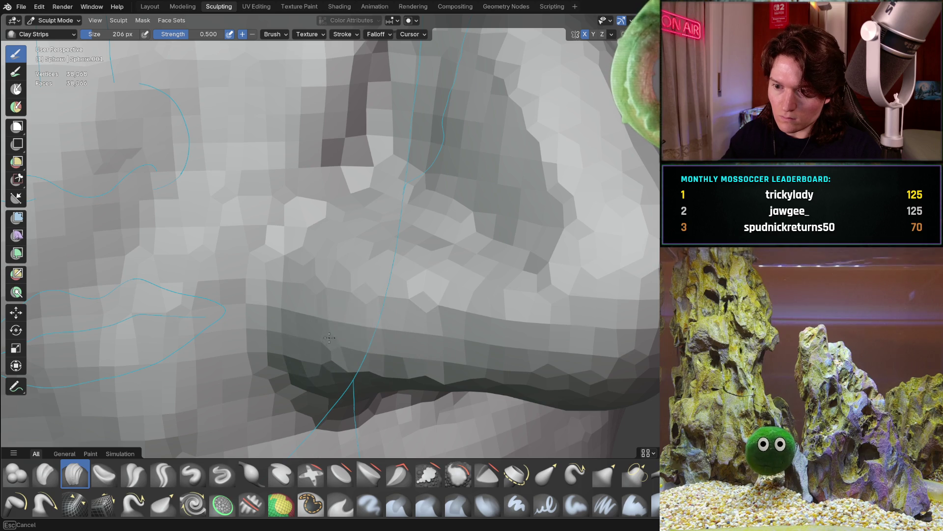
middle_click_drag(383, 202, 368, 253)
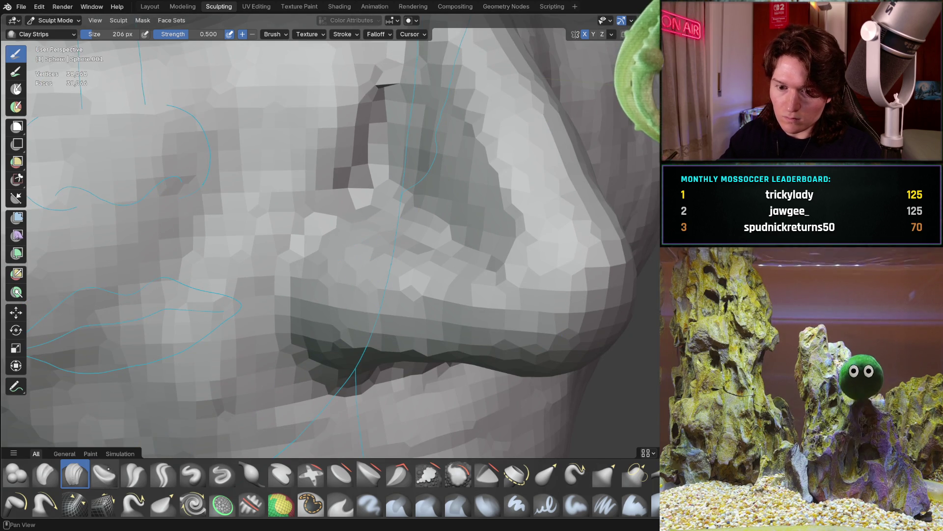
key("shift+c")
mouse_move(319, 356)
left_mouse_down()
mouse_move(295, 344)
mouse_move(288, 307)
mouse_move(297, 238)
mouse_move(359, 204)
left_mouse_up()
- Build up clay along the nostril rim on both sides in front orthographic view
middle_click_drag(434, 223, 381, 229, "alt")
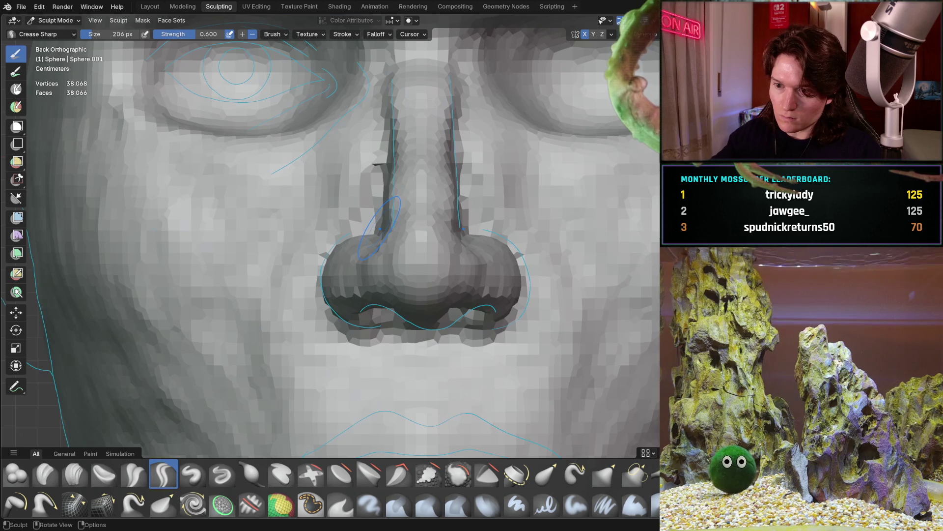
scroll(475, 287, "up", 3)
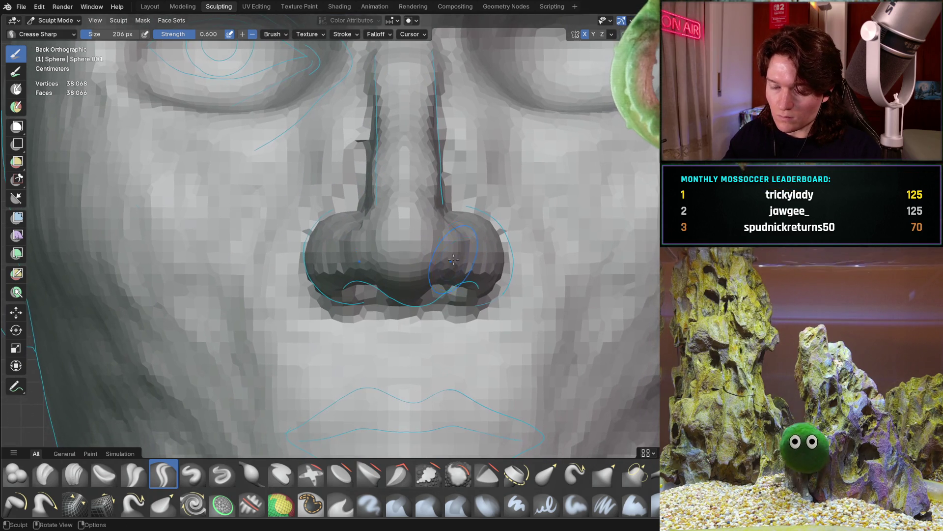
scroll(472, 219, "down", 5)
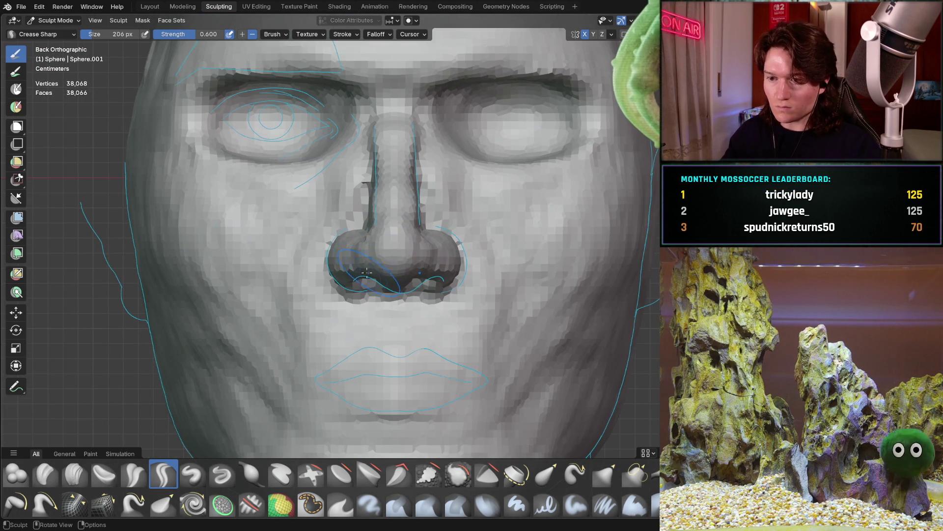
mouse_move(352, 292)
middle_mouse_down("ctrl")
mouse_move(374, 249)
mouse_move(347, 276)
middle_mouse_up("ctrl")
scroll(347, 275, "up", 2)
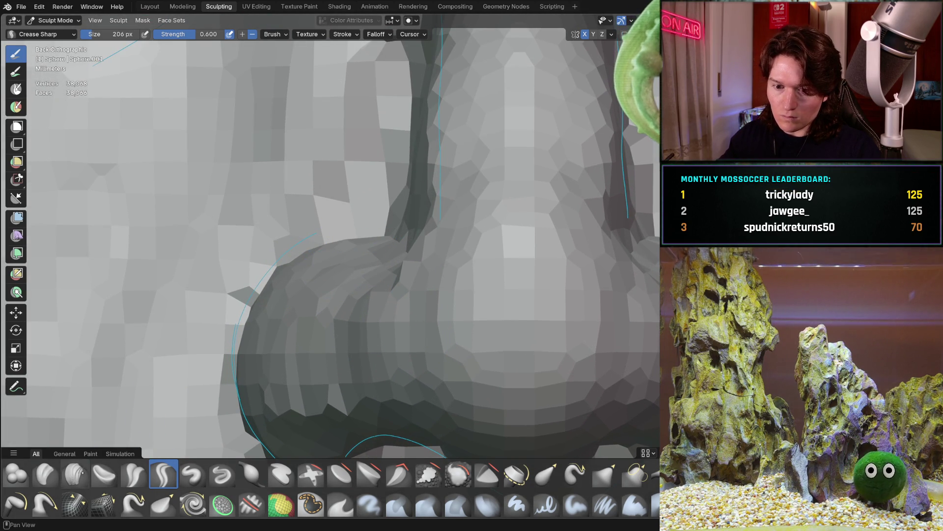
left_click_drag(331, 247, 296, 256)
mouse_move(348, 228)
left_mouse_down()
mouse_move(282, 275)
mouse_move(238, 358)
left_mouse_up()
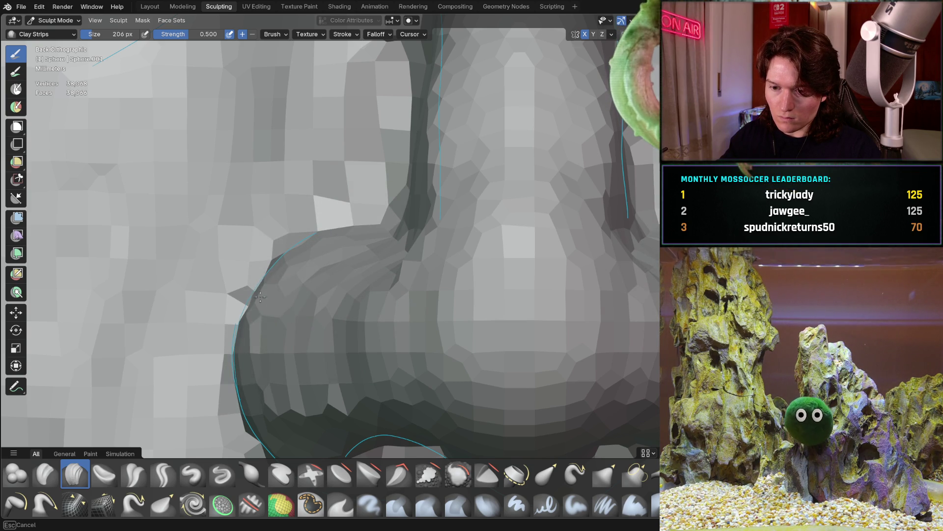
middle_click_drag(277, 338, 259, 235, "shift")
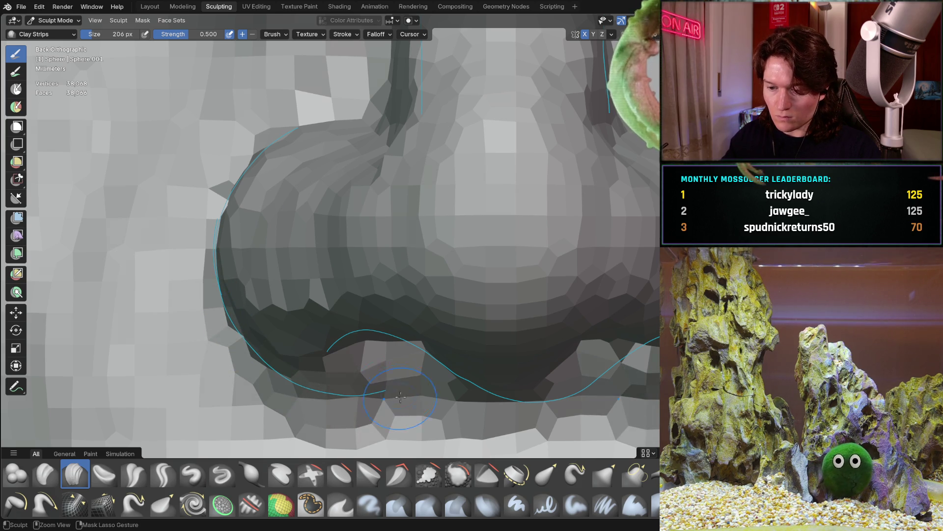
scroll(391, 291, "down", 4)
mouse_move(391, 291)
middle_mouse_down()
mouse_move(427, 264)
mouse_move(316, 301)
middle_mouse_up()
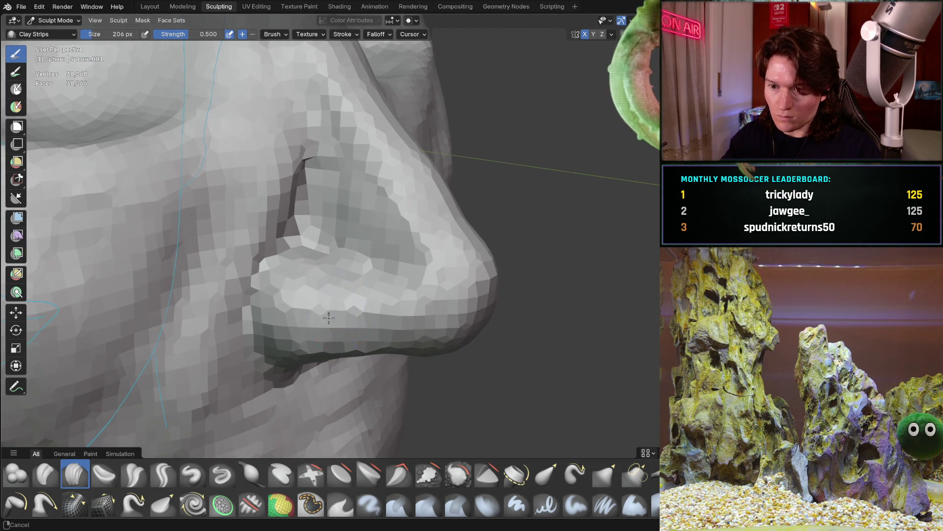
- Build up clay on the lower nose with a Clay Strips stroke, then check it from the side
scroll(295, 315, "up", 2)
mouse_move(279, 290)
left_mouse_down()
mouse_move(402, 314)
mouse_move(293, 362)
mouse_move(394, 390)
mouse_move(303, 406)
left_mouse_up()
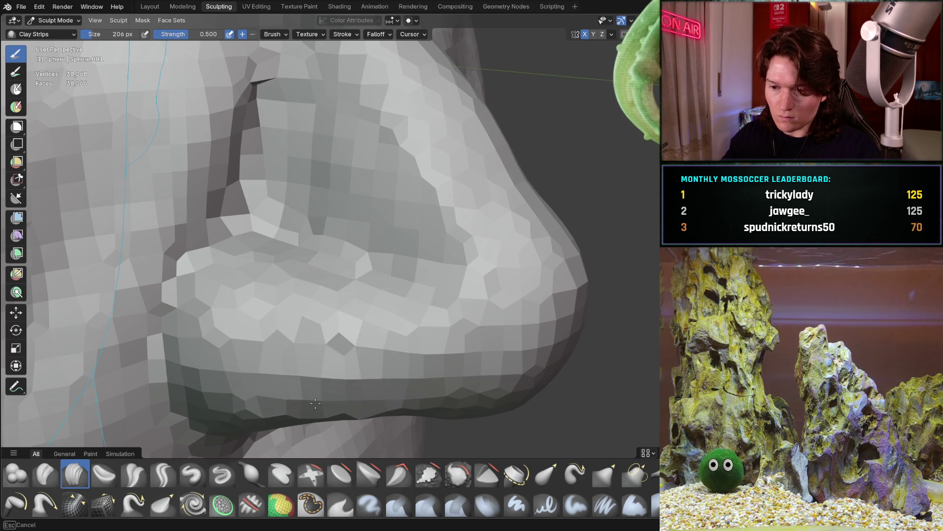
mouse_move(350, 374)
middle_mouse_down()
mouse_move(394, 200)
mouse_move(362, 169)
mouse_move(354, 245)
mouse_move(348, 227)
mouse_move(357, 300)
mouse_move(452, 246)
middle_mouse_up()
mouse_move(453, 273)
middle_mouse_down()
mouse_move(374, 256)
mouse_move(359, 216)
mouse_move(334, 265)
middle_mouse_up()
scroll(356, 206, "up", 4)
scroll(316, 320, "up", 3)
- Lay a clay strip down the side of the nose above the nostril wing, blending into the cheek
middle_click_drag(316, 320, 322, 290)
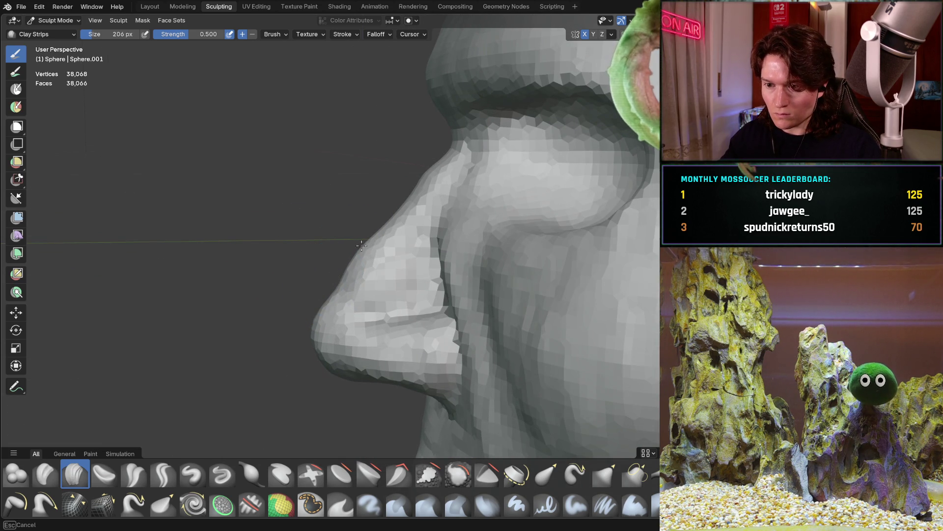
middle_click_drag(360, 242, 373, 300)
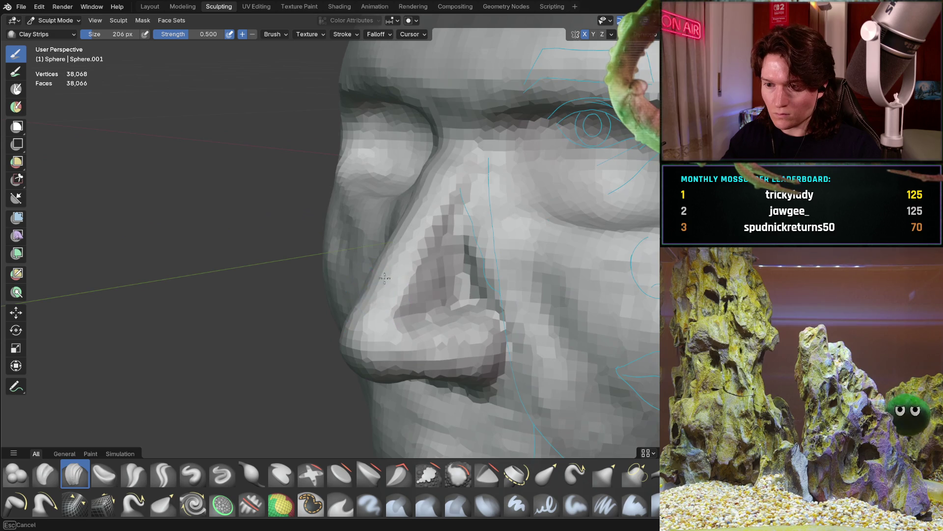
mouse_move(371, 264)
middle_mouse_down()
mouse_move(404, 293)
mouse_move(398, 300)
middle_mouse_up()
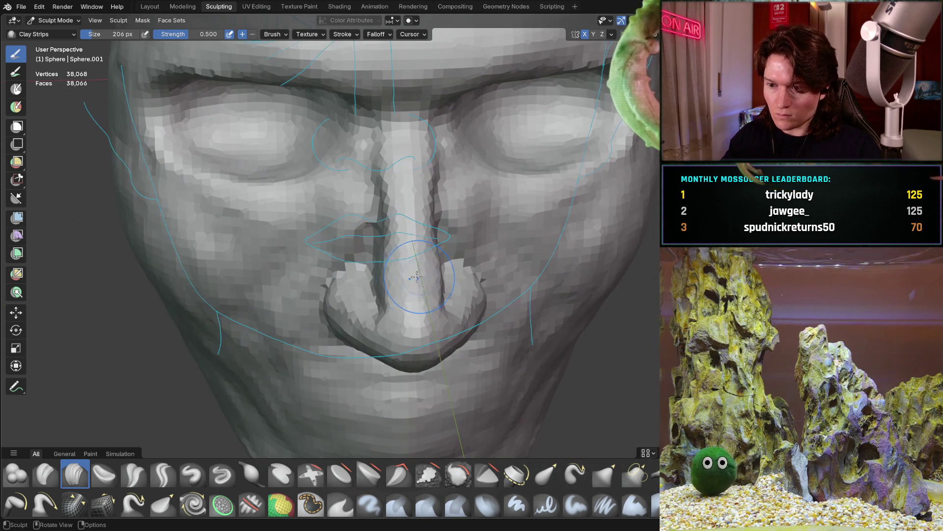
scroll(403, 314, "up", 5)
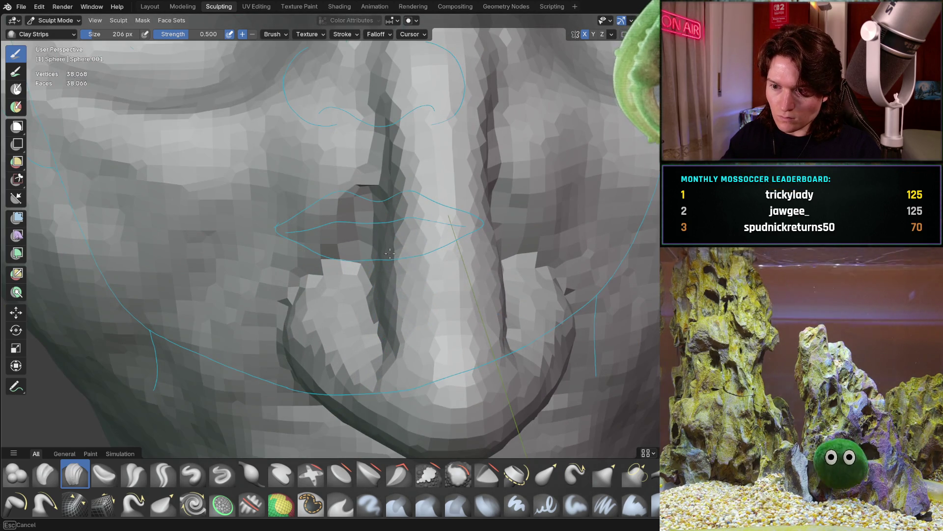
middle_click_drag(390, 253, 439, 269)
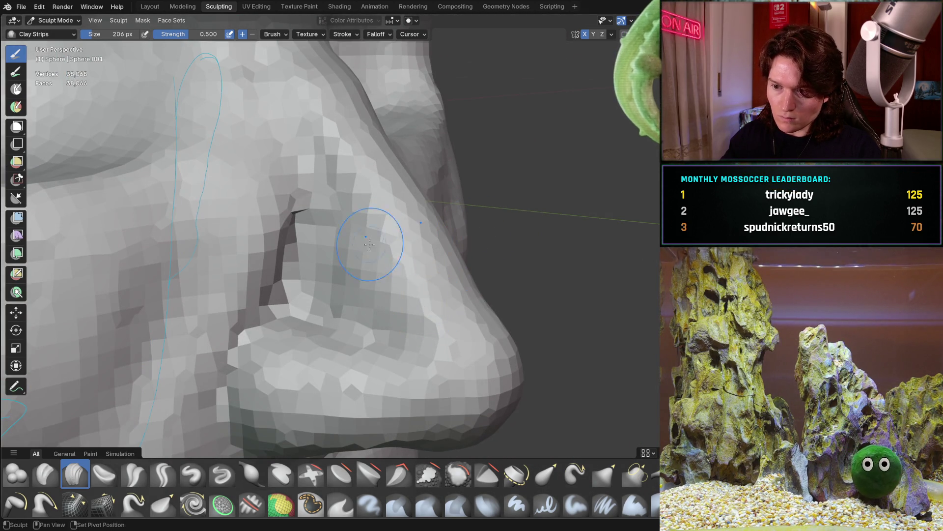
middle_click_drag(432, 295, 333, 227)
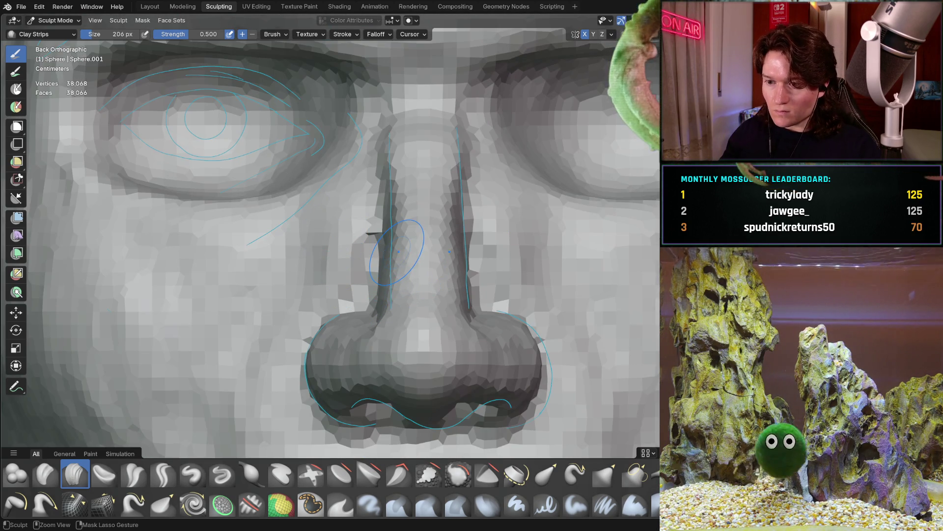
mouse_move(380, 302)
middle_mouse_down()
mouse_move(359, 248)
mouse_move(344, 246)
mouse_move(375, 236)
mouse_move(377, 252)
middle_mouse_up()
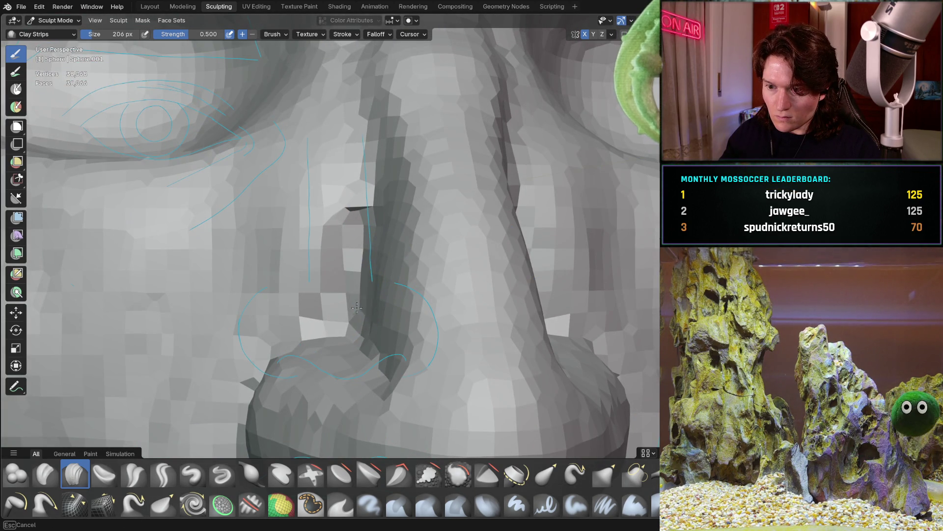
left_click_drag(358, 306, 359, 210)
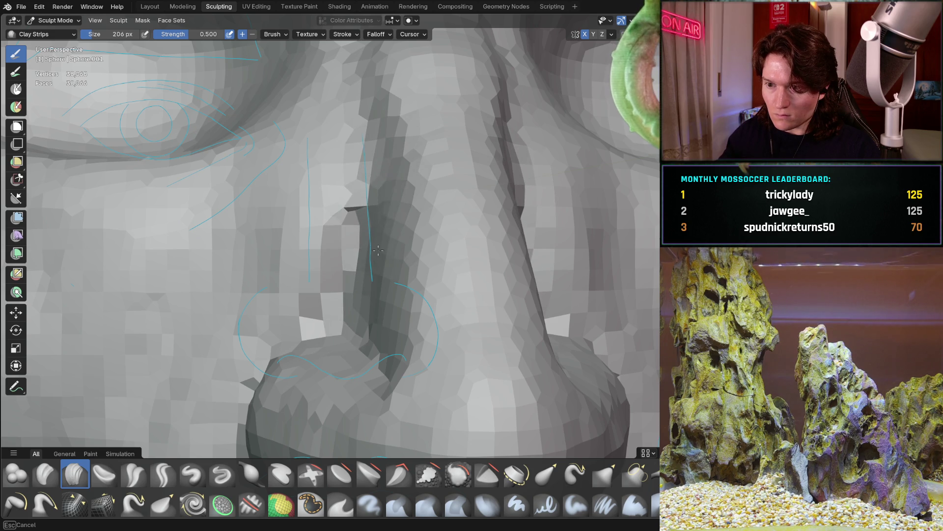
mouse_move(374, 214)
middle_mouse_down()
mouse_move(383, 238)
mouse_move(320, 275)
mouse_move(306, 315)
middle_mouse_up()
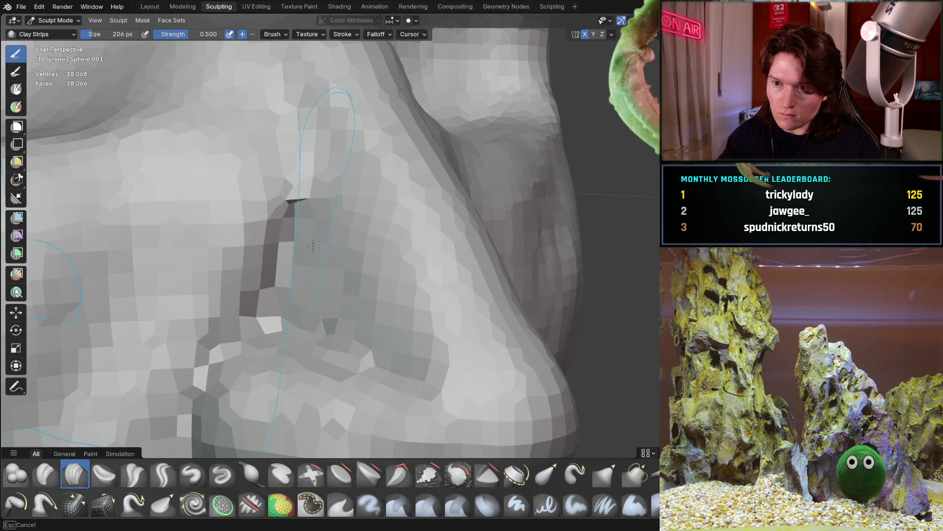
scroll(336, 158, "down", 6)
mouse_move(344, 172)
middle_mouse_down()
mouse_move(381, 271)
mouse_move(453, 307)
middle_mouse_up()
scroll(380, 271, "down", 5)
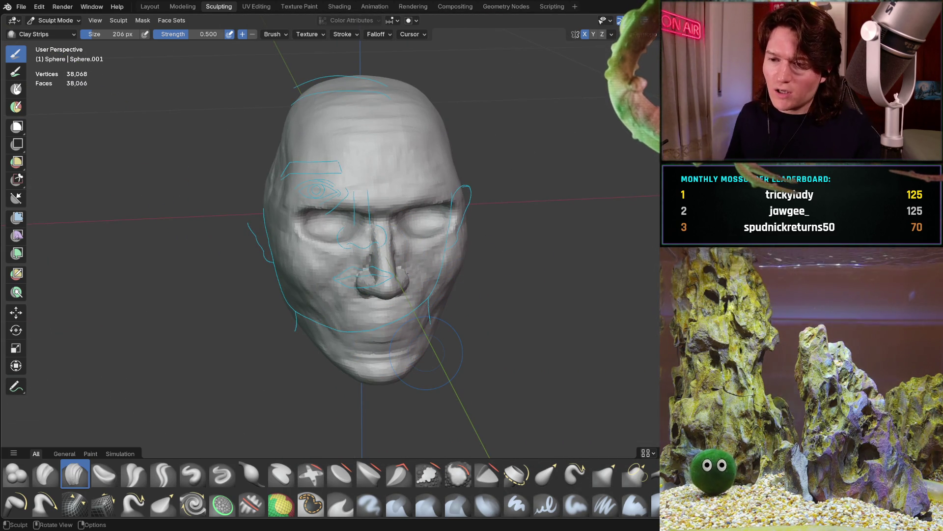
scroll(412, 296, "up", 2)
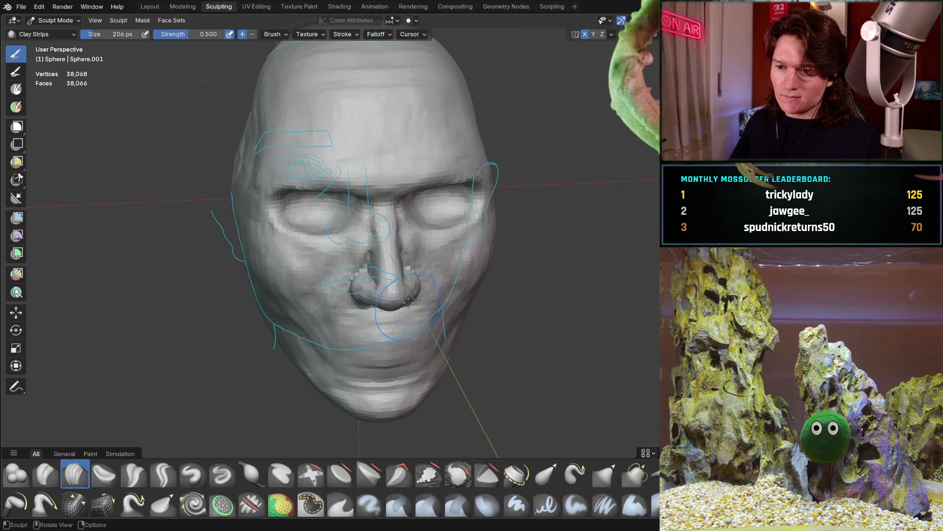
scroll(434, 239, "up", 1)
scroll(434, 239, "up", 2)
scroll(442, 256, "up", 3)
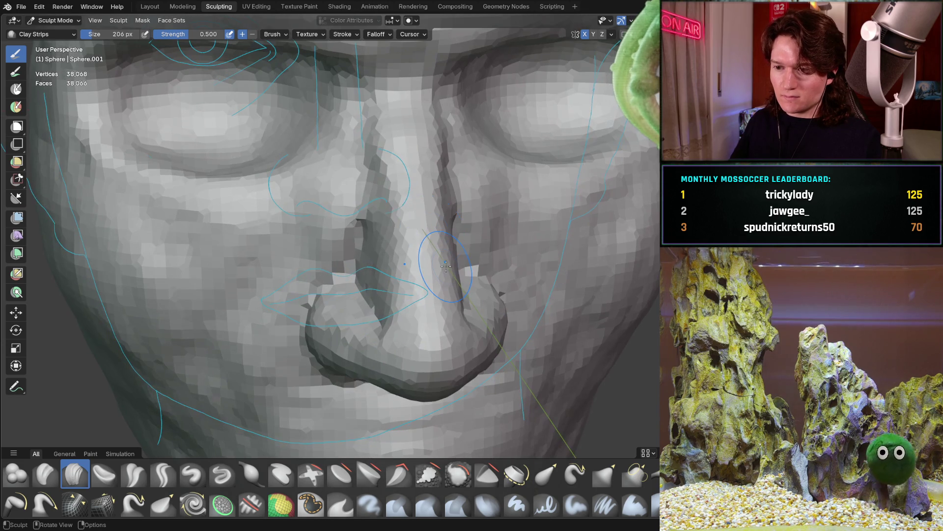
middle_click_drag(445, 260, 365, 270)
mouse_move(428, 272)
middle_mouse_down("ctrl")
mouse_move(357, 241)
mouse_move(348, 336)
middle_mouse_up("ctrl")
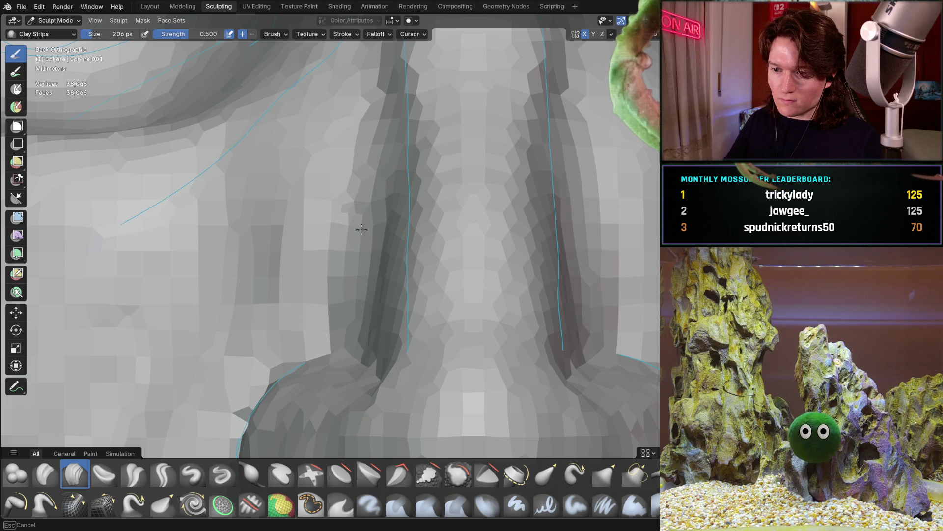
middle_click_drag(365, 278, 276, 237)
scroll(378, 230, "down", 5)
middle_click_drag(379, 230, 295, 289)
key("KP_1")
key("KP_3")
key("ctrl+KP_3")
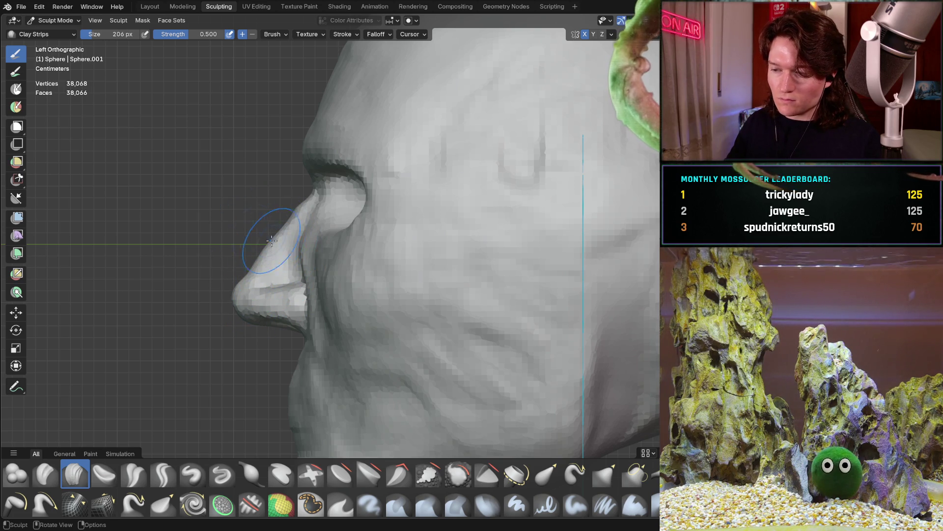
scroll(300, 307, "up", 6)
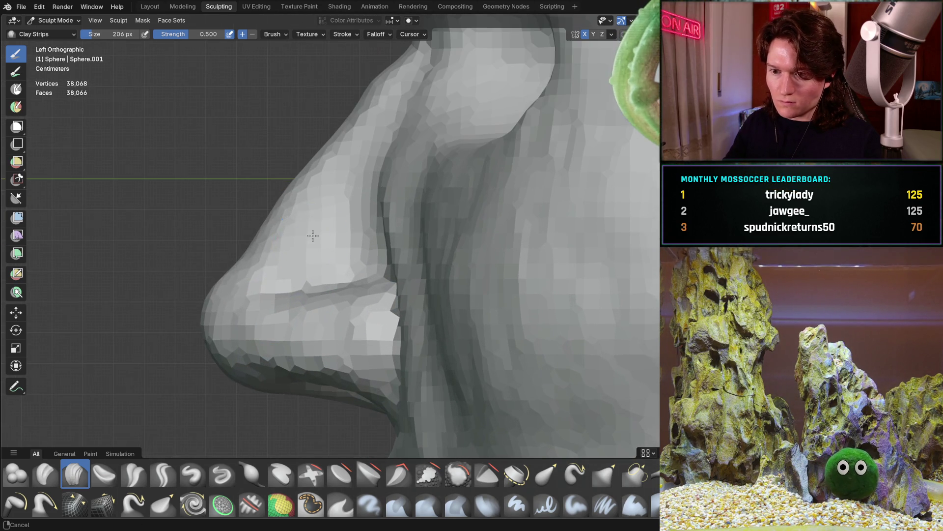
mouse_move(233, 264)
middle_mouse_down()
mouse_move(296, 262)
mouse_move(224, 245)
middle_mouse_up()
middle_click_drag(207, 301, 276, 253)
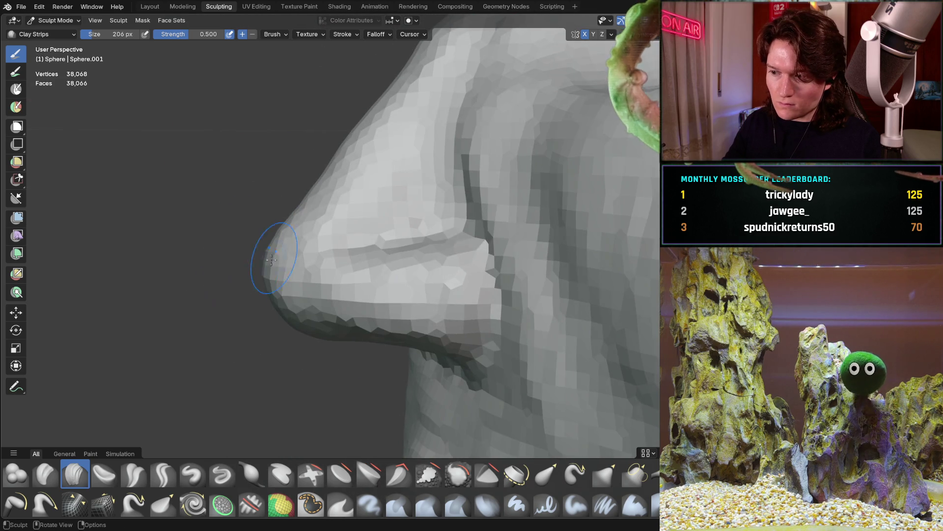
mouse_move(249, 304)
middle_mouse_down()
mouse_move(270, 280)
mouse_move(272, 242)
middle_mouse_up()
mouse_move(365, 190)
middle_mouse_down()
mouse_move(294, 216)
mouse_move(329, 255)
mouse_move(368, 275)
mouse_move(435, 274)
middle_mouse_up()
mouse_move(462, 202)
middle_mouse_down()
mouse_move(260, 314)
mouse_move(318, 218)
middle_mouse_up()
key("ctrl+KP_3")
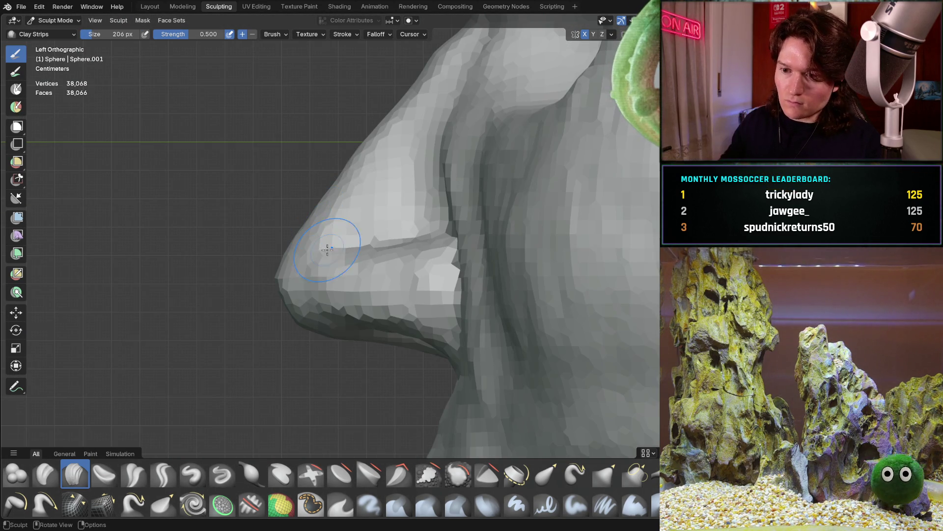
scroll(457, 193, "up", 3)
mouse_move(457, 192)
middle_mouse_down("shift")
mouse_move(330, 263)
mouse_move(371, 263)
mouse_move(355, 255)
mouse_move(415, 213)
mouse_move(734, 201)
middle_mouse_up("shift")
scroll(355, 256, "down", 2)
mouse_move(469, 246)
middle_mouse_down("shift")
mouse_move(437, 258)
mouse_move(448, 254)
mouse_move(398, 238)
mouse_move(359, 191)
middle_mouse_up("shift")
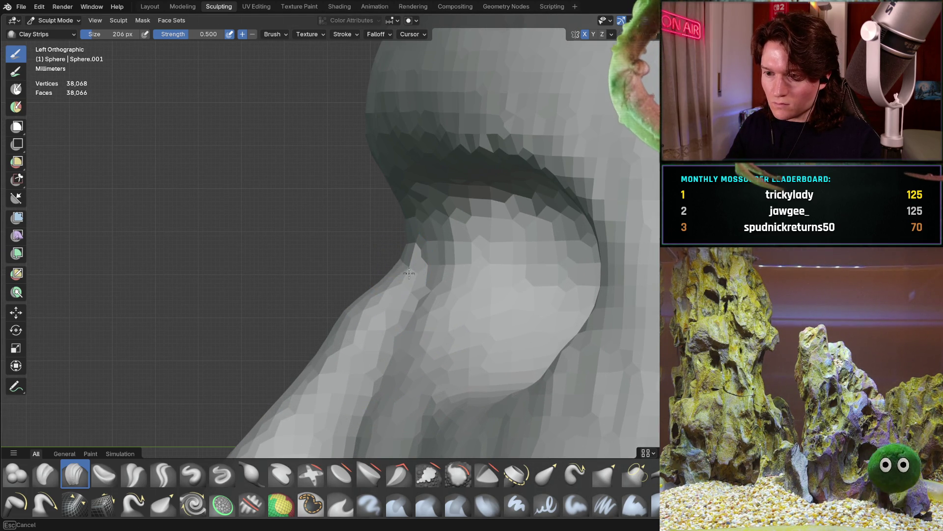
mouse_move(358, 259)
middle_mouse_down()
mouse_move(295, 347)
mouse_move(471, 244)
middle_mouse_up()
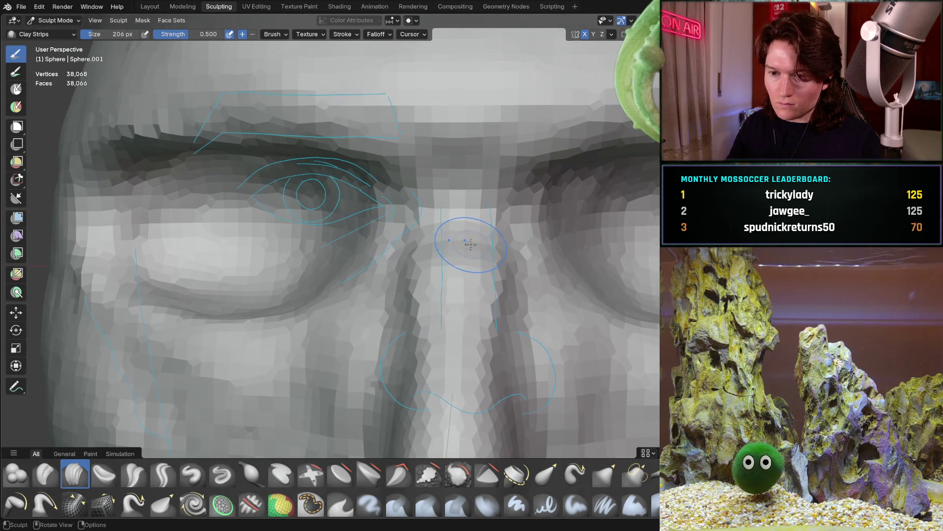
key("ctrl+KP_1")
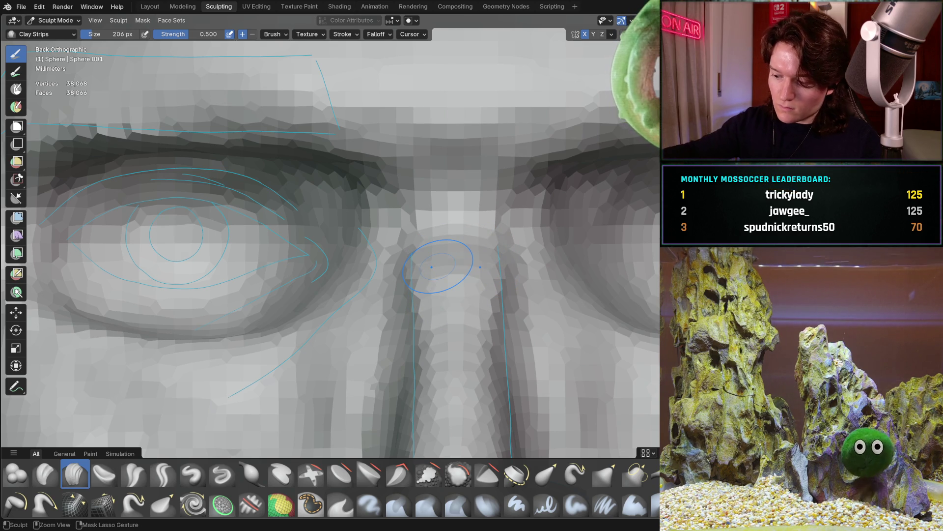
key("ctrl+KP_3")
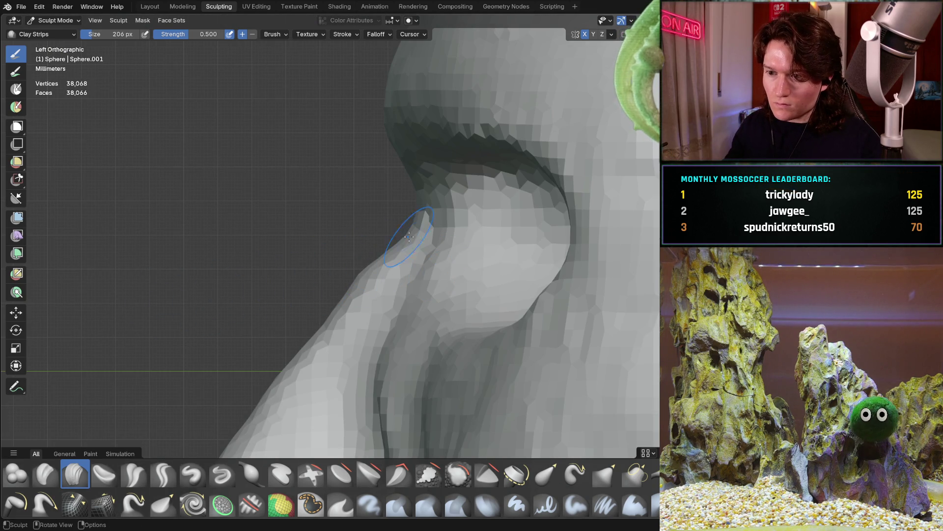
scroll(402, 234, "up", 2)
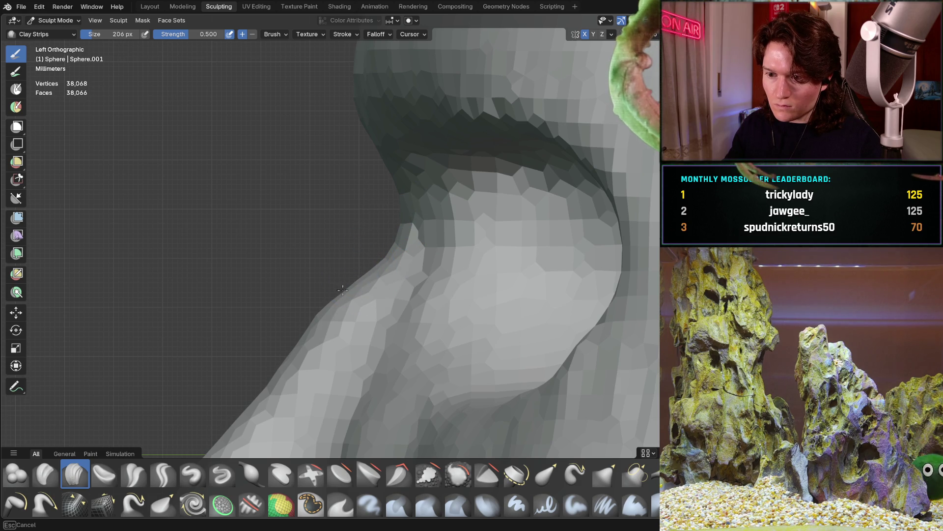
mouse_move(341, 295)
middle_mouse_down()
mouse_move(413, 319)
mouse_move(359, 276)
middle_mouse_up()
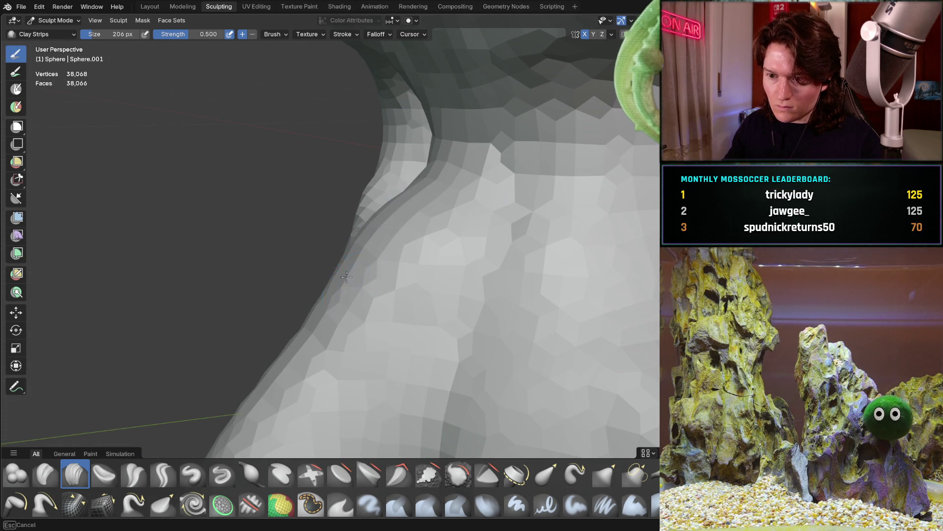
middle_click_drag(318, 306, 331, 269)
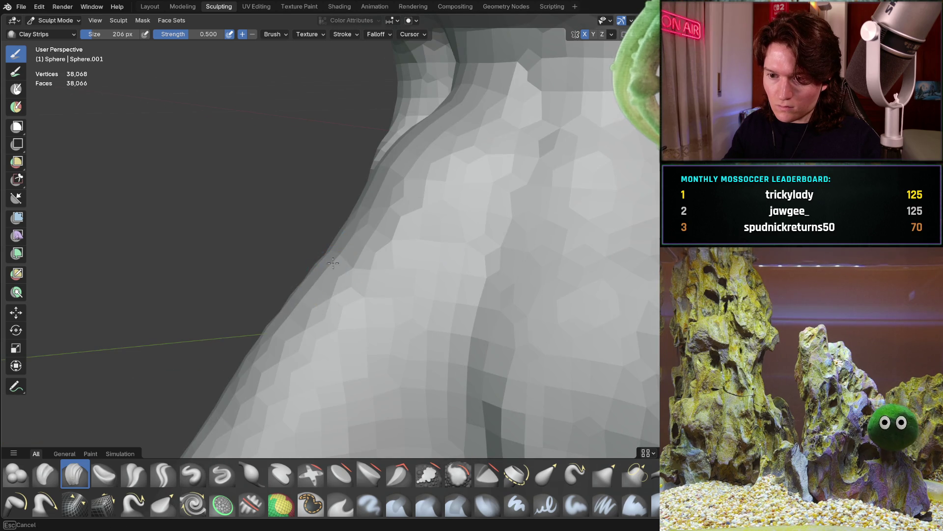
mouse_move(387, 259)
middle_mouse_down()
mouse_move(312, 305)
mouse_move(354, 238)
middle_mouse_up()
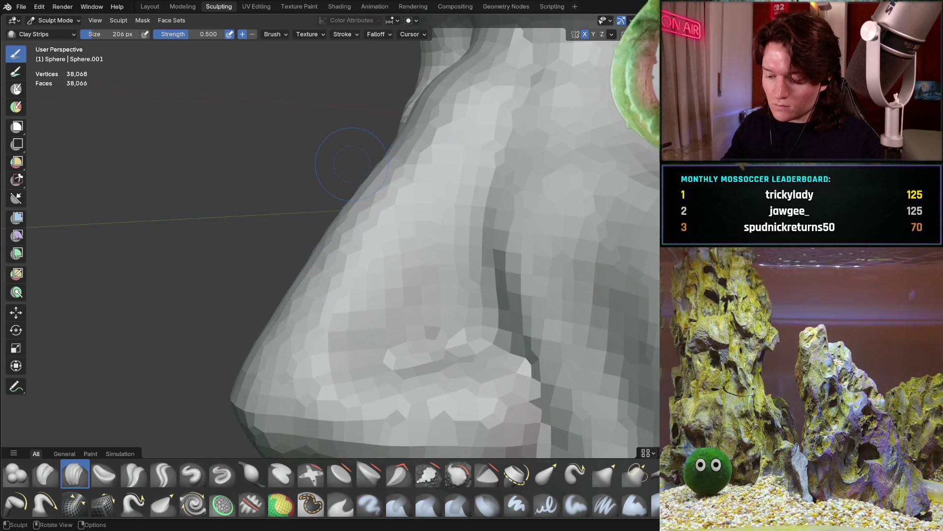
key("ctrl+KP_3")
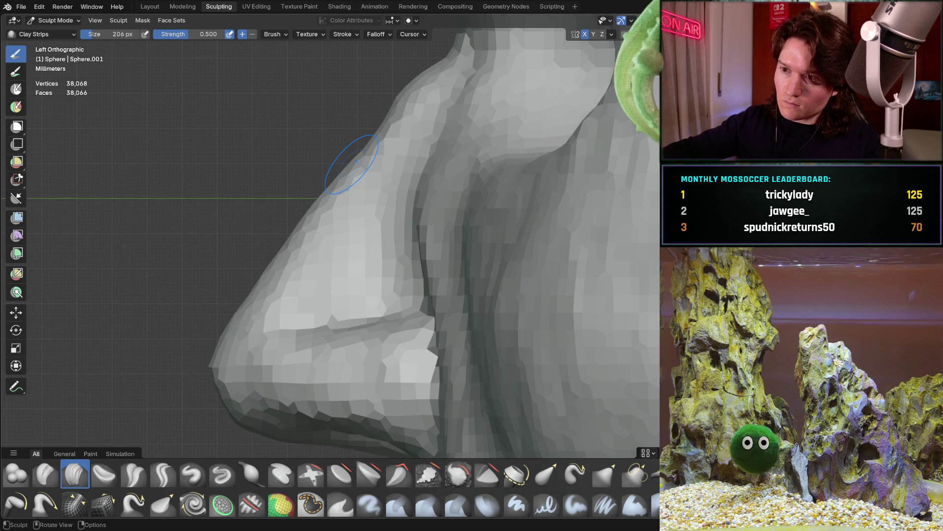
mouse_move(383, 248)
middle_mouse_down("shift")
mouse_move(411, 293)
mouse_move(388, 329)
mouse_move(409, 274)
mouse_move(445, 226)
middle_mouse_up("shift")
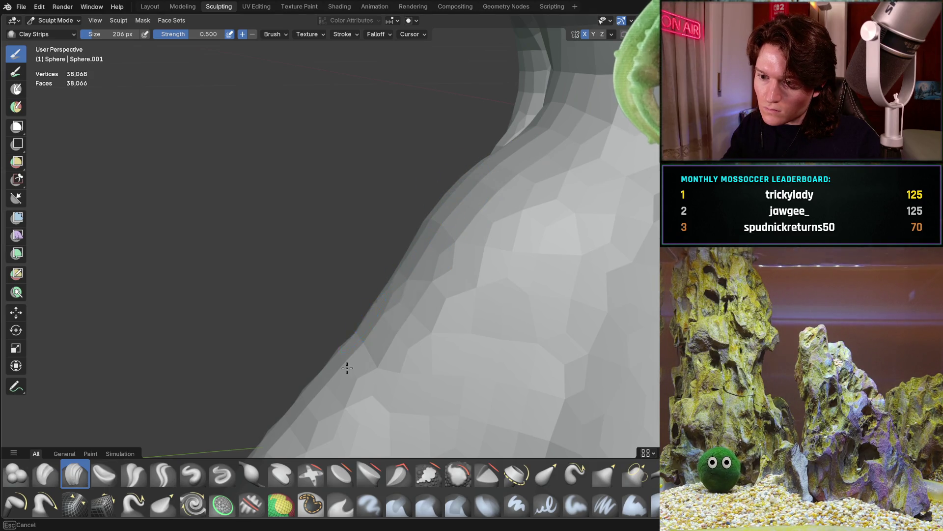
mouse_move(305, 382)
middle_mouse_down()
mouse_move(348, 255)
mouse_move(316, 400)
mouse_move(350, 274)
middle_mouse_up()
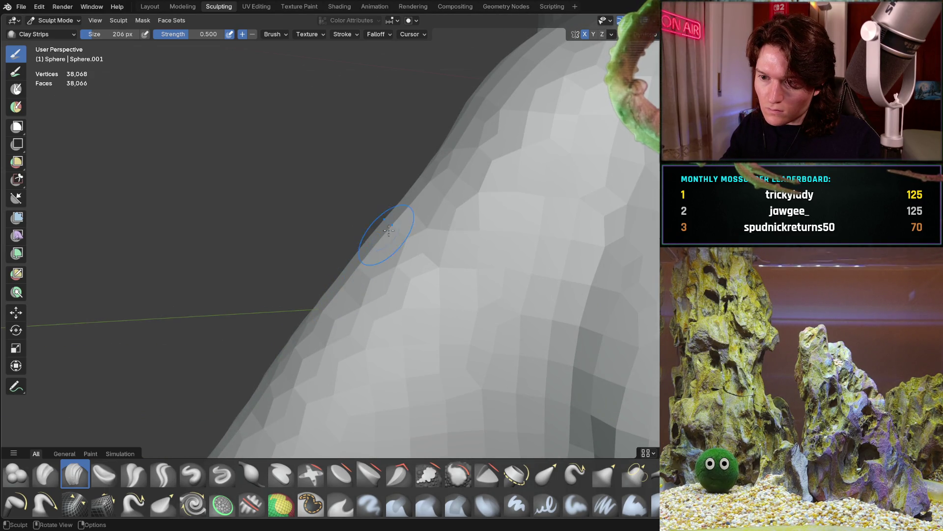
mouse_move(440, 176)
middle_mouse_down()
mouse_move(432, 226)
mouse_move(500, 264)
mouse_move(409, 273)
mouse_move(338, 256)
middle_mouse_up()
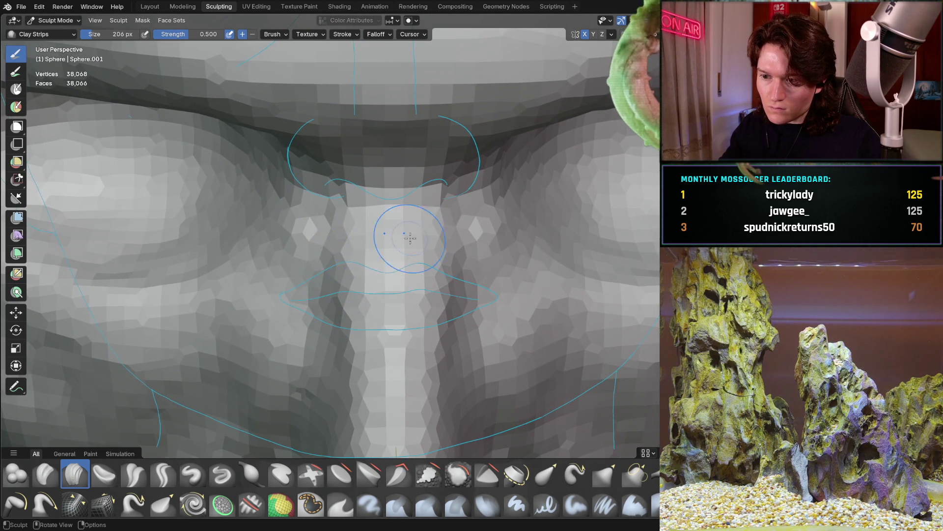
key("ctrl+KP_3")
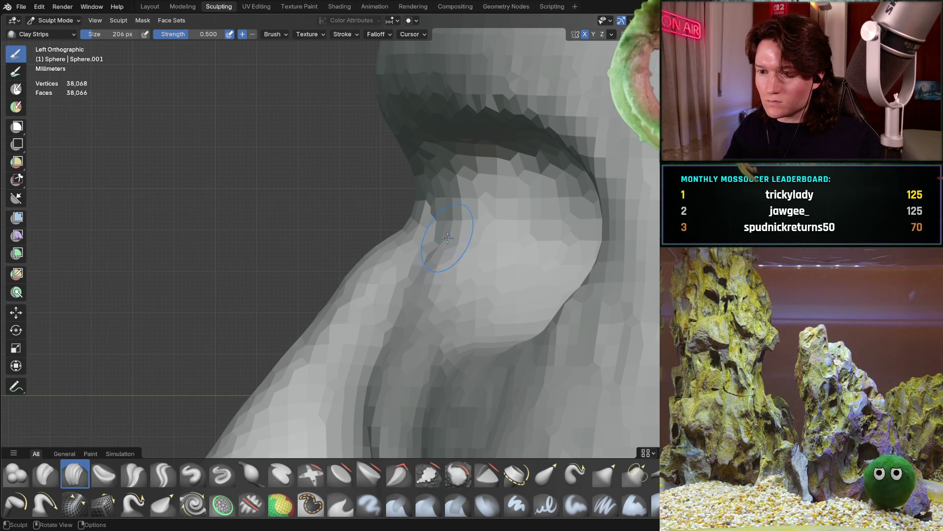
scroll(444, 241, "down", 3)
scroll(355, 285, "down", 4)
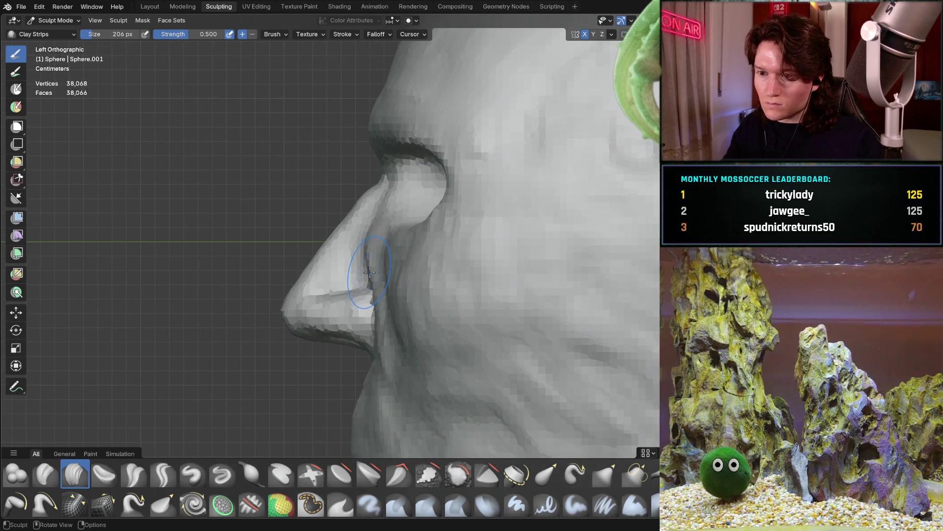
mouse_move(339, 275)
middle_mouse_down()
mouse_move(354, 247)
mouse_move(400, 217)
middle_mouse_up()
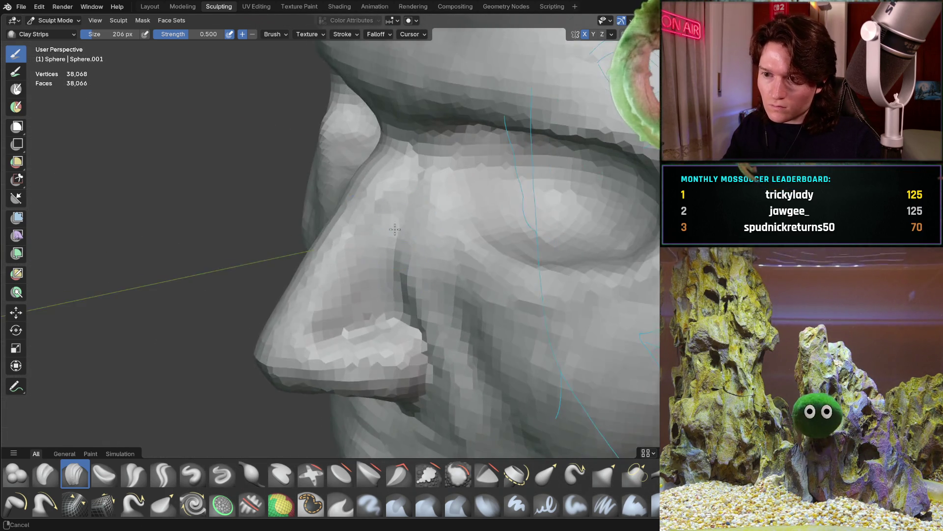
scroll(396, 211, "up", 8)
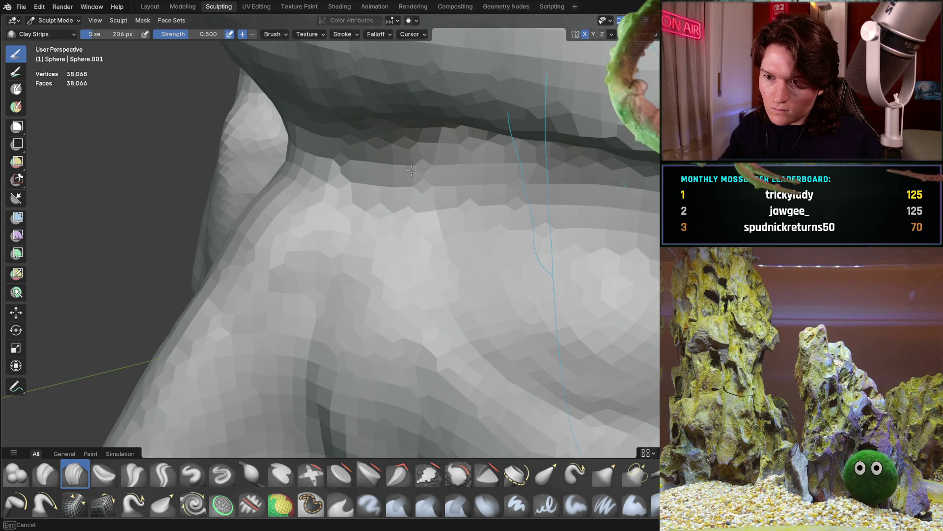
middle_click_drag(343, 399, 370, 265, "shift")
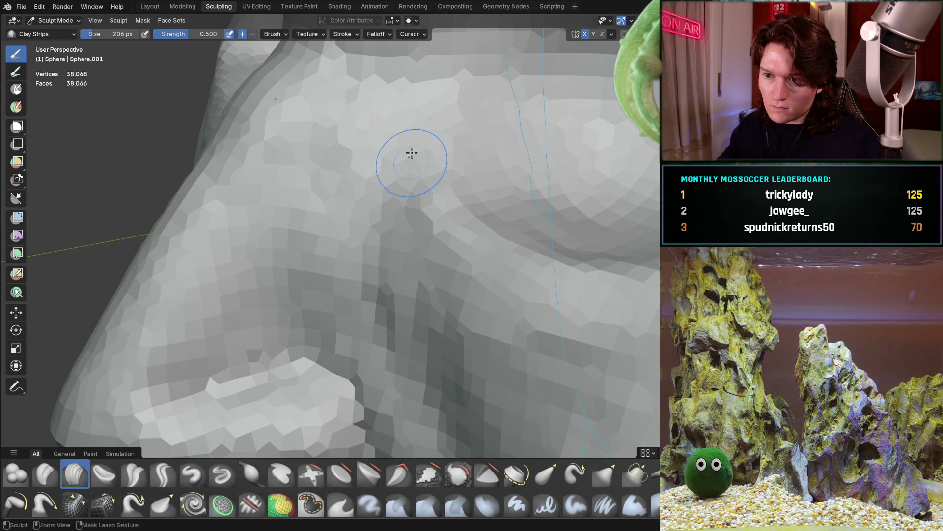
scroll(365, 243, "down", 5)
mouse_move(365, 242)
middle_mouse_down()
mouse_move(388, 236)
mouse_move(375, 221)
middle_mouse_up()
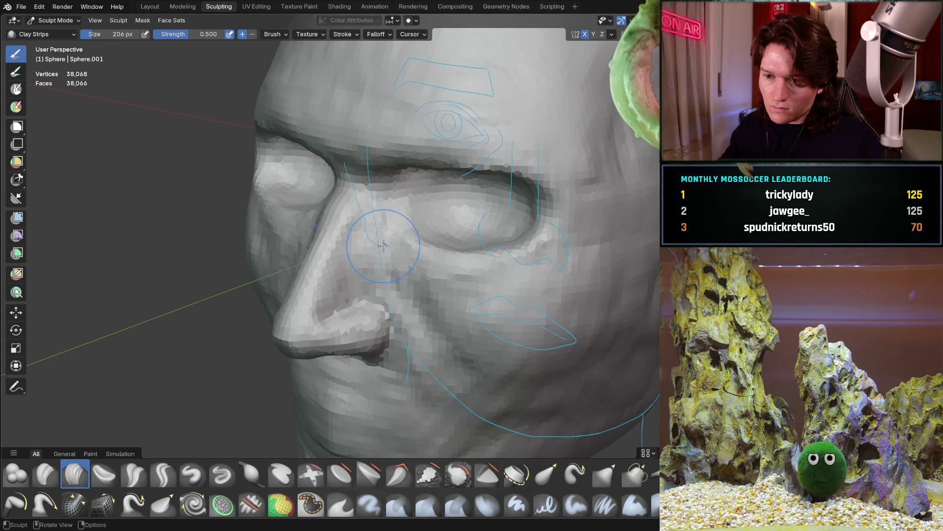
scroll(395, 190, "up", 6)
mouse_move(371, 204)
middle_mouse_down("ctrl")
mouse_move(364, 295)
mouse_move(360, 257)
mouse_move(366, 265)
middle_mouse_up("ctrl")
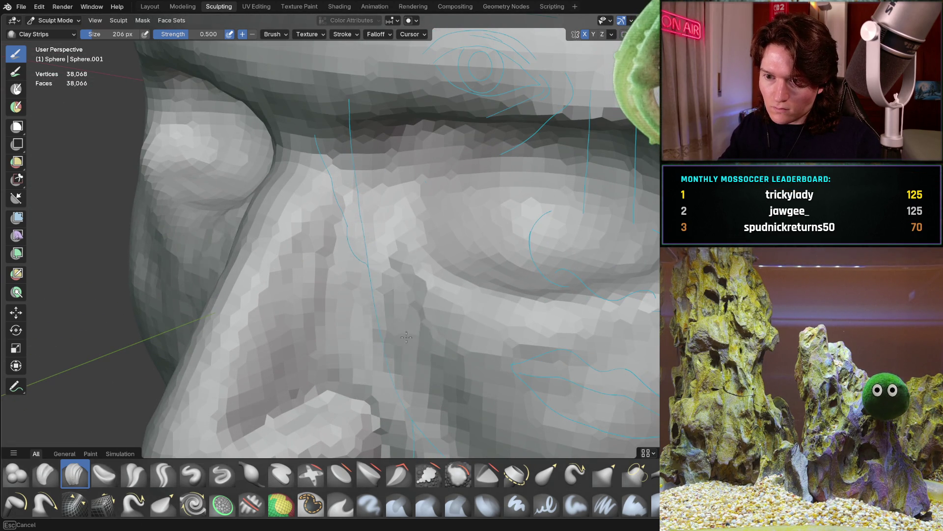
middle_click_drag(410, 318, 370, 284, "ctrl")
mouse_move(360, 384)
middle_mouse_down()
mouse_move(349, 259)
mouse_move(381, 301)
middle_mouse_up()
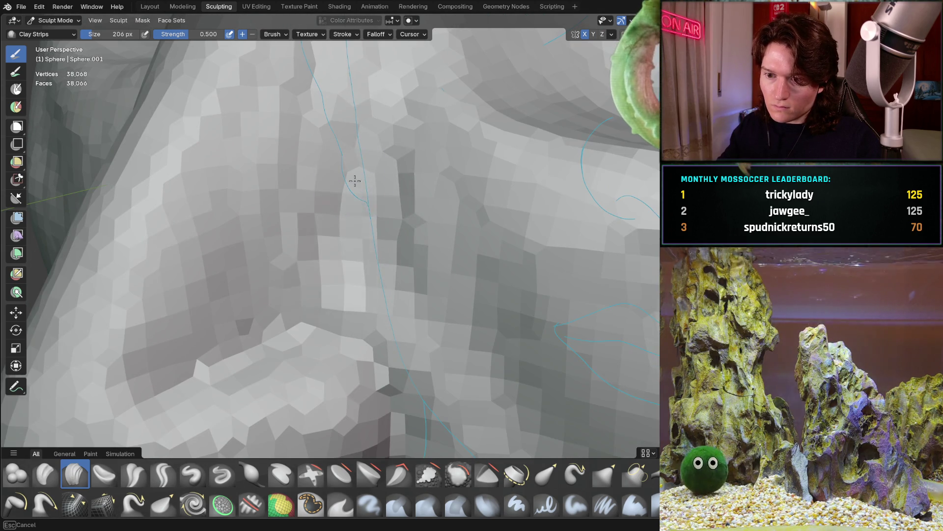
scroll(343, 206, "down", 5)
mouse_move(370, 232)
middle_mouse_down()
mouse_move(456, 202)
mouse_move(366, 195)
mouse_move(504, 263)
middle_mouse_up()
scroll(373, 207, "down", 10)
mouse_move(438, 274)
middle_mouse_down()
mouse_move(480, 274)
mouse_move(461, 251)
mouse_move(467, 279)
mouse_move(255, 271)
mouse_move(265, 272)
middle_mouse_up()
scroll(345, 213, "up", 5)
key("ctrl+KP_3")
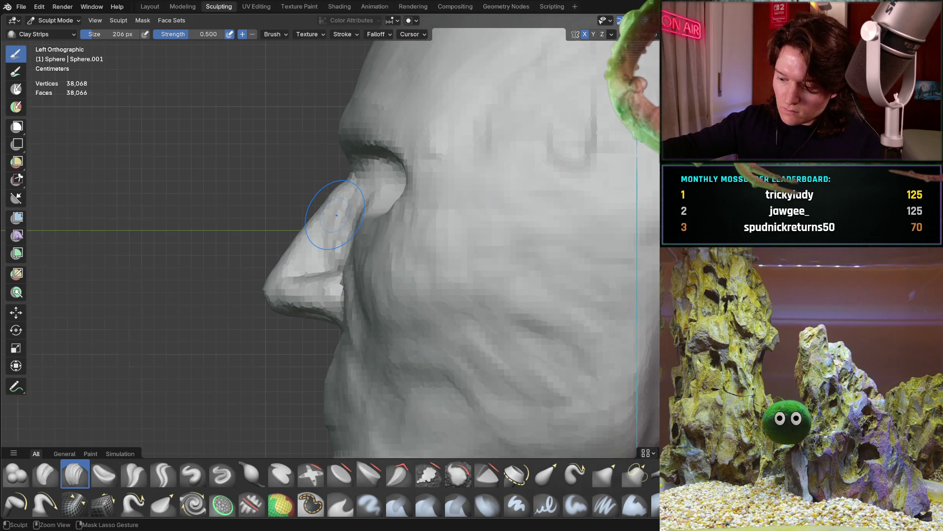
scroll(283, 263, "up", 4)
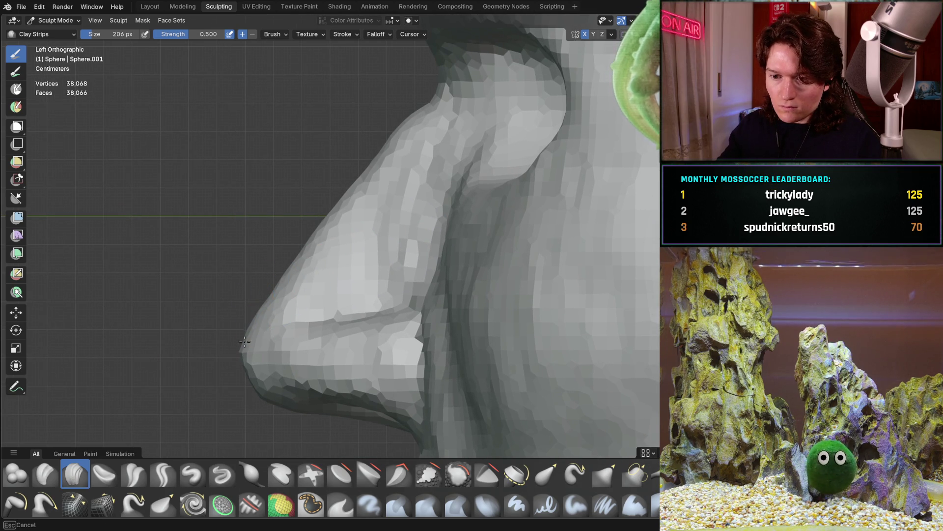
middle_click_drag(241, 347, 234, 326)
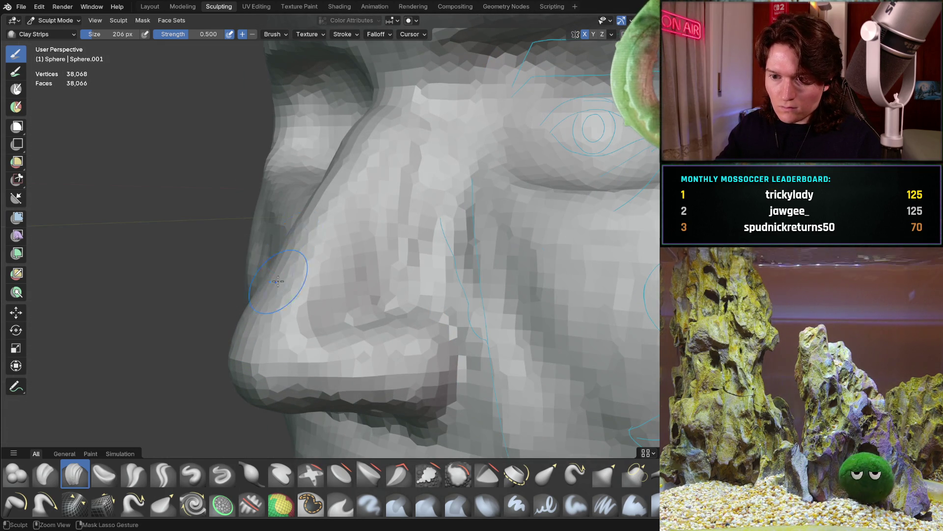
middle_click_drag(293, 229, 288, 232)
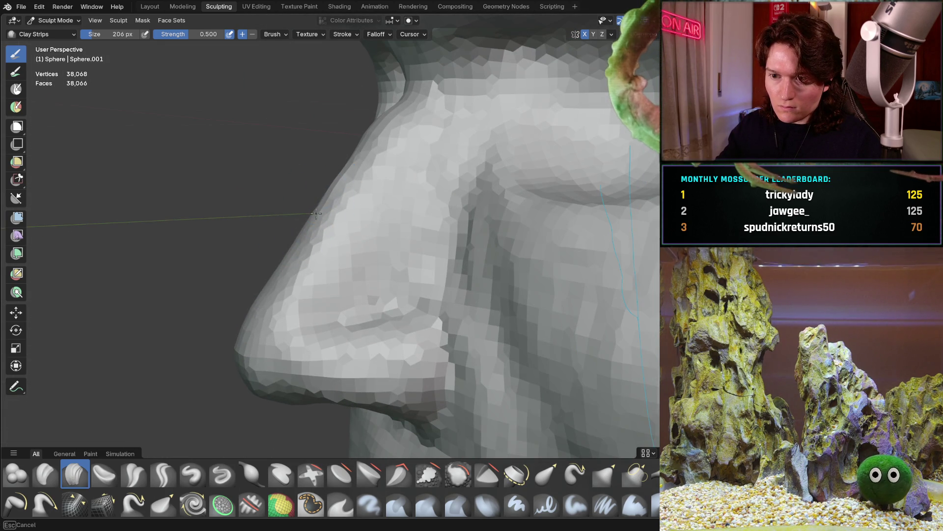
middle_click_drag(348, 168, 354, 148)
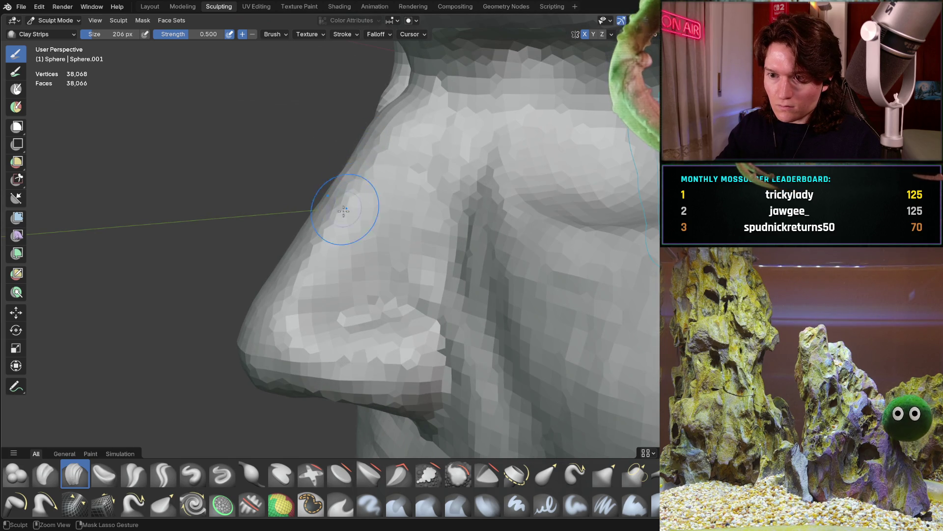
mouse_move(262, 309)
middle_mouse_down()
mouse_move(344, 314)
mouse_move(393, 275)
mouse_move(457, 248)
mouse_move(404, 295)
mouse_move(320, 332)
middle_mouse_up()
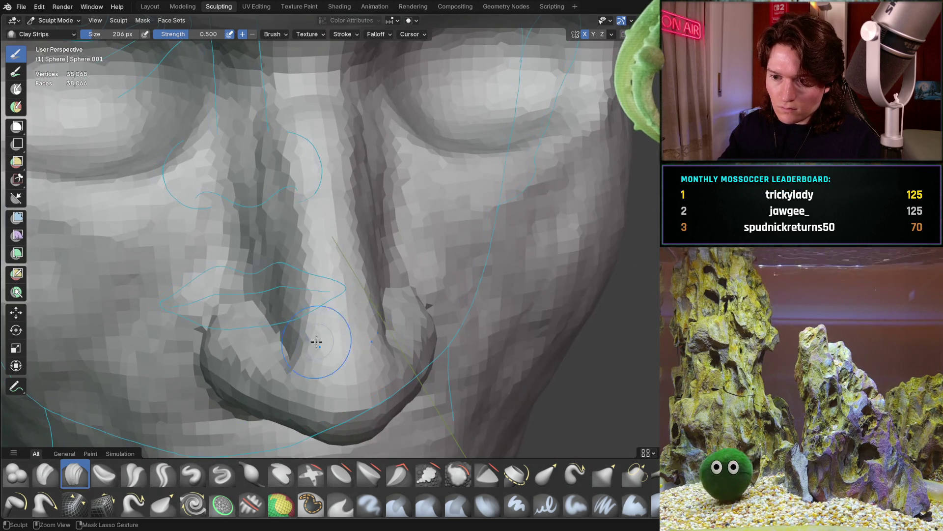
mouse_move(335, 240)
middle_mouse_down()
mouse_move(190, 217)
mouse_move(295, 252)
mouse_move(314, 291)
mouse_move(320, 275)
mouse_move(311, 273)
mouse_move(348, 295)
mouse_move(305, 282)
middle_mouse_up()
scroll(312, 273, "up", 3)
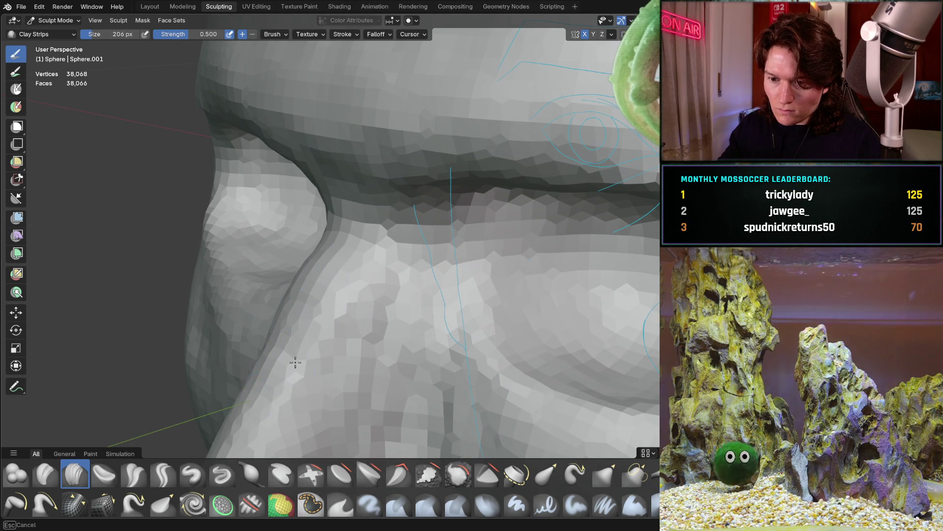
mouse_move(320, 330)
middle_mouse_down()
mouse_move(385, 271)
mouse_move(354, 362)
mouse_move(379, 306)
mouse_move(448, 249)
middle_mouse_up()
scroll(354, 363, "down", 5)
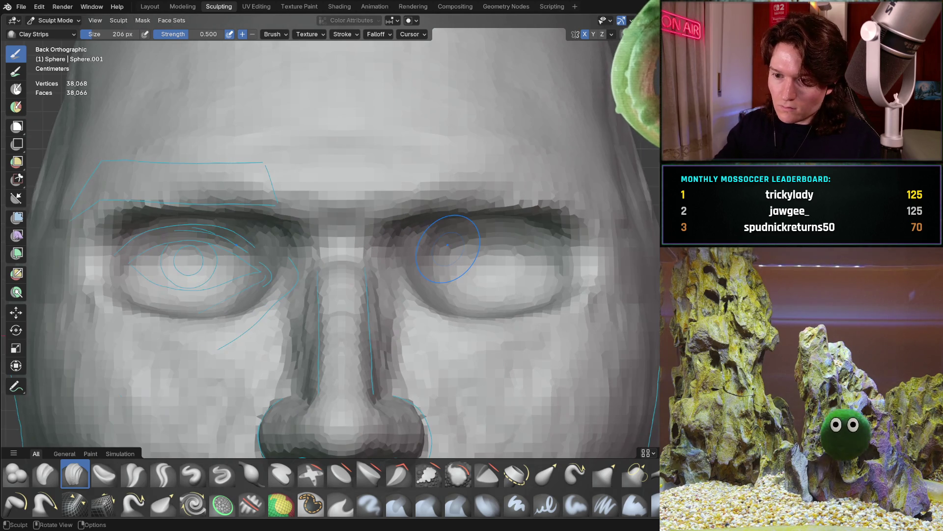
middle_click_drag(377, 391, 400, 278, "shift")
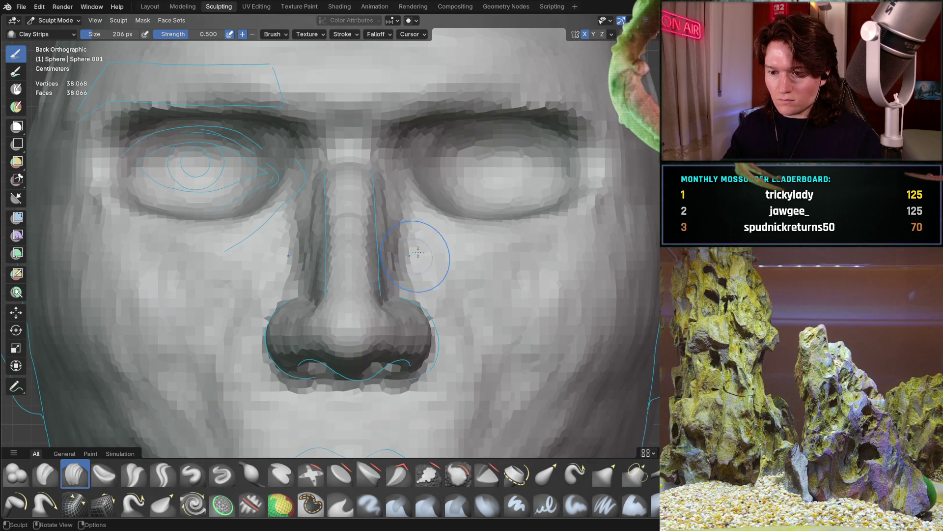
scroll(412, 262, "down", 2)
scroll(343, 368, "up", 4)
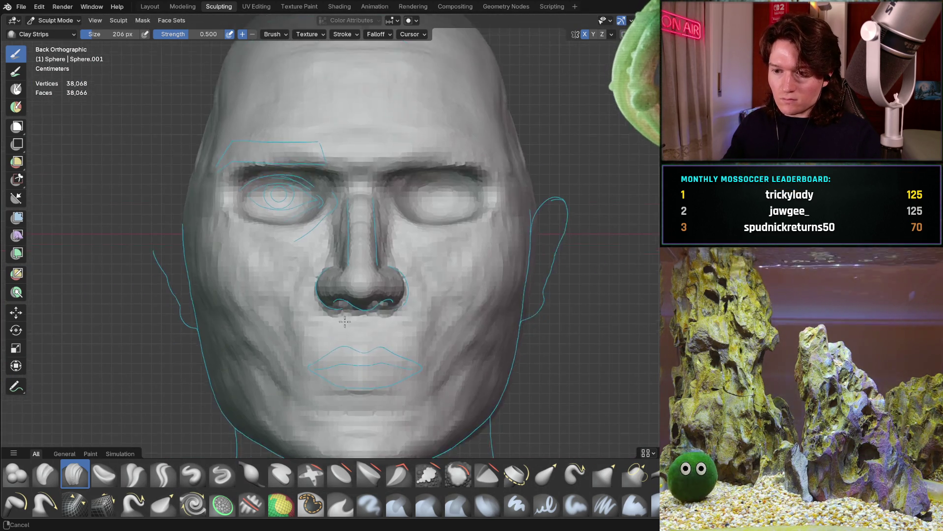
- Zoom in beneath the nose and lay a Clay Strips stroke inside the nostril
scroll(374, 255, "up", 4)
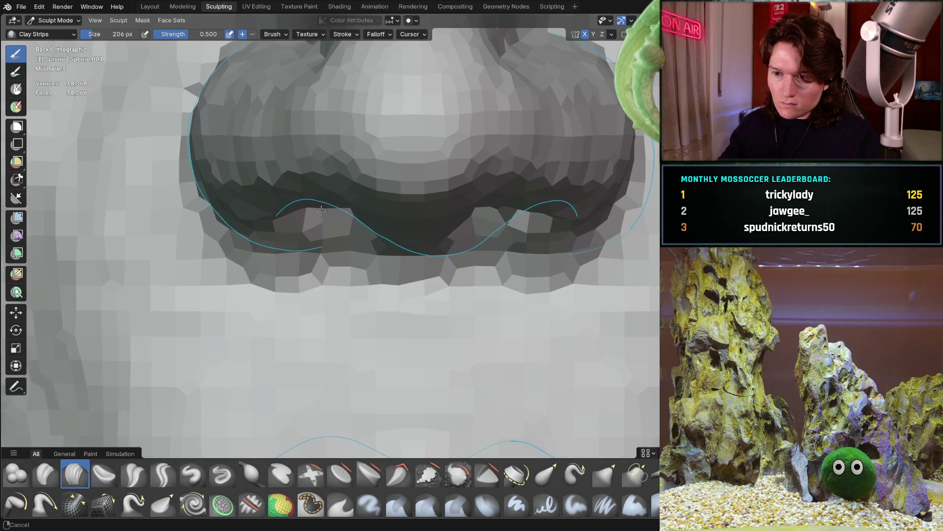
middle_click_drag(286, 251, 302, 241)
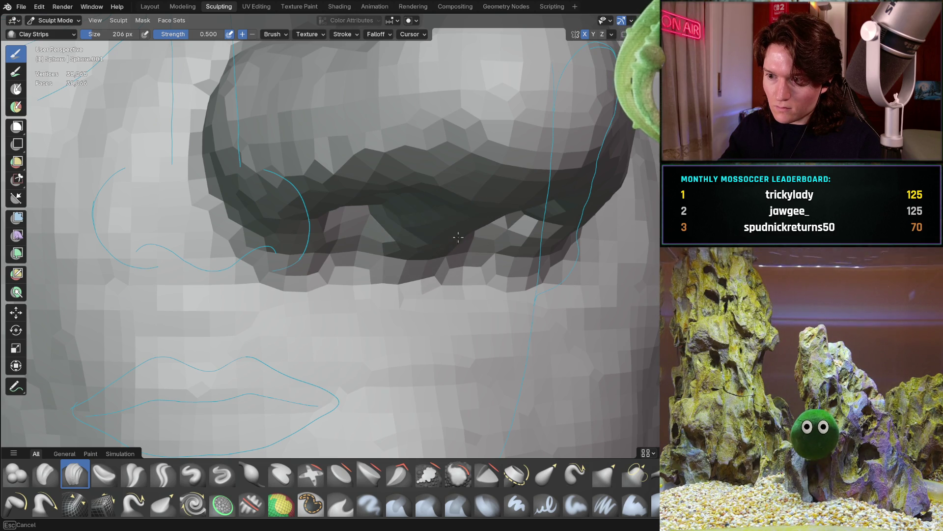
middle_click_drag(442, 246, 373, 179)
mouse_move(308, 277)
middle_mouse_down()
mouse_move(337, 225)
mouse_move(326, 207)
middle_mouse_up()
mouse_move(283, 114)
middle_mouse_down()
mouse_move(426, 259)
mouse_move(364, 259)
middle_mouse_up()
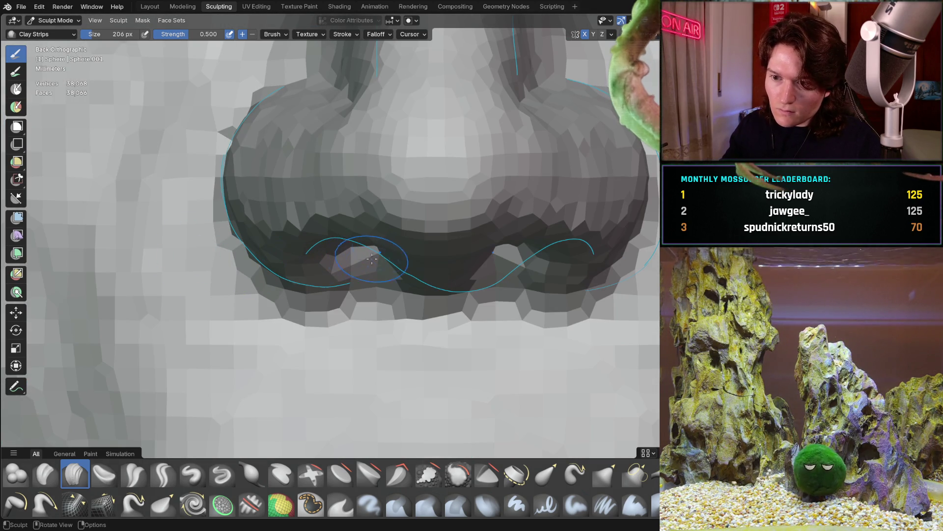
mouse_move(358, 286)
middle_mouse_down()
mouse_move(380, 275)
mouse_move(338, 235)
middle_mouse_up()
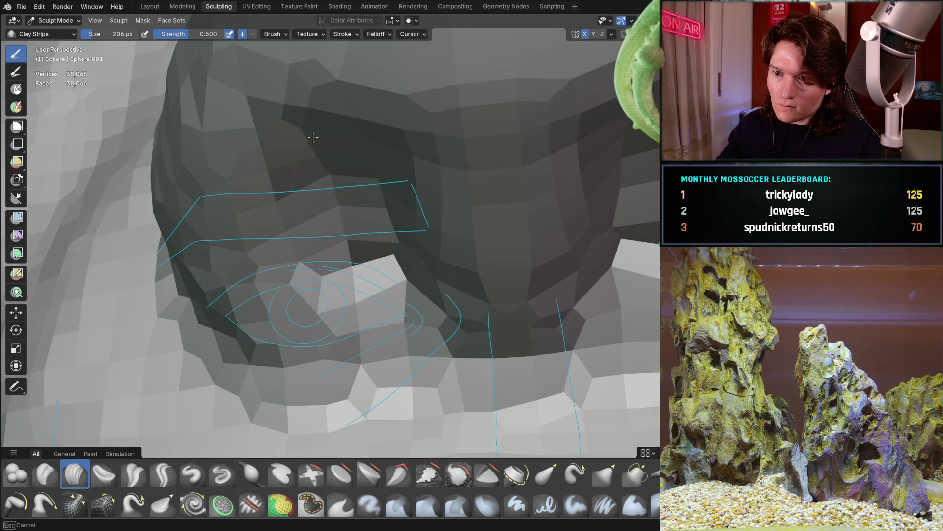
mouse_move(367, 264)
left_mouse_down()
mouse_move(354, 126)
mouse_move(294, 142)
left_mouse_up()
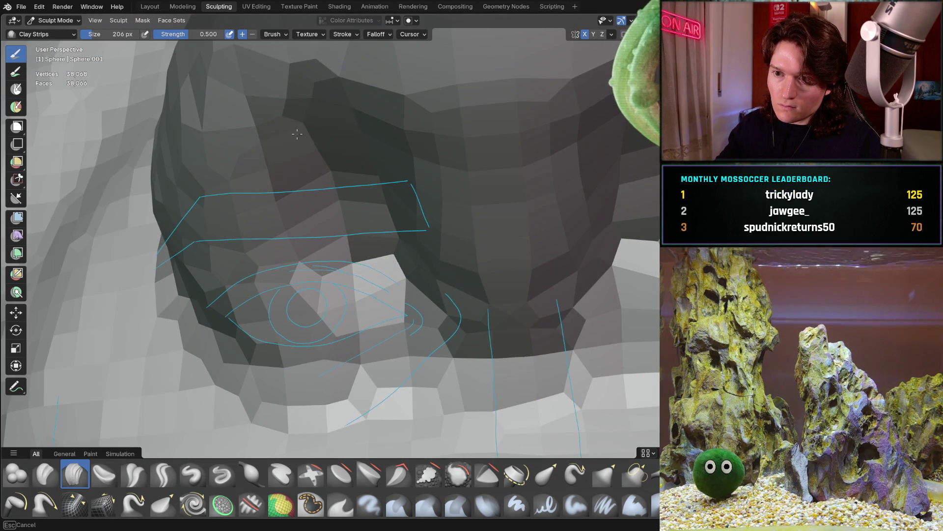
- Inspect the sculpted nostril straight-on and from below, ending on the nose's side profile
middle_click_drag(394, 226, 382, 334, "ctrl")
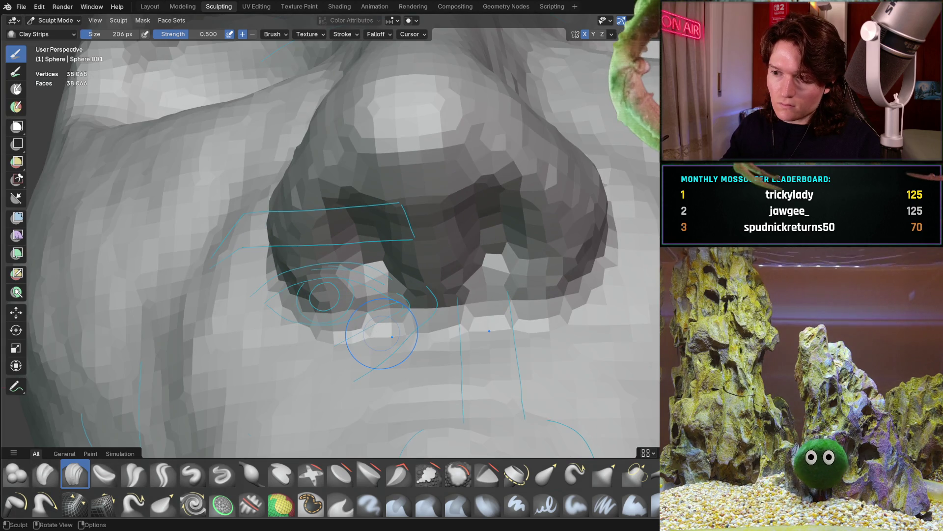
key("ctrl+KP_1")
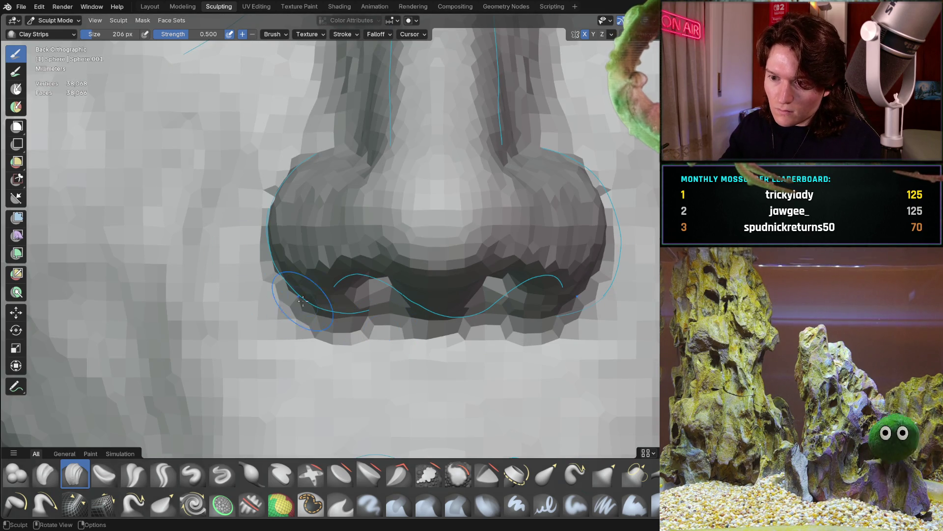
middle_click_drag(381, 333, 339, 295)
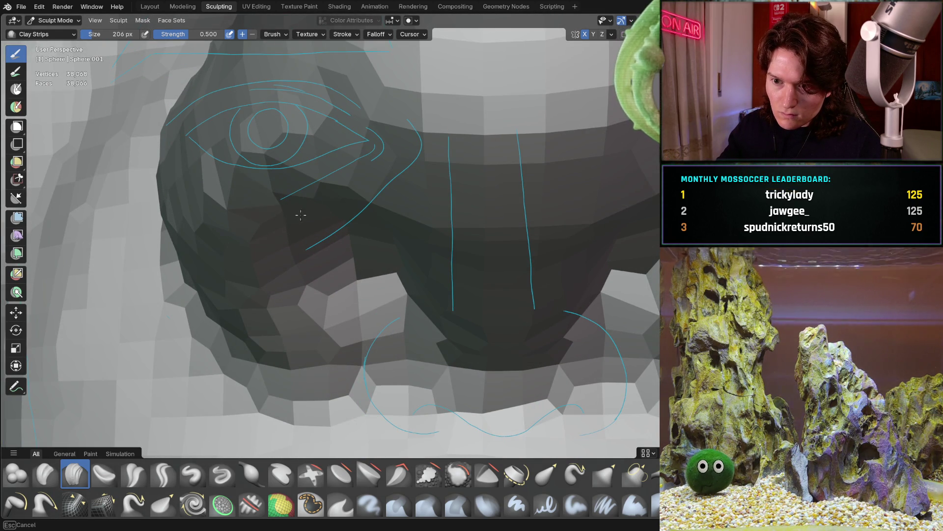
key("ctrl+KP_1")
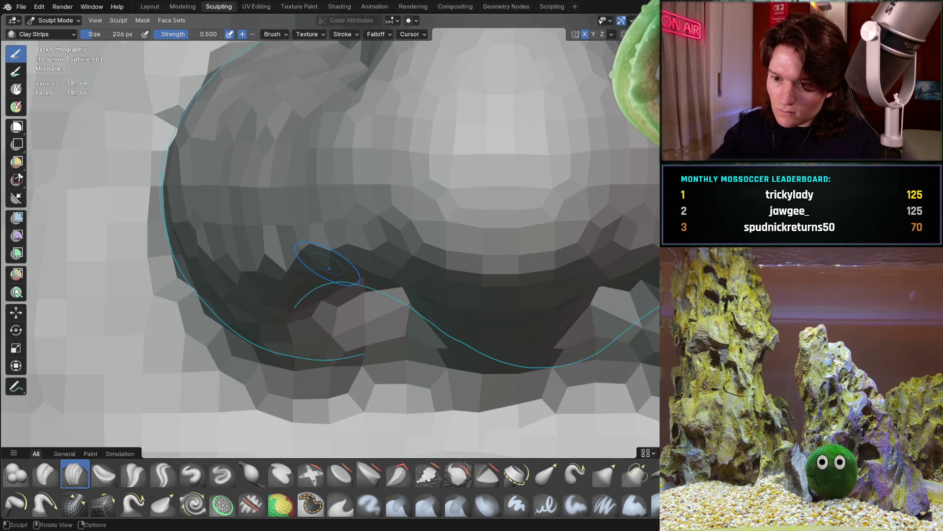
middle_click_drag(405, 303, 316, 324)
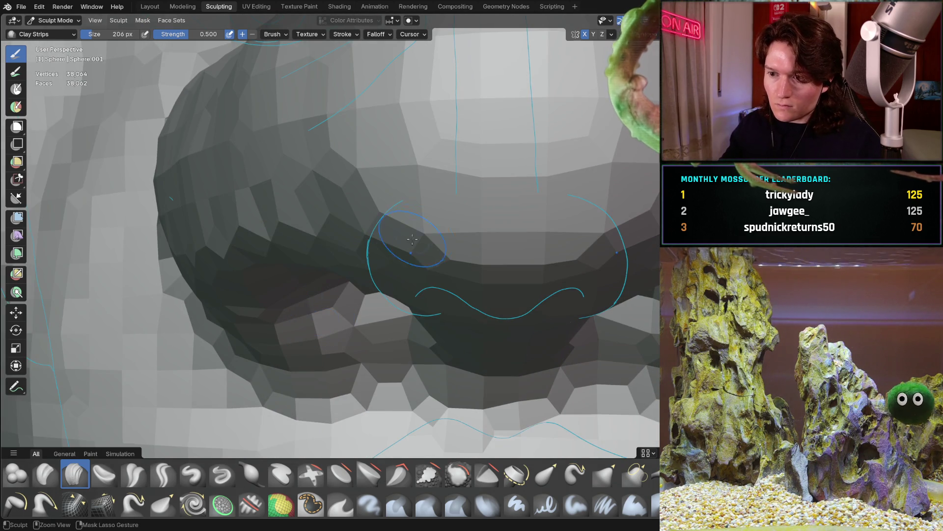
middle_click_drag(400, 249, 389, 348)
scroll(418, 214, "down", 3)
mouse_move(418, 213)
middle_mouse_down()
mouse_move(413, 226)
mouse_move(305, 274)
mouse_move(371, 256)
middle_mouse_up()
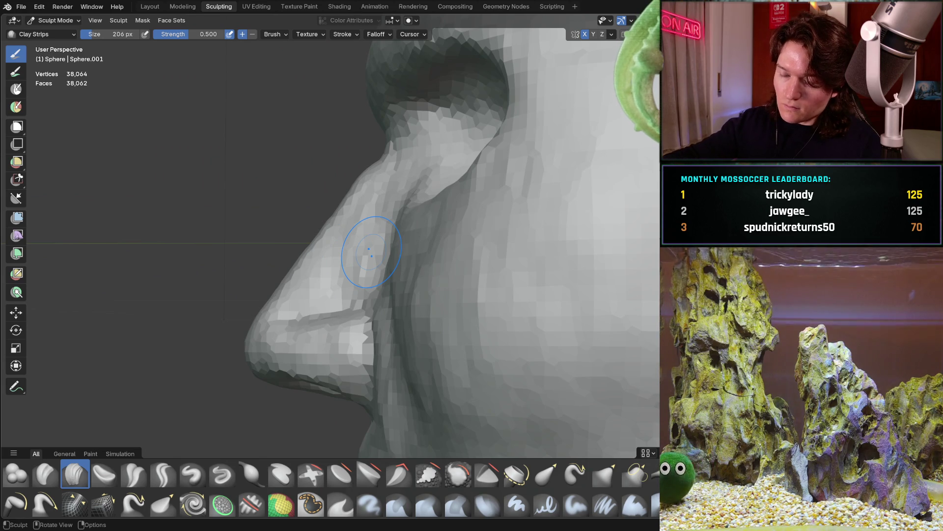
- Carve sharper creases with Crease Sharp along the nostril wing edge and down the cheek edge
middle_click_drag(406, 237, 378, 327)
mouse_move(200, 413)
middle_mouse_down()
mouse_move(386, 307)
mouse_move(396, 312)
middle_mouse_up()
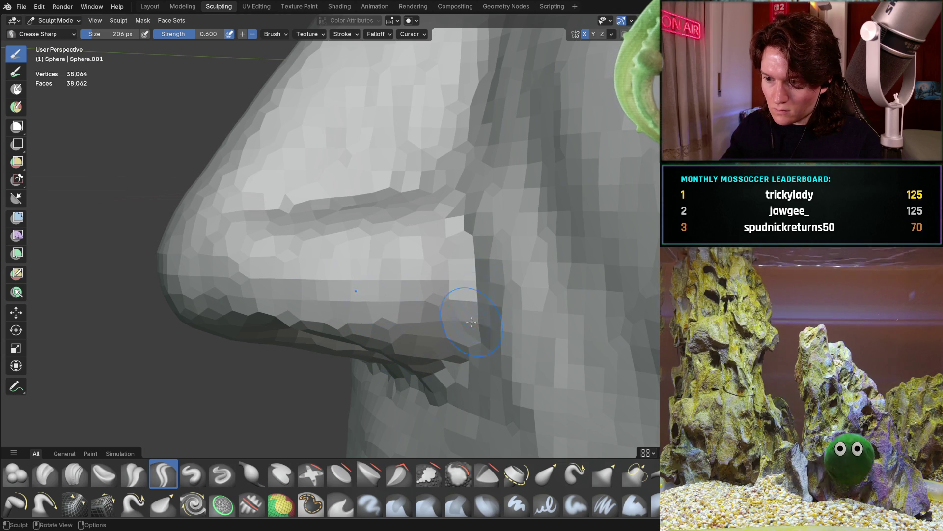
left_click_drag(489, 302, 456, 205)
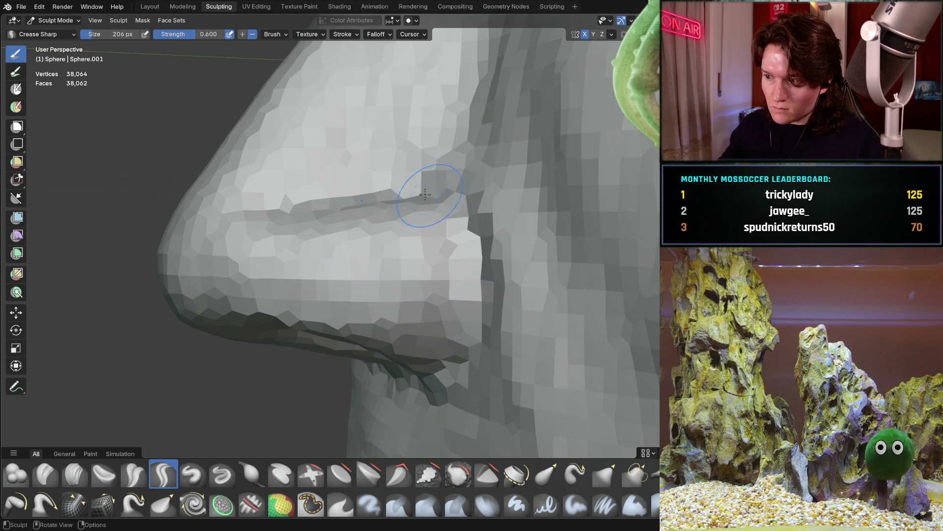
mouse_move(398, 197)
left_mouse_down()
mouse_move(427, 189)
mouse_move(484, 236)
mouse_move(490, 292)
left_mouse_up()
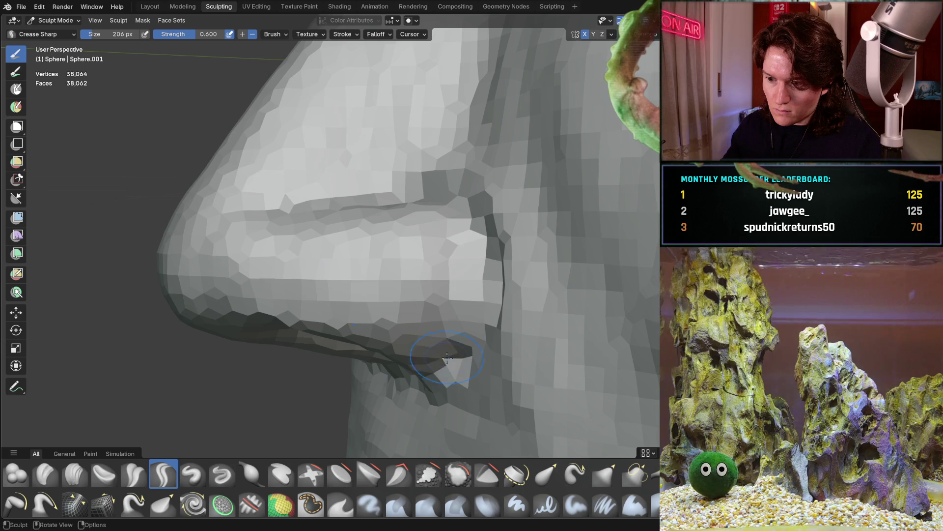
mouse_move(423, 364)
middle_mouse_down()
mouse_move(440, 321)
mouse_move(424, 332)
mouse_move(430, 352)
mouse_move(493, 345)
mouse_move(467, 371)
middle_mouse_up()
mouse_move(528, 294)
middle_mouse_down()
mouse_move(518, 230)
mouse_move(487, 197)
mouse_move(501, 238)
mouse_move(375, 244)
mouse_move(333, 311)
middle_mouse_up()
key("c")
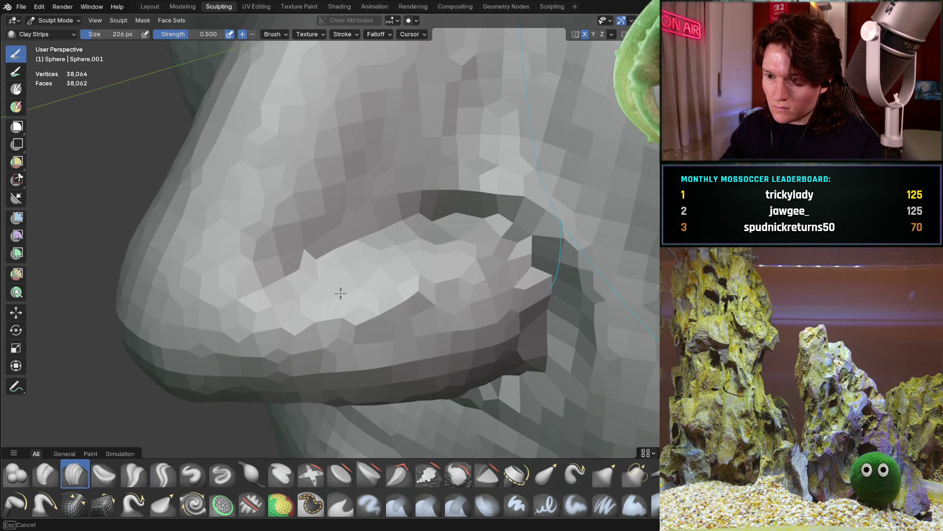
- Fill out the nostril wing underside with Clay Strips, checking the two wings head-on in Back Orthographic
left_click_drag(466, 292, 502, 315)
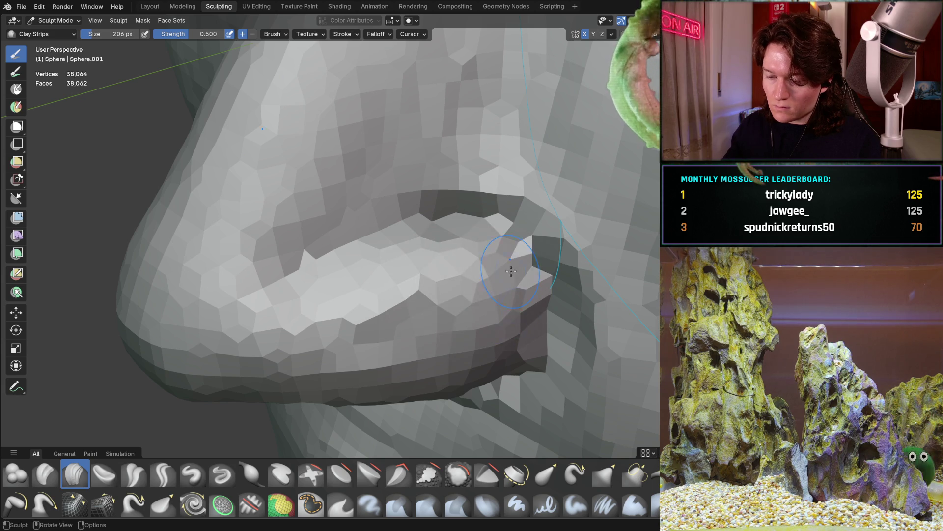
middle_click_drag(512, 276, 499, 207)
key("ctrl+KP_1")
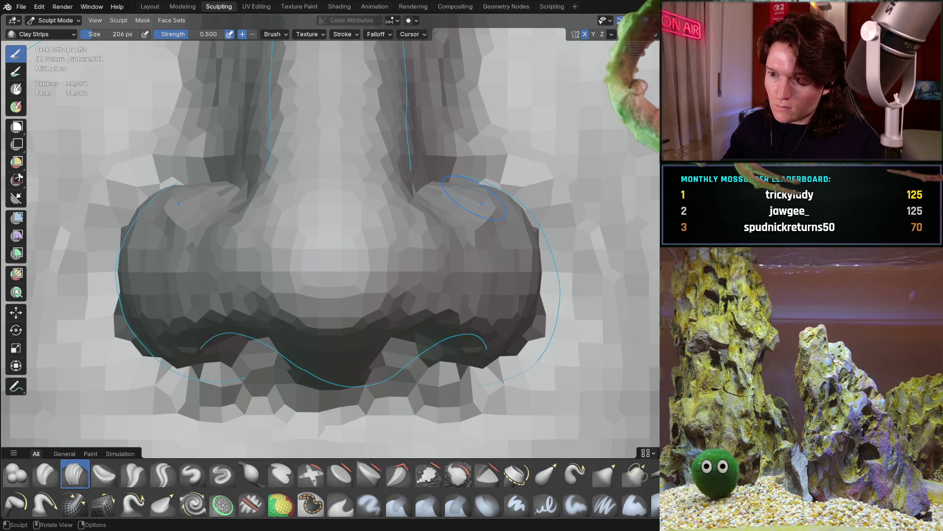
mouse_move(254, 255)
middle_mouse_down("shift")
mouse_move(221, 256)
mouse_move(255, 252)
middle_mouse_up("shift")
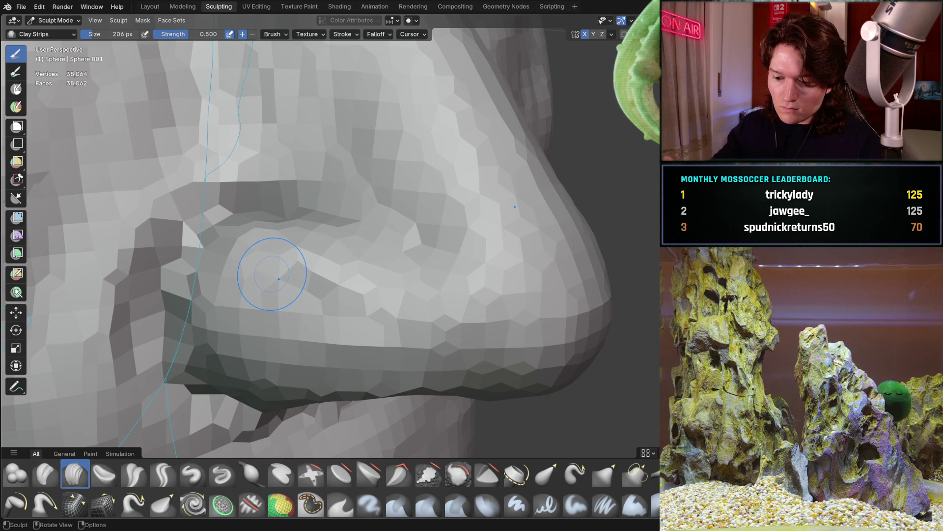
left_click_drag(279, 278, 274, 282, "ctrl")
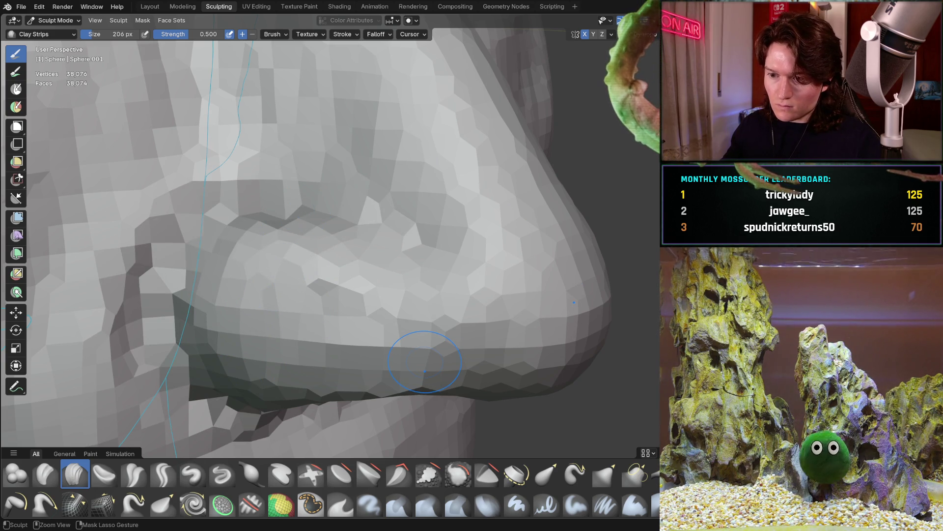
mouse_move(445, 244)
middle_mouse_down("ctrl")
mouse_move(406, 291)
mouse_move(432, 311)
mouse_move(314, 281)
middle_mouse_up("ctrl")
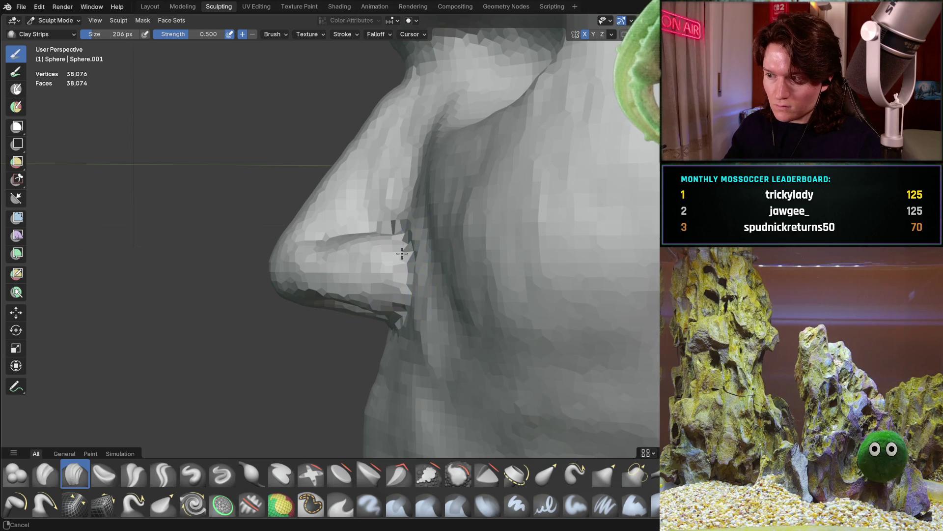
middle_click_drag(404, 246, 433, 251)
middle_click_drag(382, 333, 362, 274)
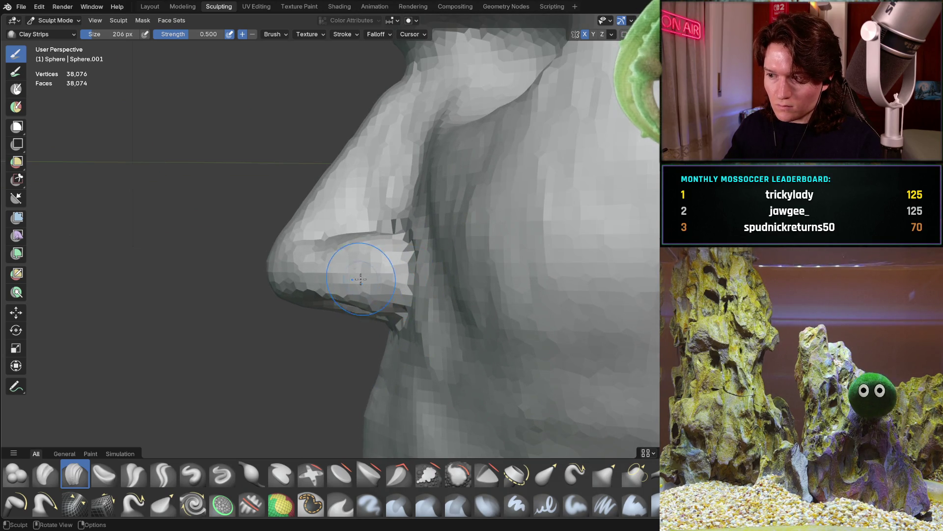
scroll(393, 244, "up", 5)
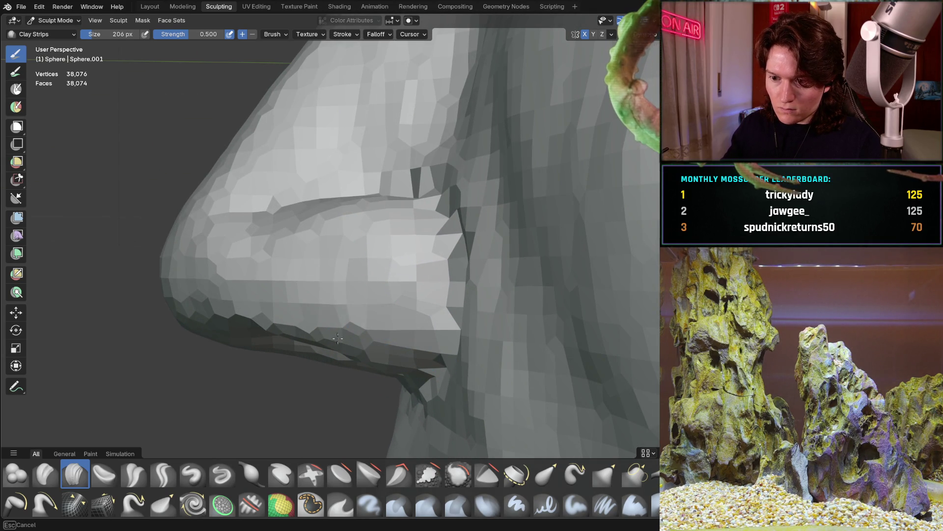
mouse_move(349, 339)
middle_mouse_down()
mouse_move(305, 275)
mouse_move(297, 314)
mouse_move(329, 275)
mouse_move(339, 236)
mouse_move(352, 316)
mouse_move(319, 275)
mouse_move(342, 235)
mouse_move(319, 299)
middle_mouse_up()
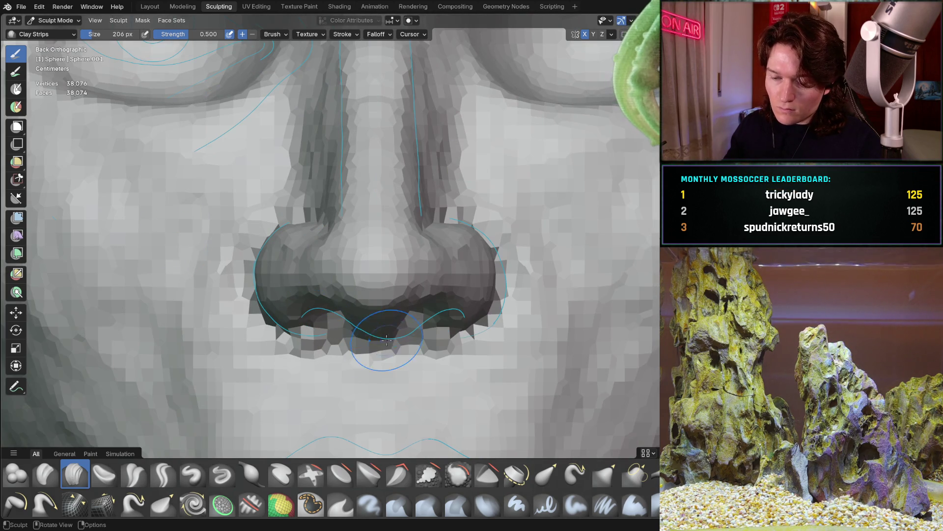
- Fill in the nostril undersides and the band beneath them with Clay Strips strokes
scroll(387, 335, "up", 5)
middle_click_drag(388, 329, 395, 303)
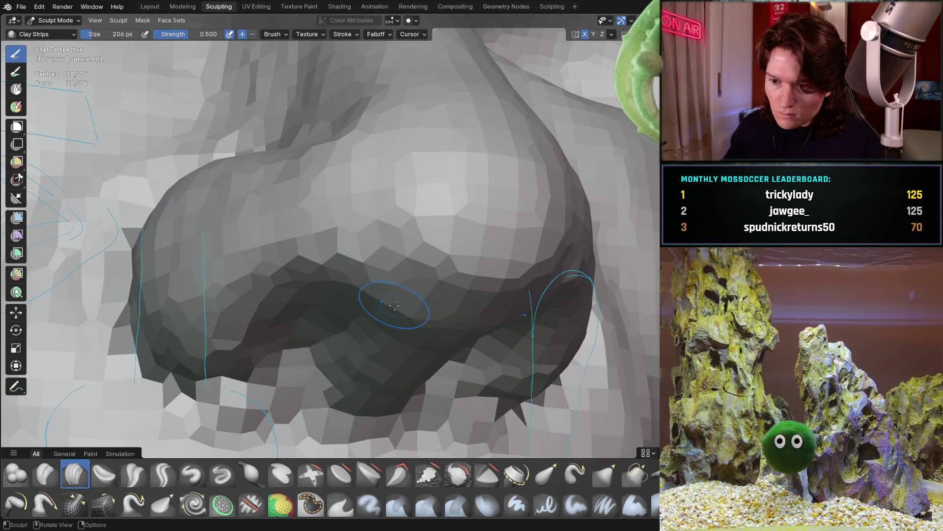
middle_click_drag(375, 344, 386, 336)
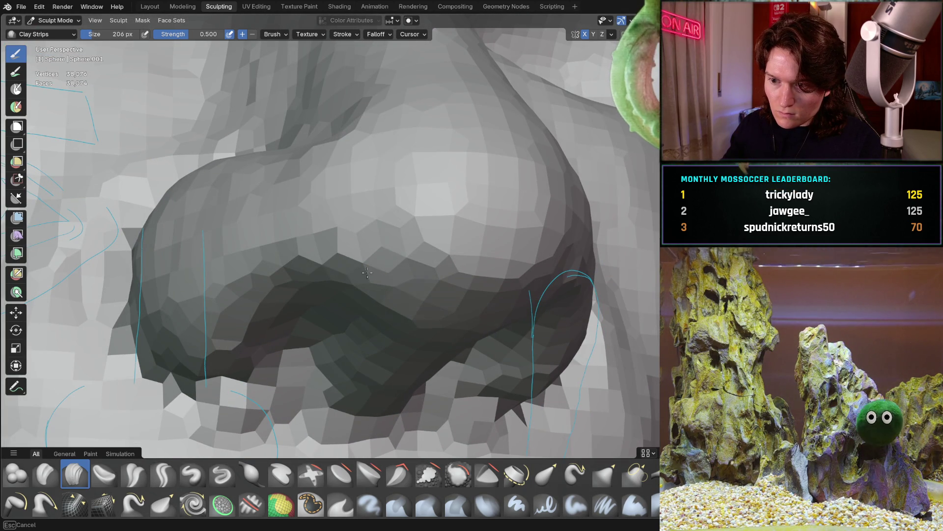
mouse_move(290, 293)
middle_mouse_down()
mouse_move(267, 317)
mouse_move(274, 322)
mouse_move(231, 331)
mouse_move(261, 348)
middle_mouse_up()
left_click_drag(261, 348, 253, 283)
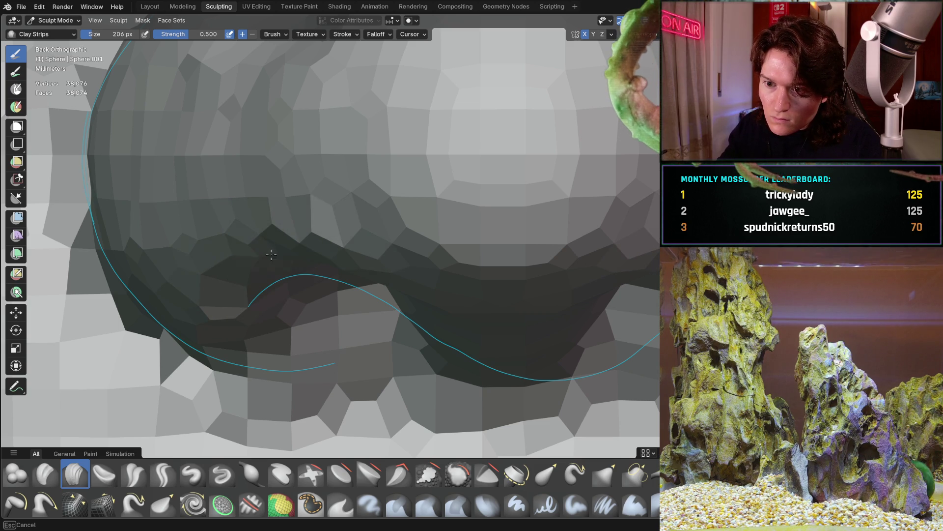
mouse_move(293, 258)
left_mouse_down()
mouse_move(634, 272)
mouse_move(434, 315)
mouse_move(459, 290)
mouse_move(472, 313)
mouse_move(437, 313)
left_mouse_up()
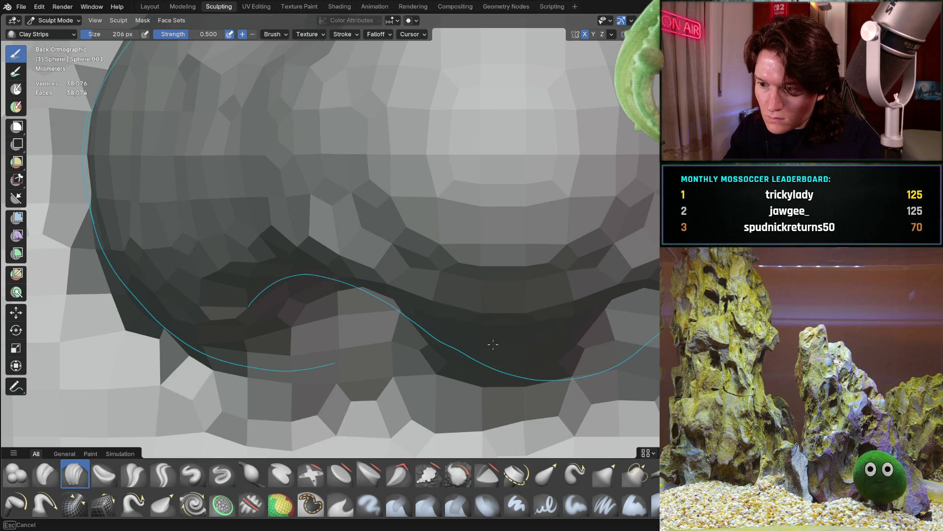
left_click_drag(485, 293, 528, 301)
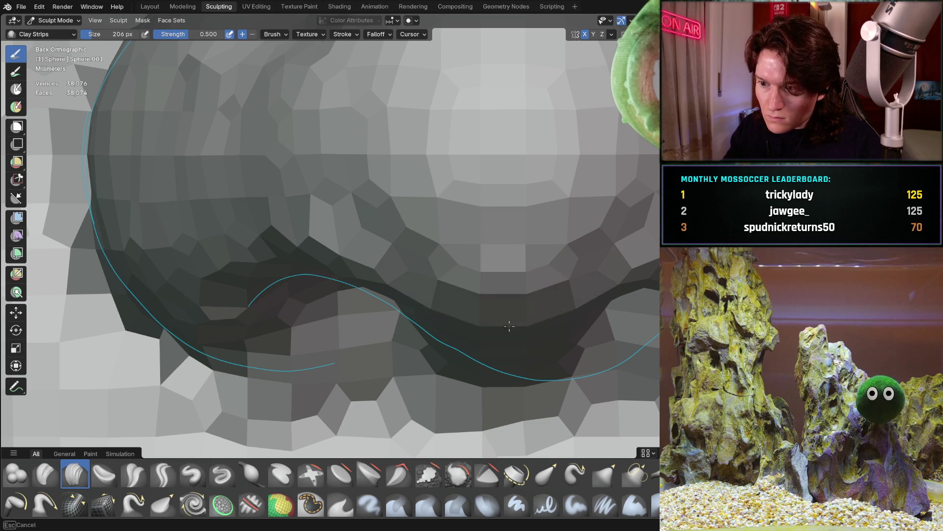
mouse_move(499, 244)
middle_mouse_down()
mouse_move(334, 295)
mouse_move(304, 290)
middle_mouse_up()
mouse_move(304, 290)
left_mouse_down()
mouse_move(296, 263)
mouse_move(259, 247)
mouse_move(257, 234)
left_mouse_up()
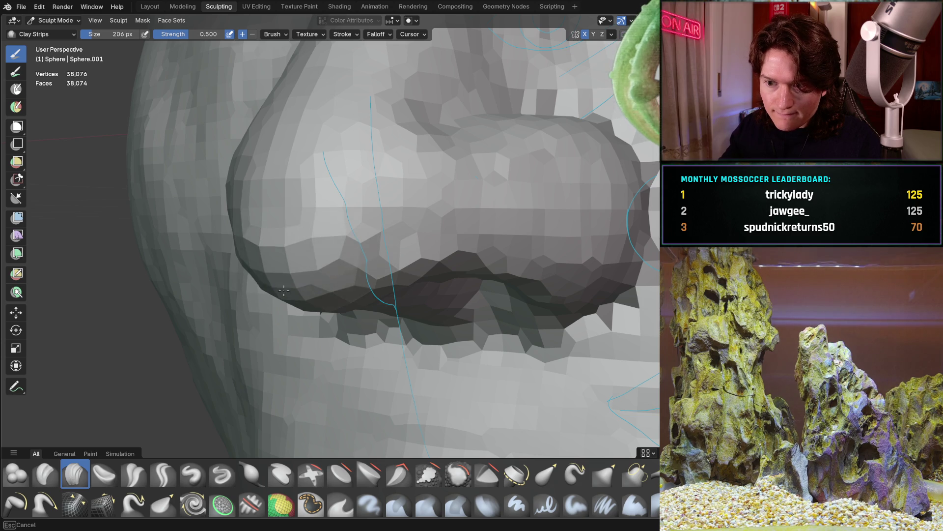
- Raise the dark crease between the nostril bulbs with a Clay Strips stroke in straight-on view
left_click_drag(398, 251, 315, 238)
mouse_move(255, 217)
middle_mouse_down()
mouse_move(332, 193)
mouse_move(324, 222)
mouse_move(327, 212)
mouse_move(320, 216)
mouse_move(358, 211)
mouse_move(337, 200)
middle_mouse_up()
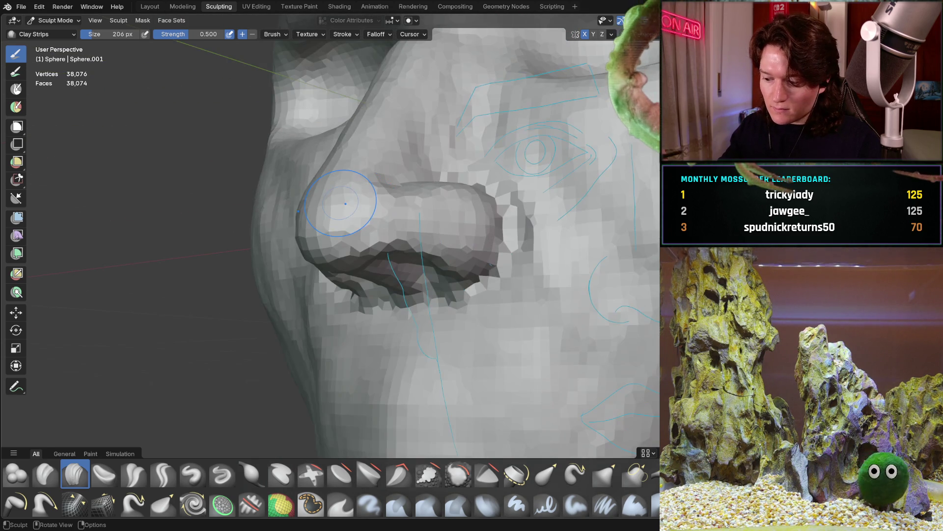
key("ctrl+KP_1")
scroll(421, 225, "up", 8)
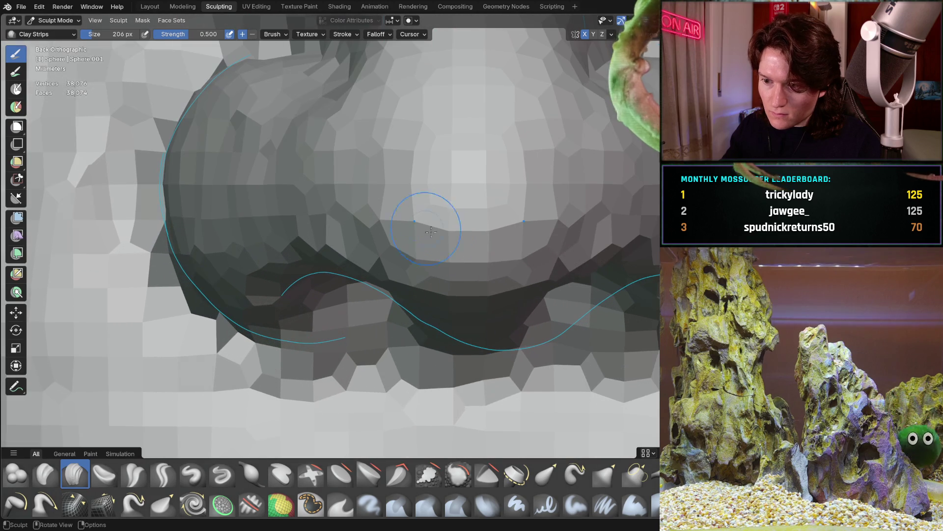
mouse_move(466, 308)
left_mouse_down()
mouse_move(425, 309)
mouse_move(455, 248)
mouse_move(457, 221)
left_mouse_up()
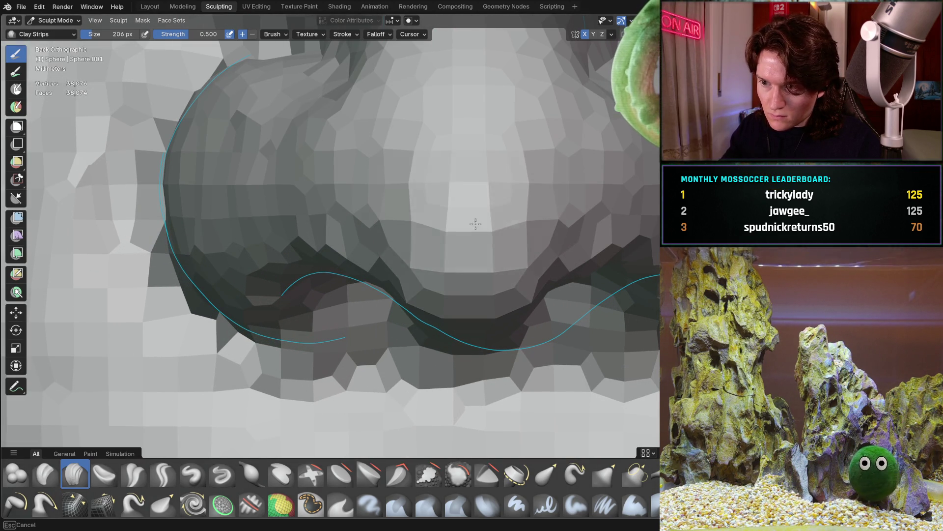
scroll(457, 221, "down", 5)
mouse_move(457, 221)
middle_mouse_down()
mouse_move(305, 261)
mouse_move(270, 306)
mouse_move(204, 265)
middle_mouse_up()
scroll(300, 285, "up", 3)
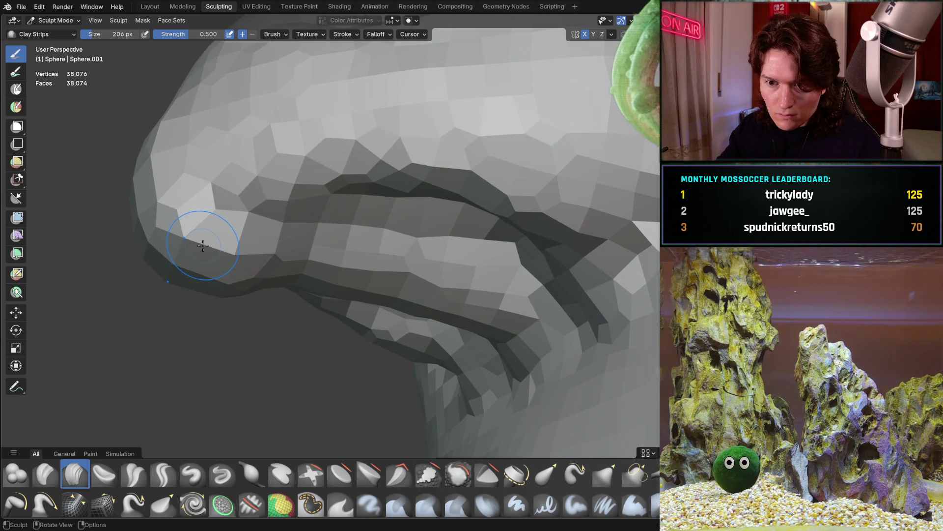
- Shape the alar rim and the area under the left nostril, checking against the reference curves
left_click_drag(169, 255, 203, 245)
key("ctrl+KP_1")
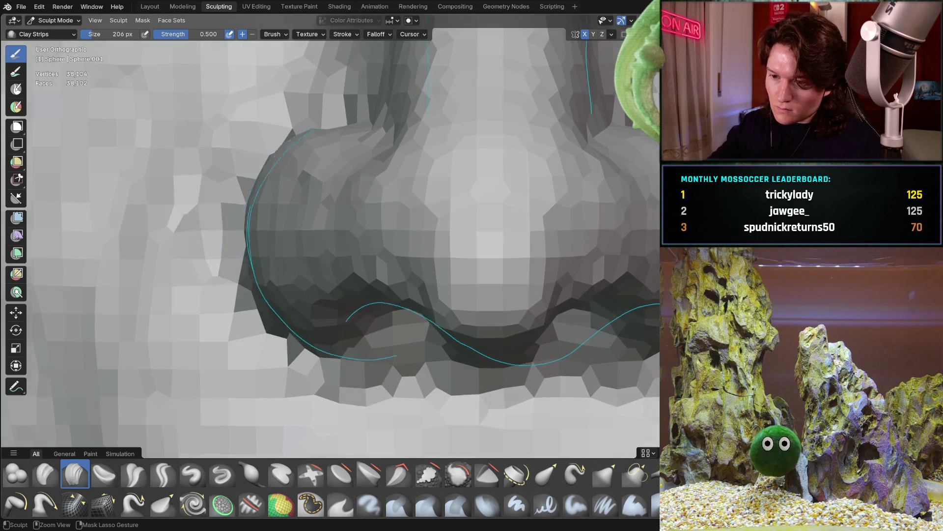
left_click_drag(443, 321, 488, 350)
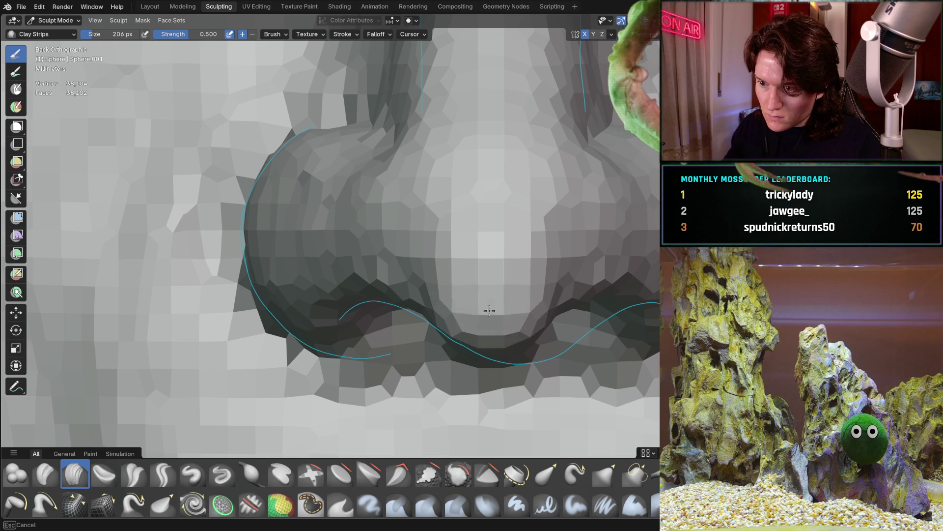
left_click_drag(395, 297, 362, 291)
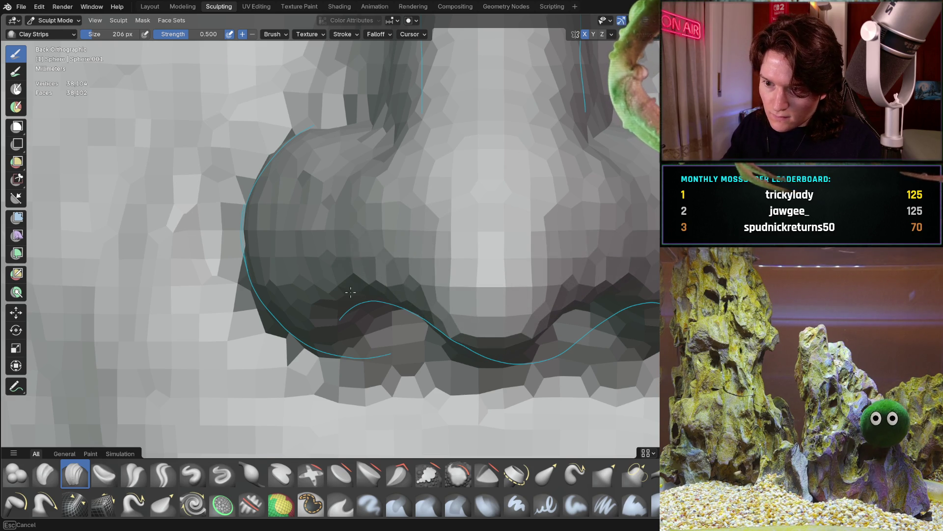
mouse_move(289, 229)
middle_mouse_down()
mouse_move(372, 210)
mouse_move(354, 351)
mouse_move(337, 250)
mouse_move(403, 266)
mouse_move(390, 236)
mouse_move(268, 261)
mouse_move(322, 252)
mouse_move(358, 231)
middle_mouse_up()
scroll(361, 265, "up", 2)
mouse_move(361, 265)
middle_mouse_down()
mouse_move(356, 280)
mouse_move(334, 271)
mouse_move(356, 231)
middle_mouse_up()
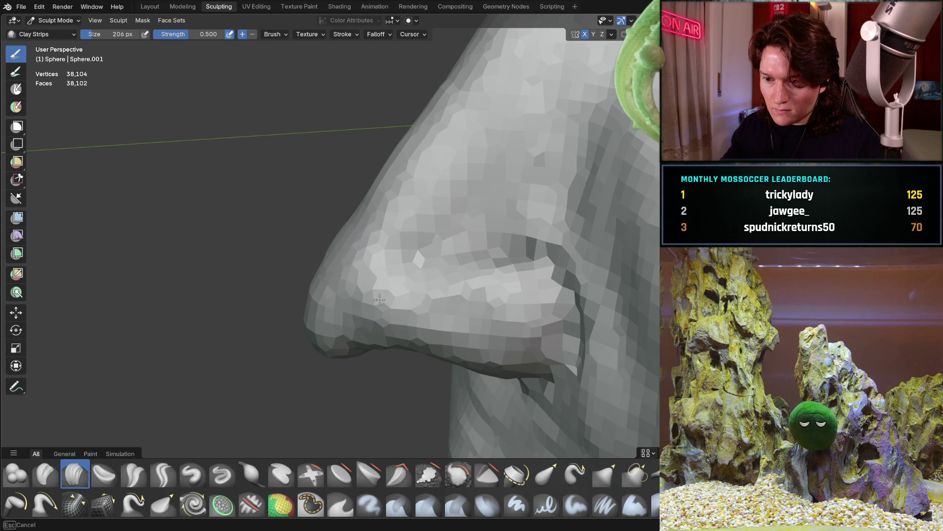
mouse_move(397, 276)
middle_mouse_down()
mouse_move(411, 236)
mouse_move(443, 263)
mouse_move(484, 267)
middle_mouse_up()
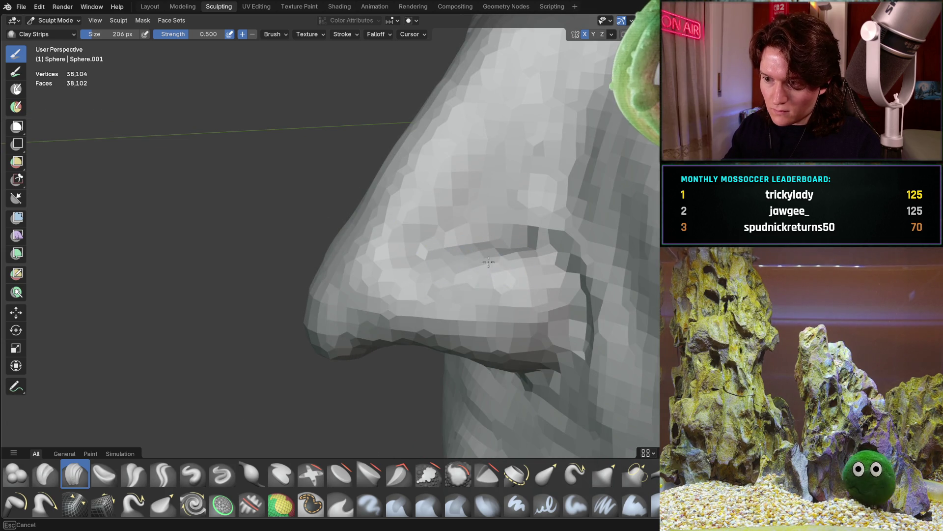
mouse_move(377, 308)
middle_mouse_down()
mouse_move(425, 262)
mouse_move(381, 288)
middle_mouse_up()
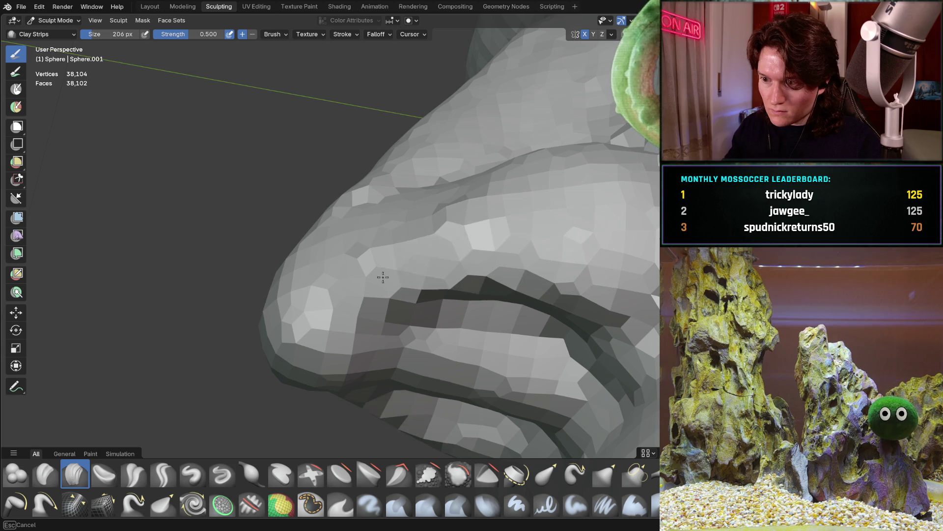
middle_click_drag(326, 311, 490, 298)
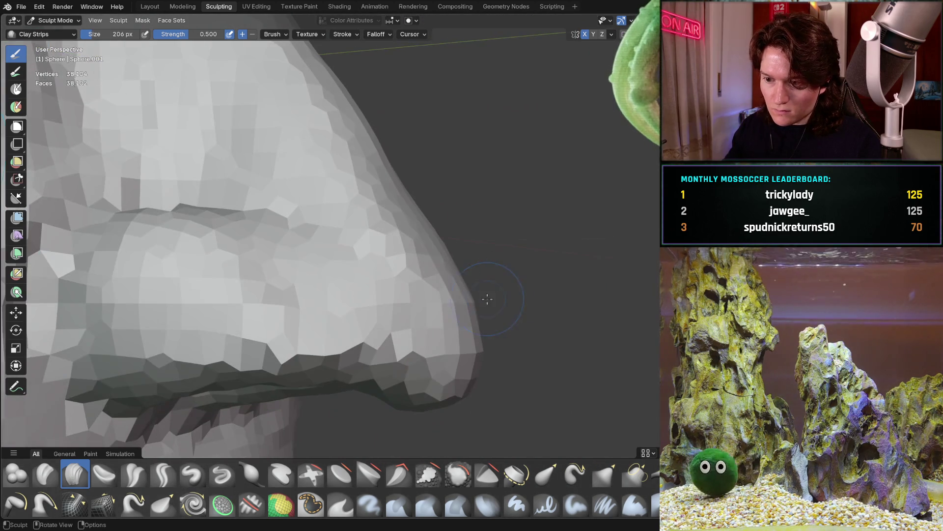
key("ctrl+KP_1")
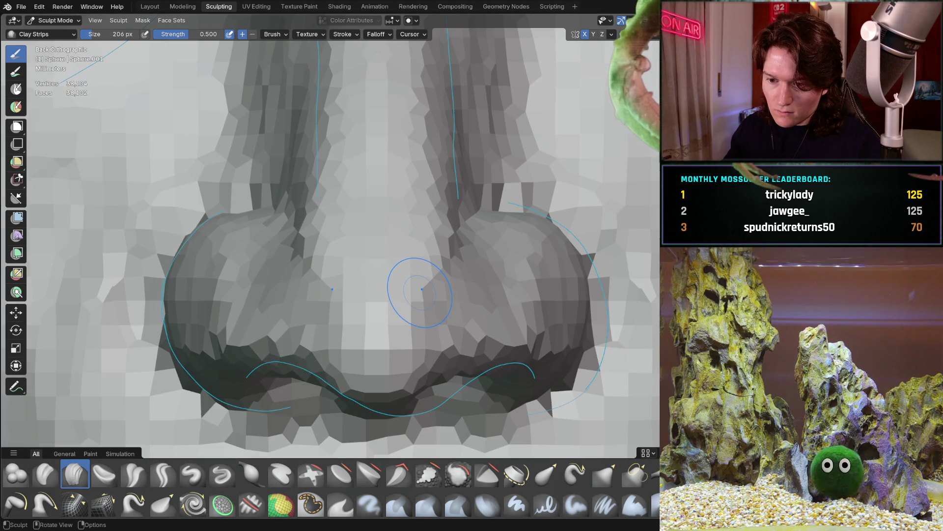
- Build up the lower nostril ridge with three Clay Strips strokes, undoing the final one
middle_click_drag(323, 368, 374, 305)
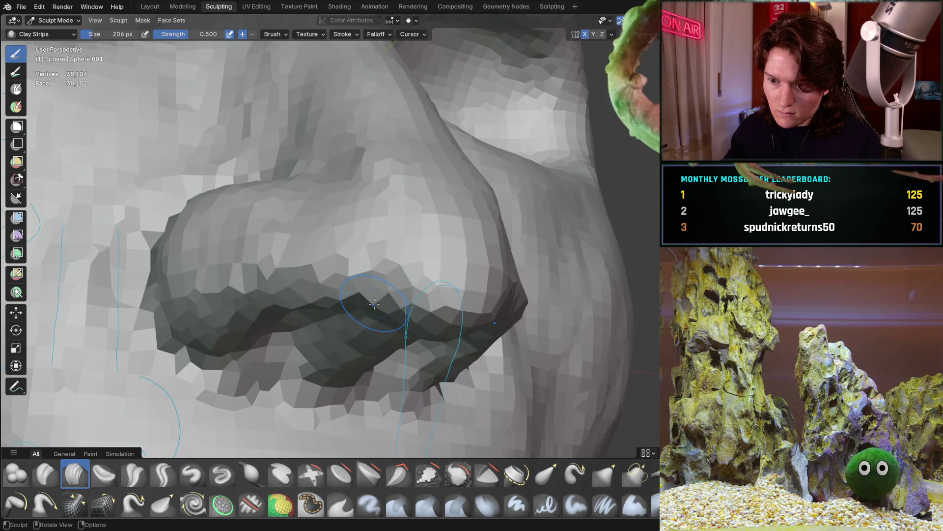
mouse_move(350, 274)
middle_mouse_down()
mouse_move(447, 320)
mouse_move(408, 281)
middle_mouse_up()
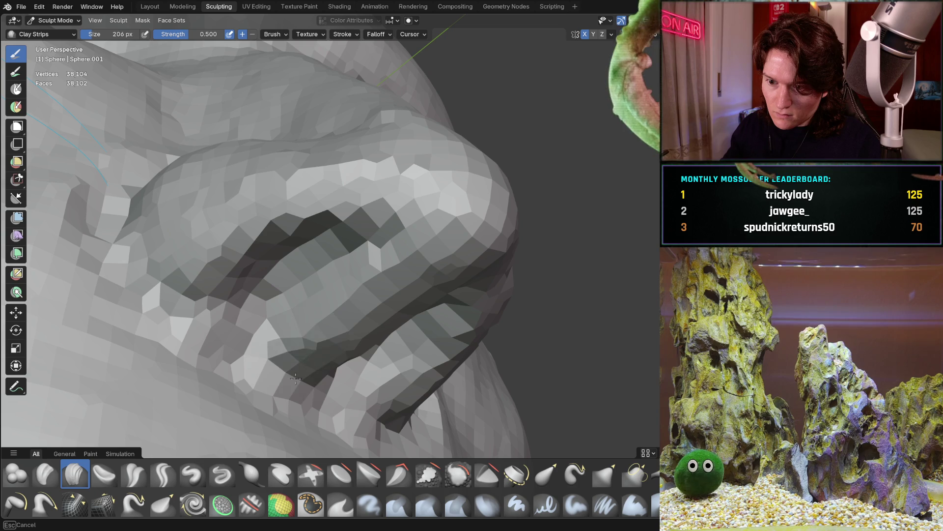
middle_click_drag(314, 362, 30, 313)
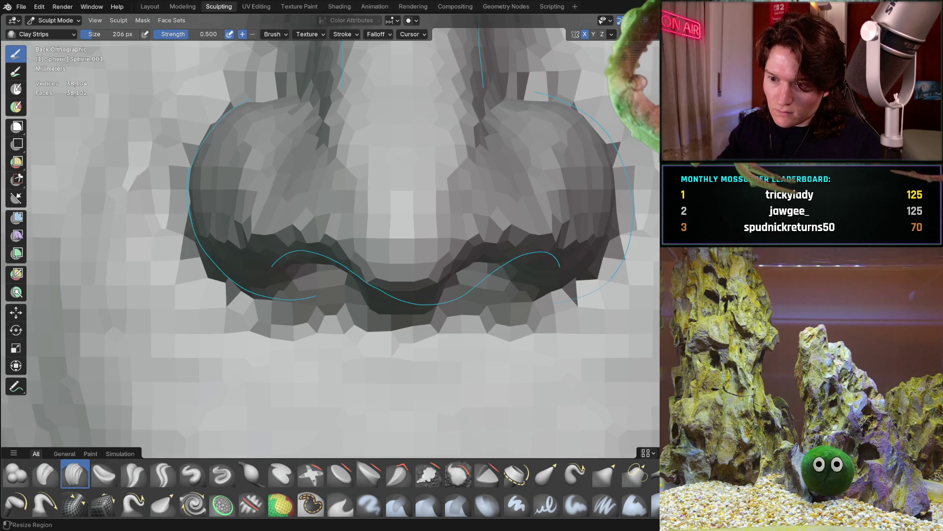
mouse_move(401, 336)
middle_mouse_down()
mouse_move(384, 320)
mouse_move(363, 332)
mouse_move(248, 337)
middle_mouse_up()
left_click_drag(271, 314, 344, 314)
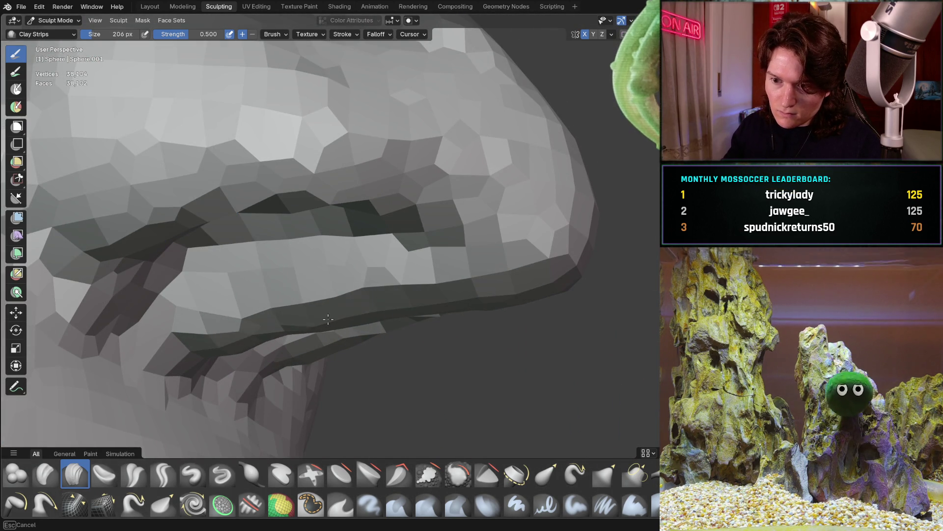
left_click_drag(257, 330, 191, 328)
mouse_move(252, 295)
middle_mouse_down()
mouse_move(303, 335)
mouse_move(381, 309)
mouse_move(378, 341)
mouse_move(311, 316)
mouse_move(421, 308)
mouse_move(369, 349)
mouse_move(360, 375)
mouse_move(417, 354)
mouse_move(373, 275)
mouse_move(417, 213)
mouse_move(305, 290)
mouse_move(182, 278)
mouse_move(421, 295)
mouse_move(415, 284)
mouse_move(326, 302)
middle_mouse_up()
key("KP_1")
key("ctrl+z")
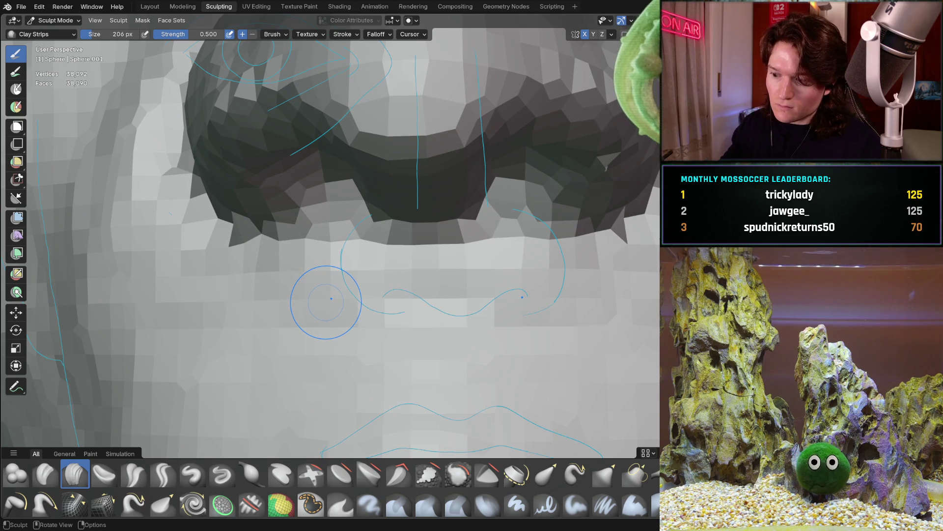
key("ctrl+KP_1")
mouse_move(337, 237)
middle_mouse_down()
mouse_move(324, 275)
mouse_move(269, 287)
mouse_move(338, 331)
middle_mouse_up()
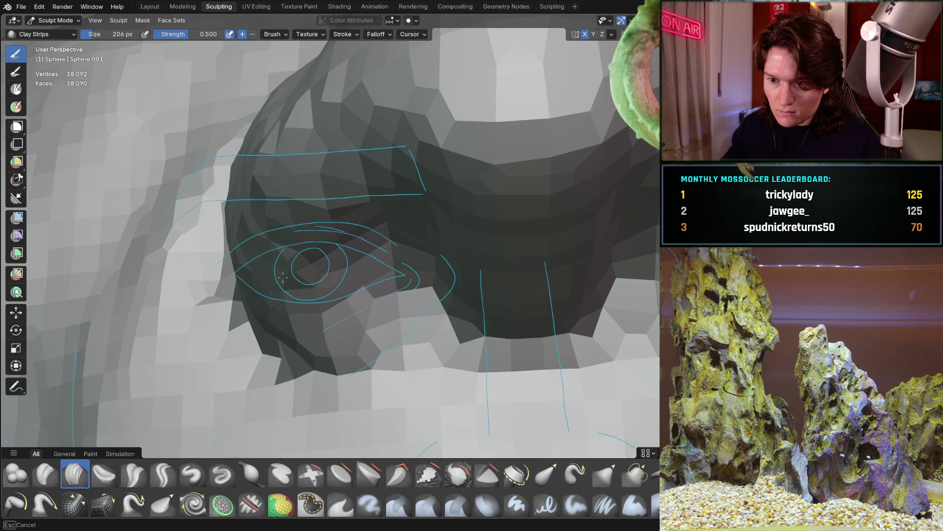
key("Escape")
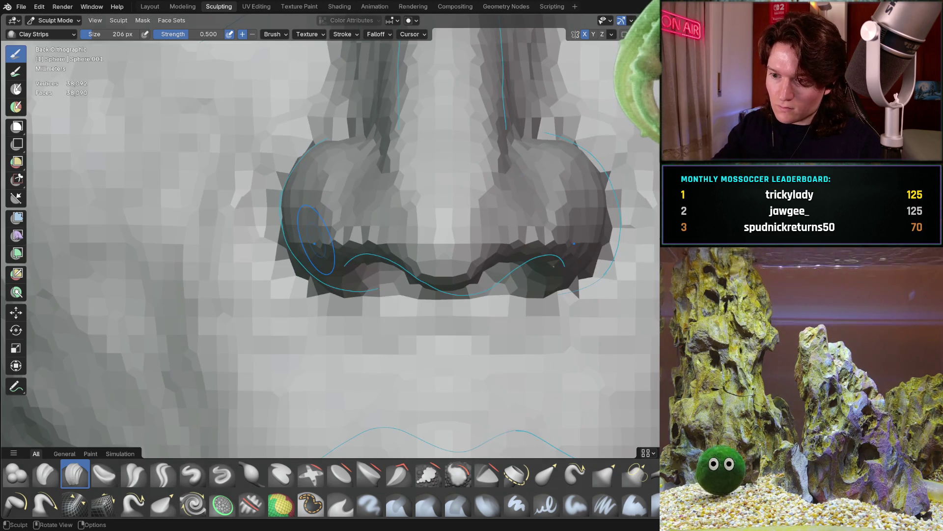
mouse_move(393, 373)
middle_mouse_down()
mouse_move(369, 337)
mouse_move(305, 344)
mouse_move(292, 284)
mouse_move(261, 285)
middle_mouse_up()
key("shift+c")
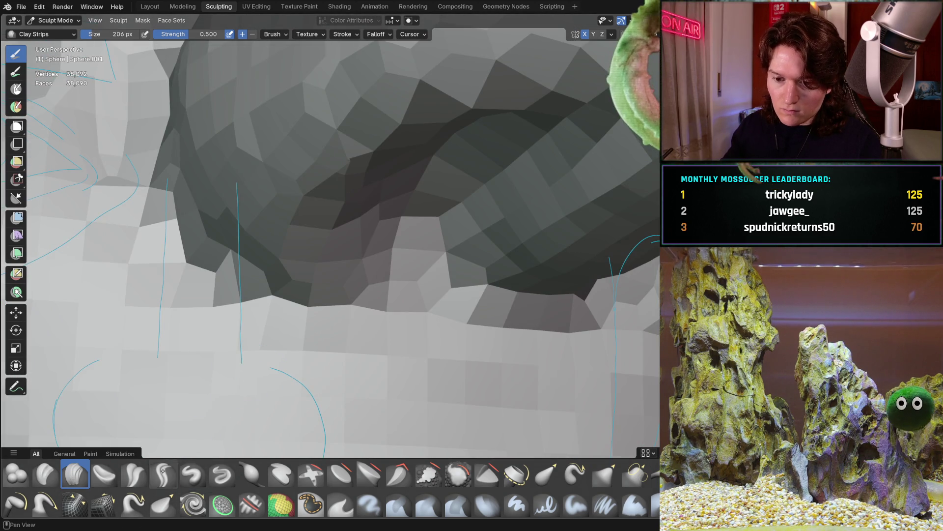
middle_click_drag(333, 282, 253, 371)
key("ctrl+KP_1")
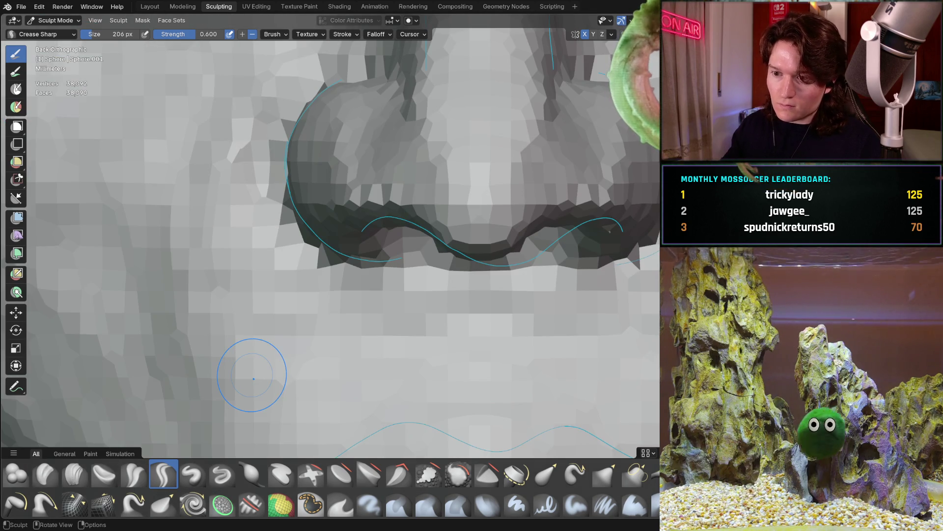
mouse_move(393, 184)
middle_mouse_down("shift")
mouse_move(385, 214)
mouse_move(367, 228)
mouse_move(372, 294)
middle_mouse_up("shift")
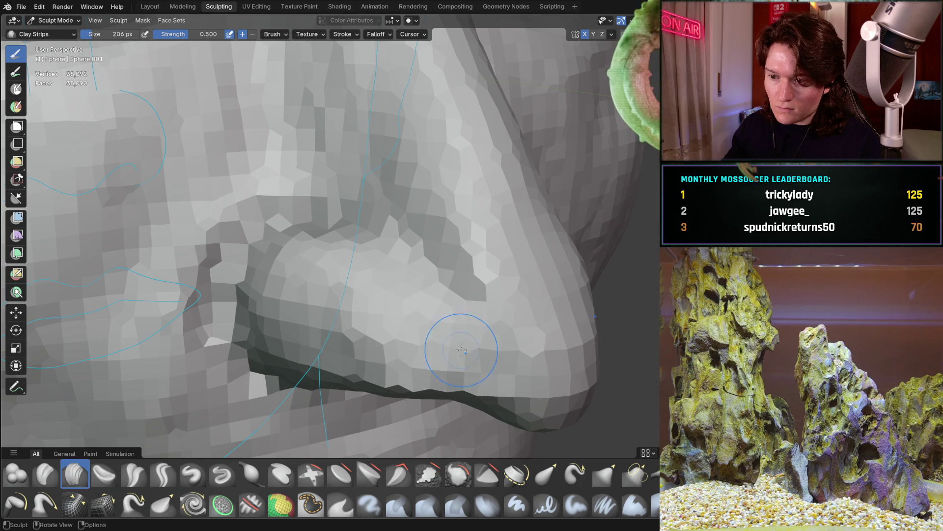
- Firm up the edge of the nostril wing with a Clay Strips stroke
mouse_move(414, 307)
middle_mouse_down()
mouse_move(387, 347)
mouse_move(458, 270)
middle_mouse_up()
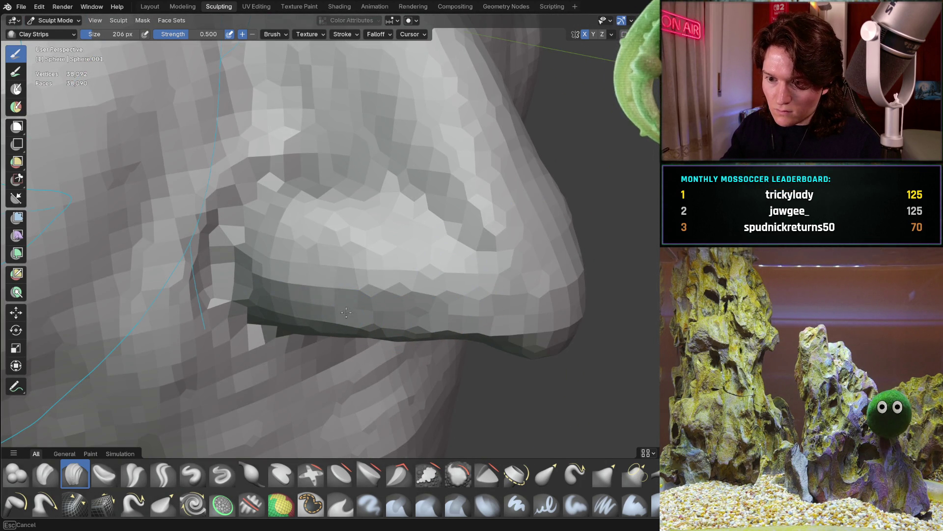
middle_click_drag(483, 317, 462, 240)
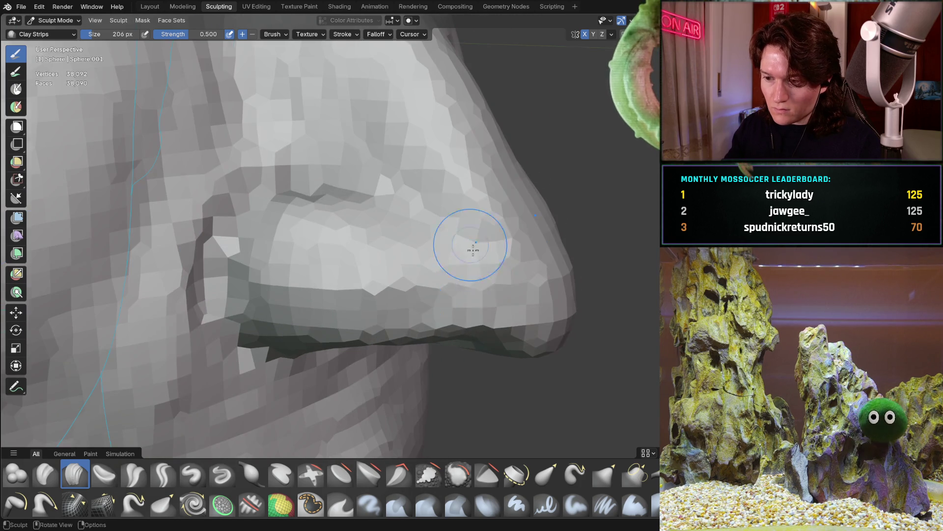
middle_click_drag(479, 324, 521, 339)
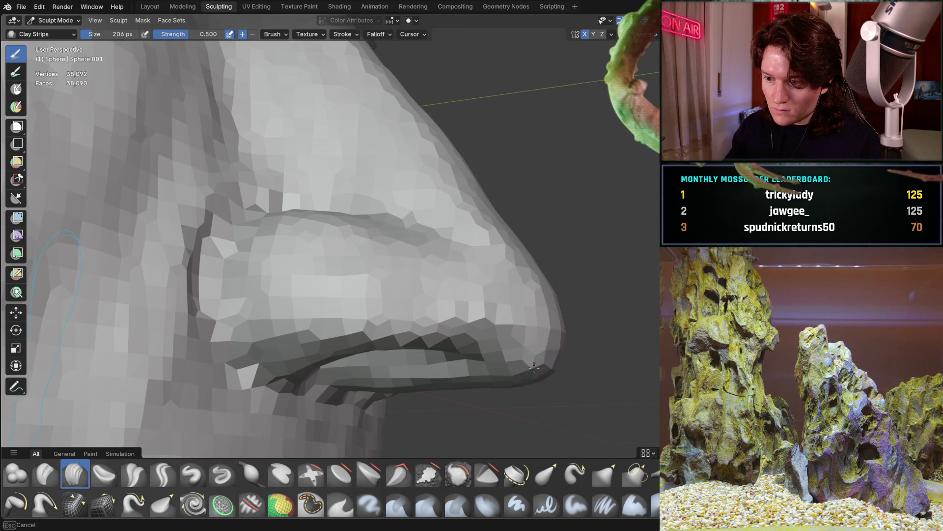
left_click_drag(433, 320, 434, 321)
key("ctrl+KP_1")
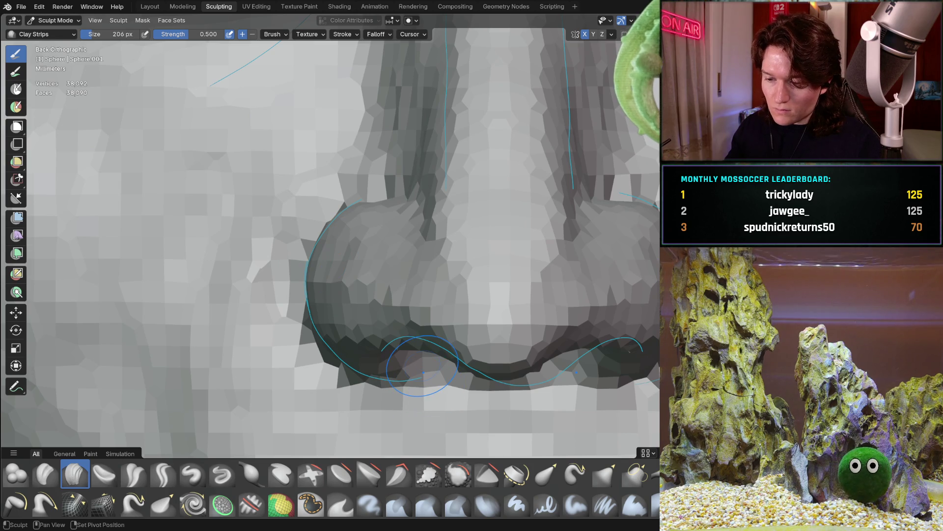
- Build up the left edge of the nose tip and extend it up the nose ridge
mouse_move(408, 345)
middle_mouse_down()
mouse_move(504, 328)
mouse_move(452, 320)
mouse_move(439, 283)
middle_mouse_up()
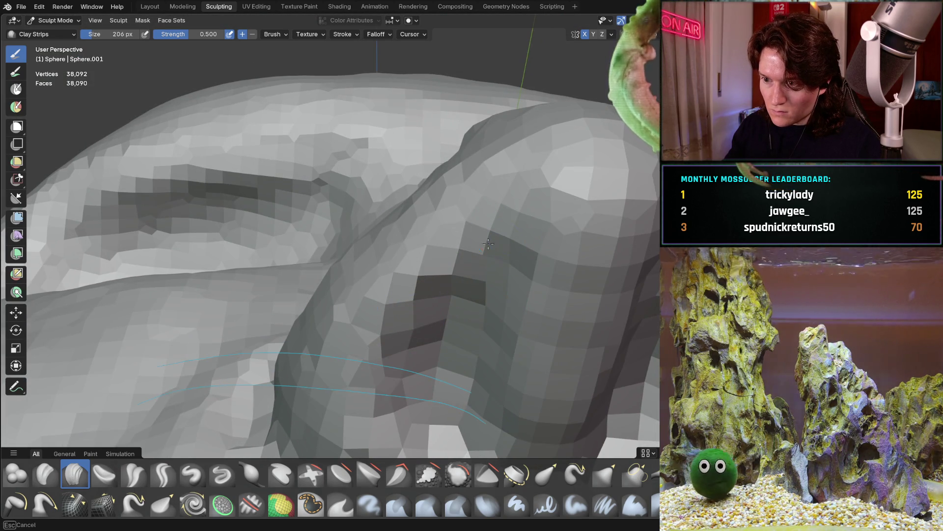
middle_click_drag(470, 247, 397, 350)
mouse_move(470, 258)
middle_mouse_down()
mouse_move(442, 250)
mouse_move(421, 354)
mouse_move(449, 211)
mouse_move(433, 274)
mouse_move(375, 267)
mouse_move(337, 307)
mouse_move(339, 266)
middle_mouse_up()
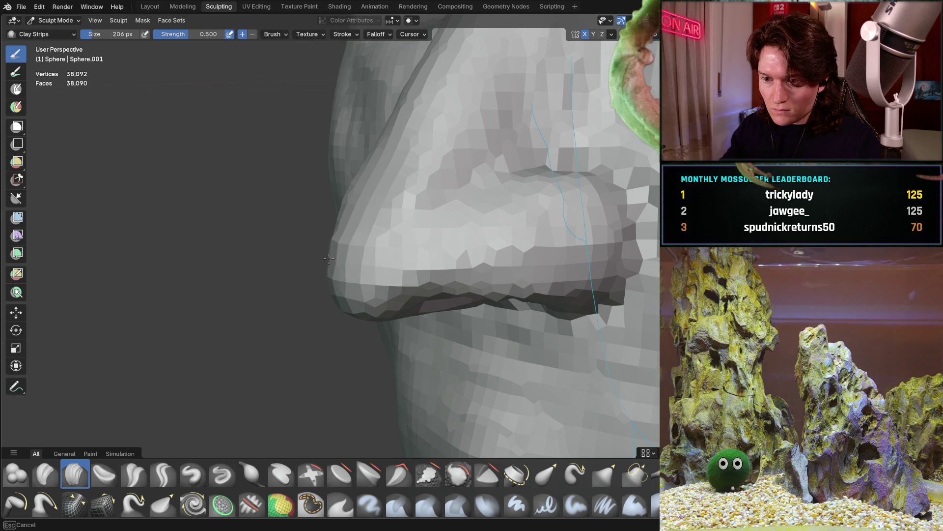
mouse_move(326, 262)
middle_mouse_down()
mouse_move(328, 200)
mouse_move(290, 244)
mouse_move(320, 263)
mouse_move(389, 257)
middle_mouse_up()
left_click_drag(344, 280, 334, 263)
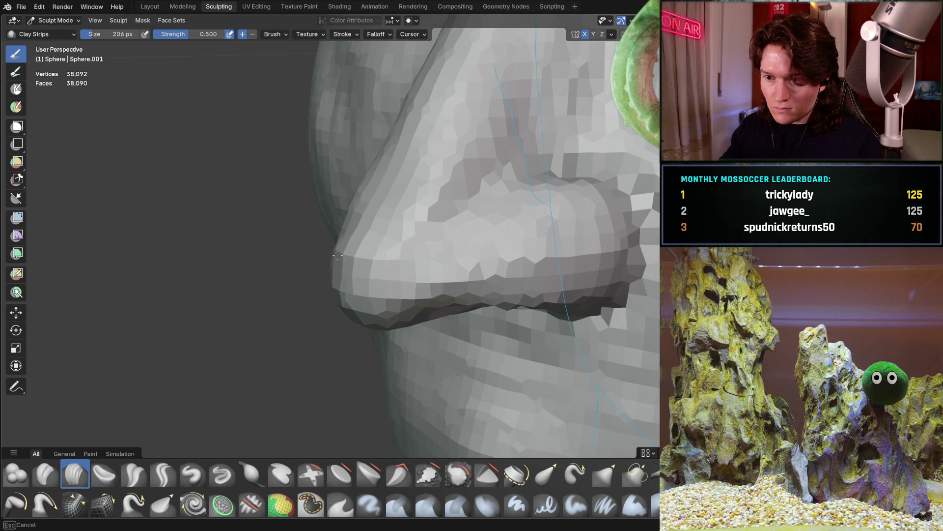
left_click_drag(360, 207, 395, 162)
middle_click_drag(396, 162, 454, 226)
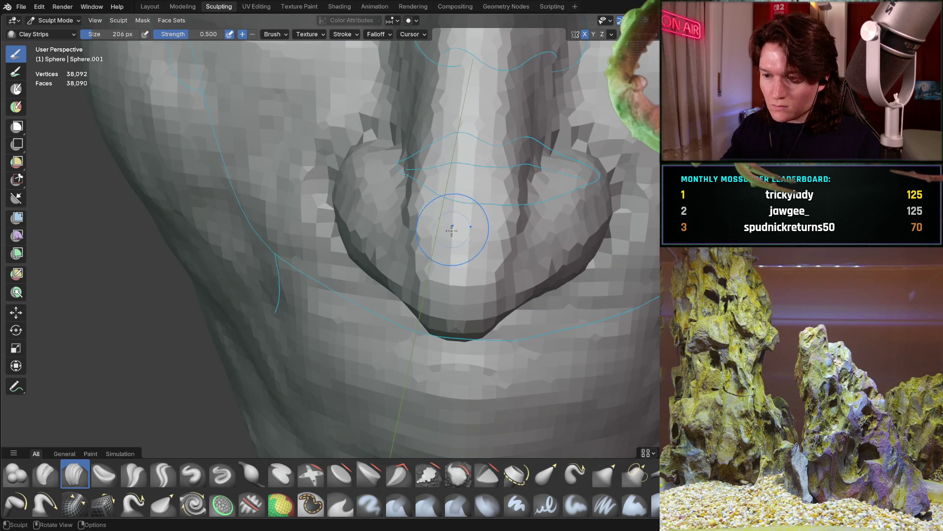
mouse_move(447, 145)
middle_mouse_down()
mouse_move(359, 257)
mouse_move(374, 199)
mouse_move(312, 272)
middle_mouse_up()
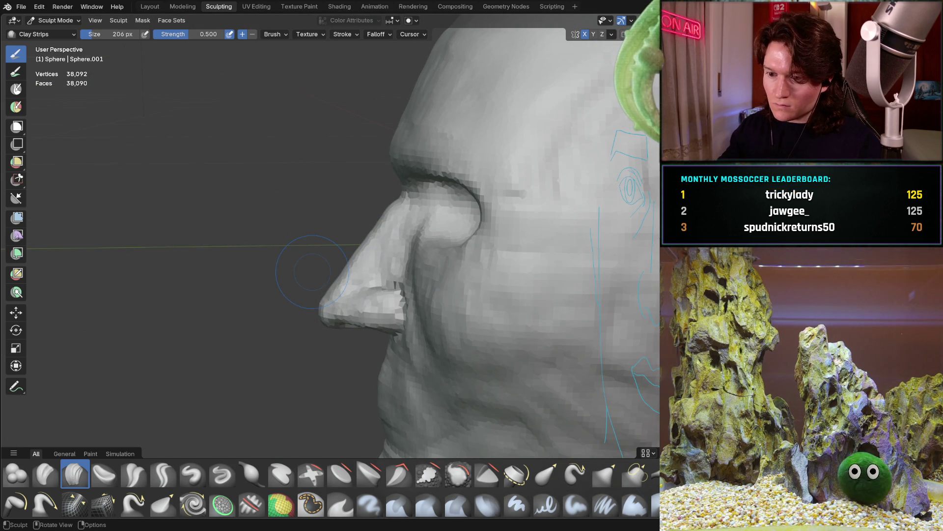
mouse_move(314, 336)
middle_mouse_down()
mouse_move(311, 306)
mouse_move(320, 294)
middle_mouse_up()
- Pull the nose tip with the Grab brush to reshape the side profile
key("g")
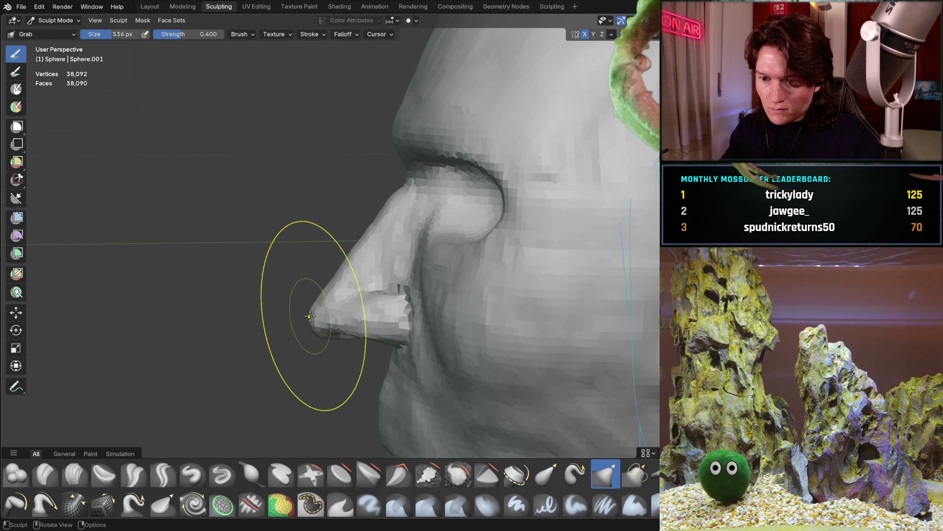
left_click_drag(312, 321, 326, 294)
mouse_move(325, 296)
middle_mouse_down()
mouse_move(326, 316)
mouse_move(306, 344)
middle_mouse_up()
left_click_drag(329, 312, 341, 300)
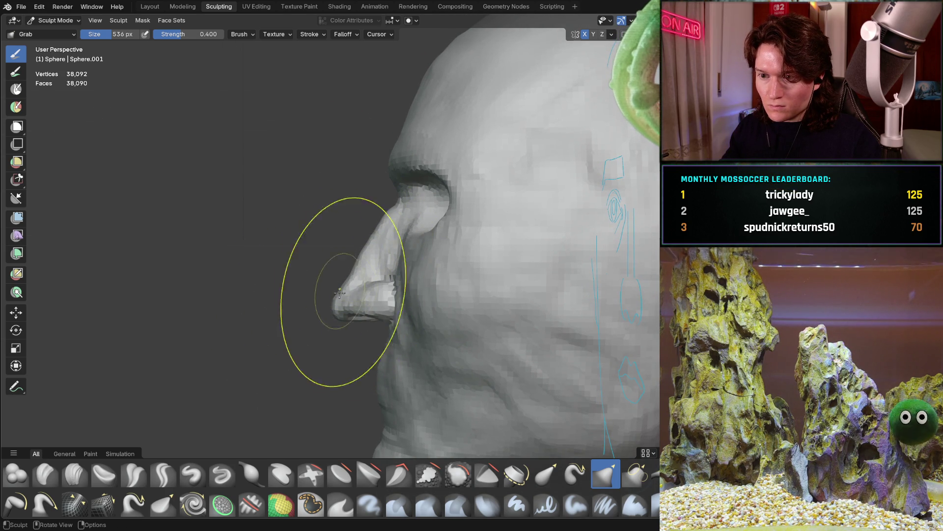
- Check the reshaped nose tip in Left and Back Orthographic views and in profile
mouse_move(354, 282)
middle_mouse_down()
mouse_move(453, 253)
mouse_move(443, 322)
mouse_move(421, 257)
middle_mouse_up()
scroll(453, 253, "down", 5)
scroll(421, 257, "up", 5)
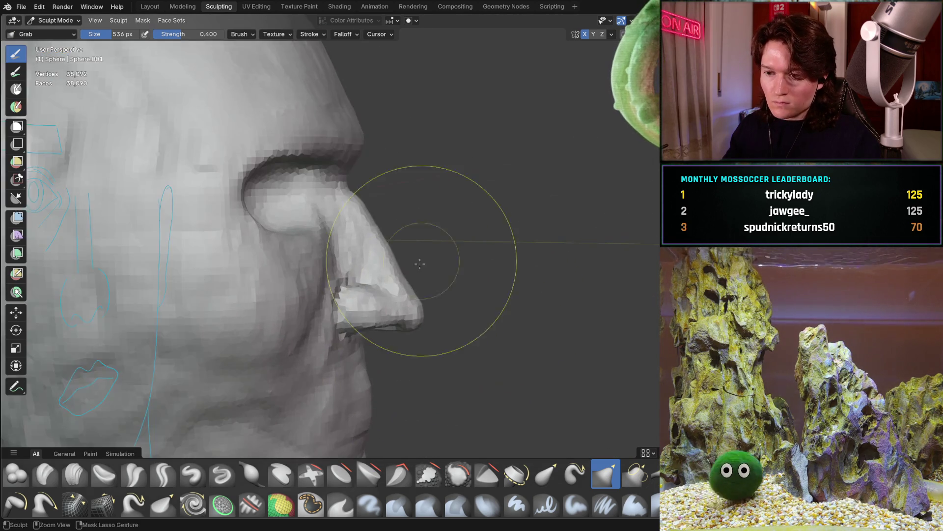
scroll(396, 295, "up", 2)
scroll(395, 295, "up", 2)
key("ctrl+KP_3")
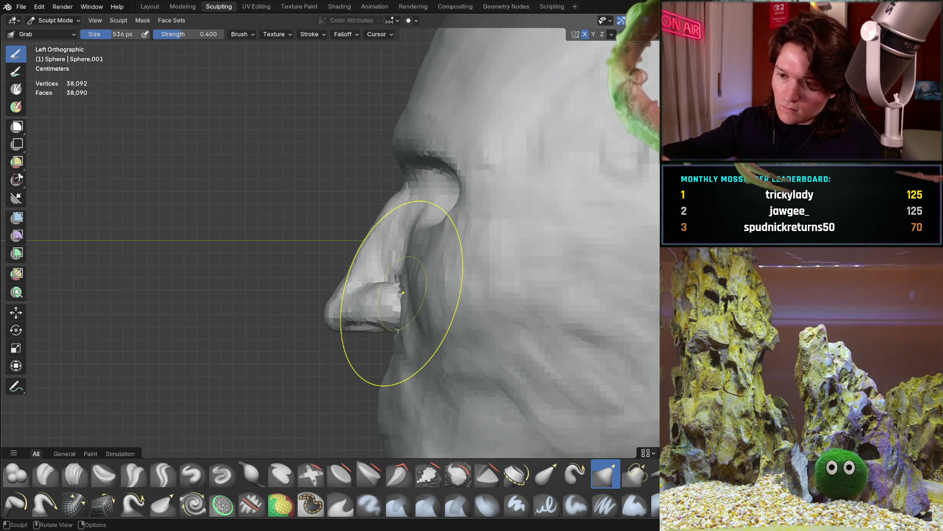
key("ctrl+KP_1")
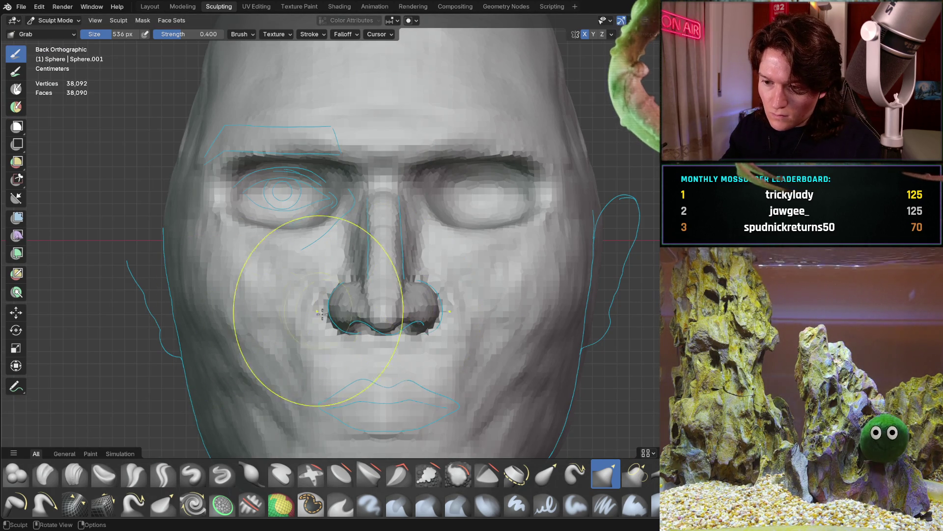
mouse_move(400, 310)
middle_mouse_down()
mouse_move(400, 249)
mouse_move(319, 263)
middle_mouse_up()
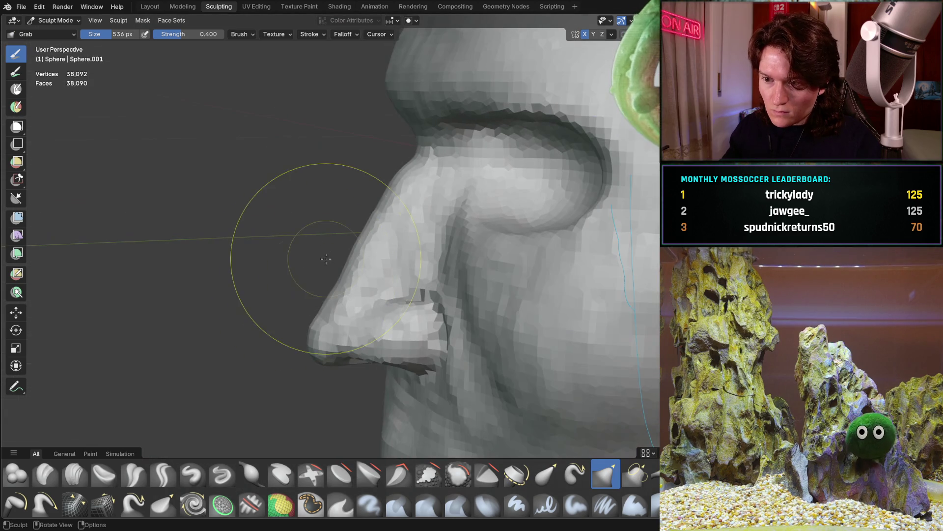
mouse_move(434, 264)
middle_mouse_down()
mouse_move(430, 289)
mouse_move(398, 324)
mouse_move(365, 324)
mouse_move(396, 289)
mouse_move(452, 314)
mouse_move(419, 323)
mouse_move(415, 337)
mouse_move(446, 279)
mouse_move(333, 338)
middle_mouse_up()
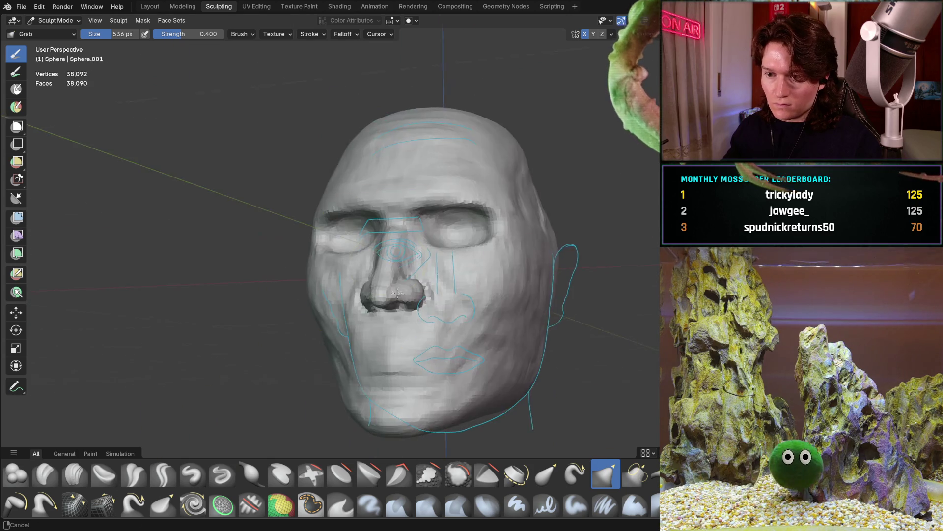
- Grab the nose underside and nostril flare outward toward the cyan reference outline
scroll(422, 274, "up", 6)
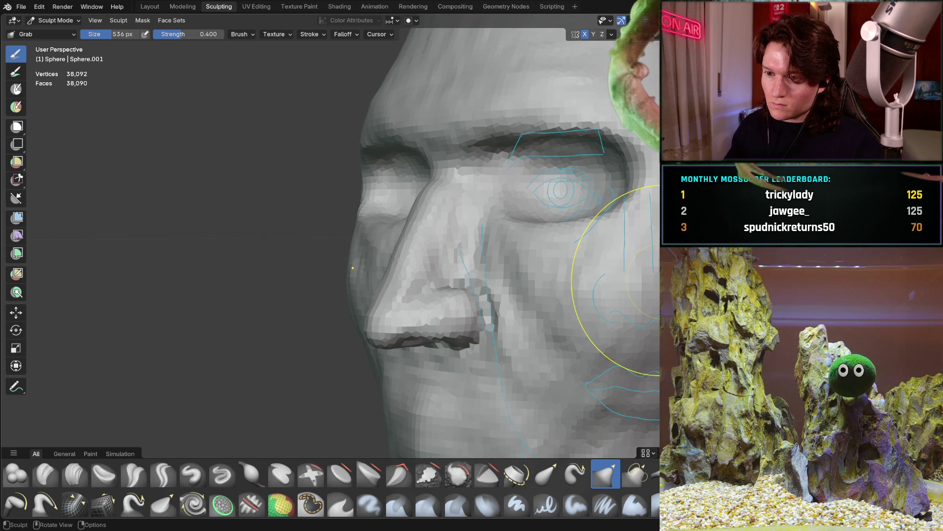
mouse_move(471, 290)
middle_mouse_down()
mouse_move(481, 274)
mouse_move(403, 285)
middle_mouse_up()
middle_click_drag(432, 222, 347, 274)
scroll(344, 258, "up", 3)
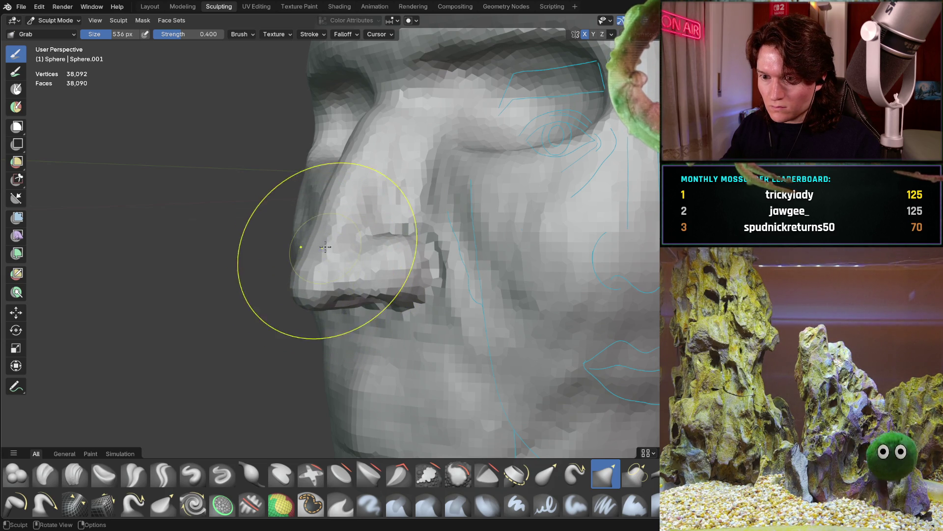
middle_click_drag(327, 231, 297, 220)
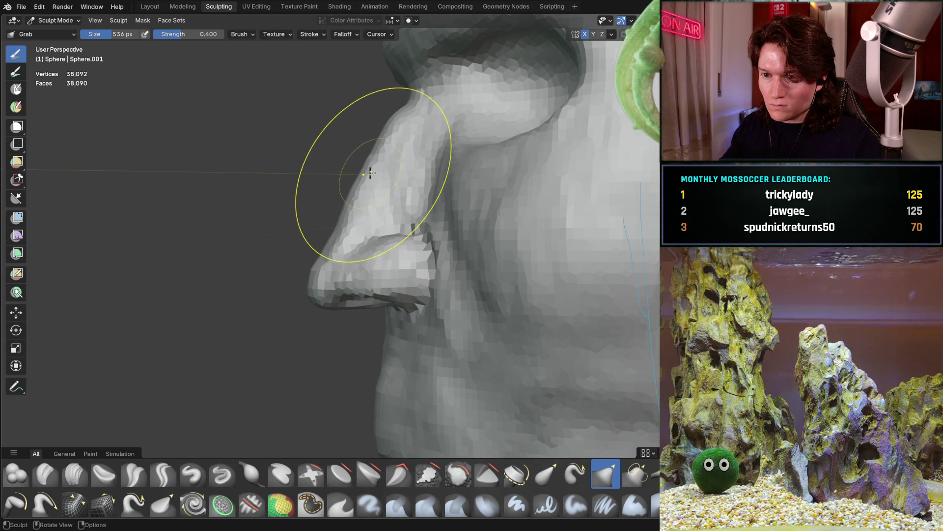
mouse_move(367, 180)
middle_mouse_down()
mouse_move(395, 179)
mouse_move(366, 147)
middle_mouse_up()
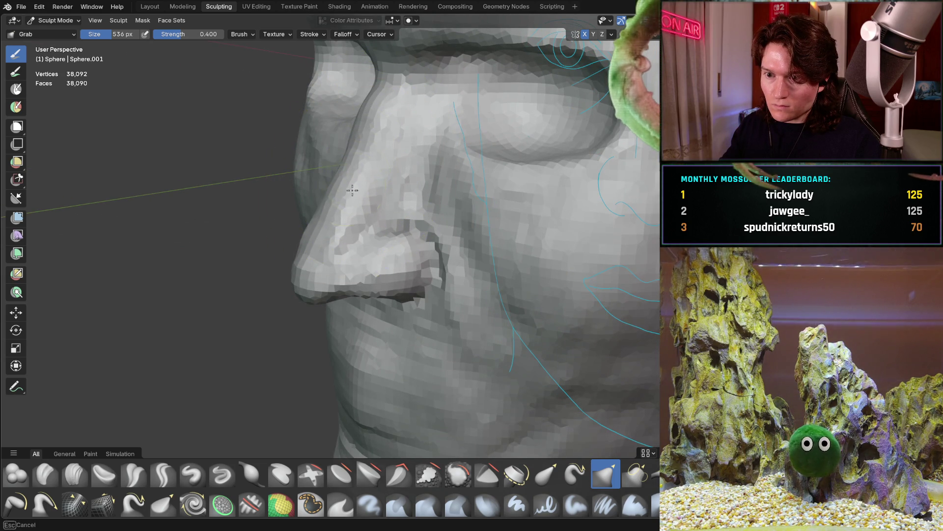
middle_click_drag(351, 190, 410, 179)
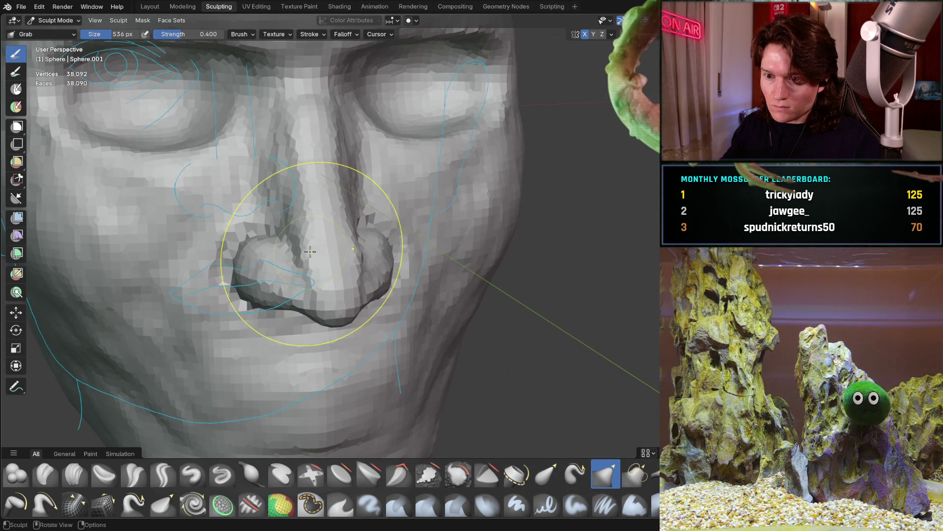
mouse_move(390, 231)
middle_mouse_down()
mouse_move(340, 239)
mouse_move(347, 272)
mouse_move(341, 254)
middle_mouse_up()
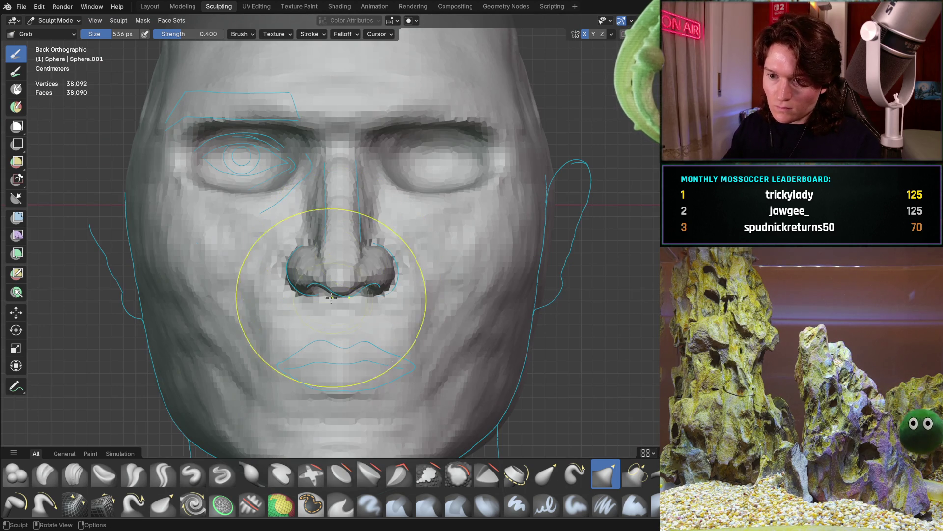
scroll(331, 291, "up", 4)
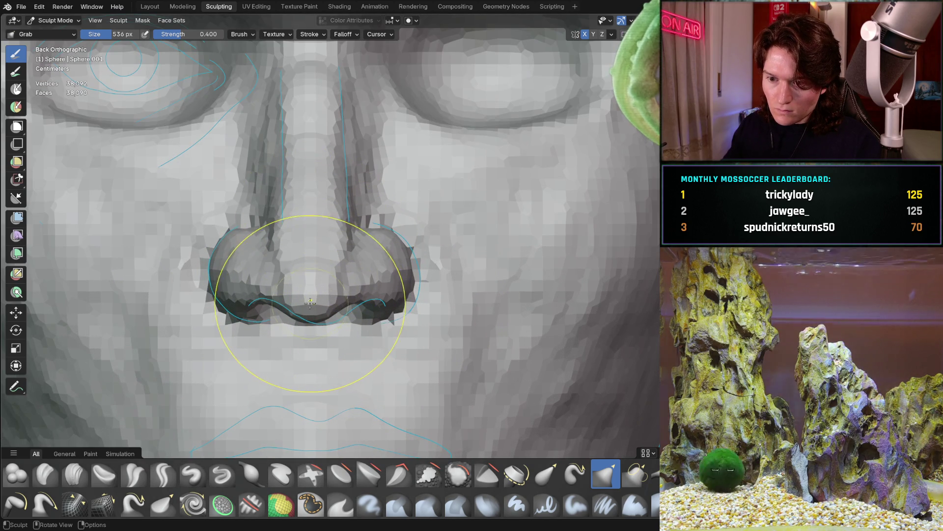
left_click_drag(301, 303, 309, 313)
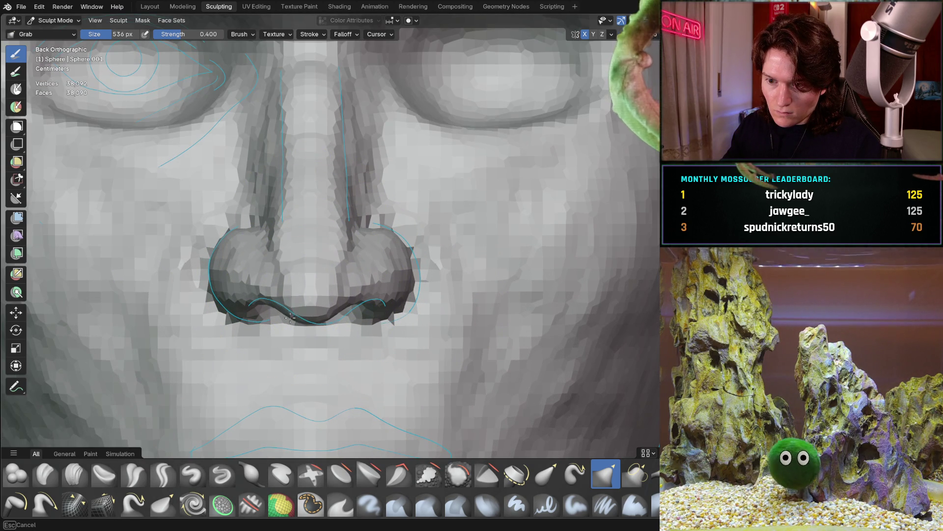
mouse_move(360, 260)
middle_mouse_down("alt")
mouse_move(305, 178)
mouse_move(360, 318)
middle_mouse_up("alt")
mouse_move(361, 318)
left_mouse_down()
mouse_move(390, 316)
mouse_move(386, 322)
left_mouse_up()
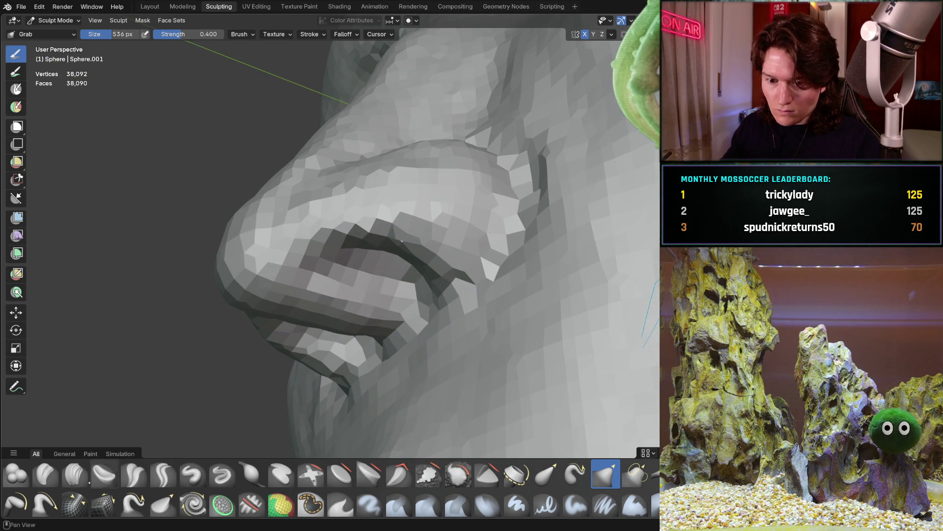
- Switch to the Clay Strips brush and shrink its radius to 254 px
left_click(75, 474)
mouse_move(197, 295)
middle_mouse_down()
mouse_move(211, 315)
mouse_move(323, 288)
mouse_move(355, 213)
mouse_move(357, 243)
middle_mouse_up()
mouse_move(404, 225)
middle_mouse_down()
mouse_move(390, 211)
mouse_move(385, 229)
mouse_move(379, 221)
middle_mouse_up()
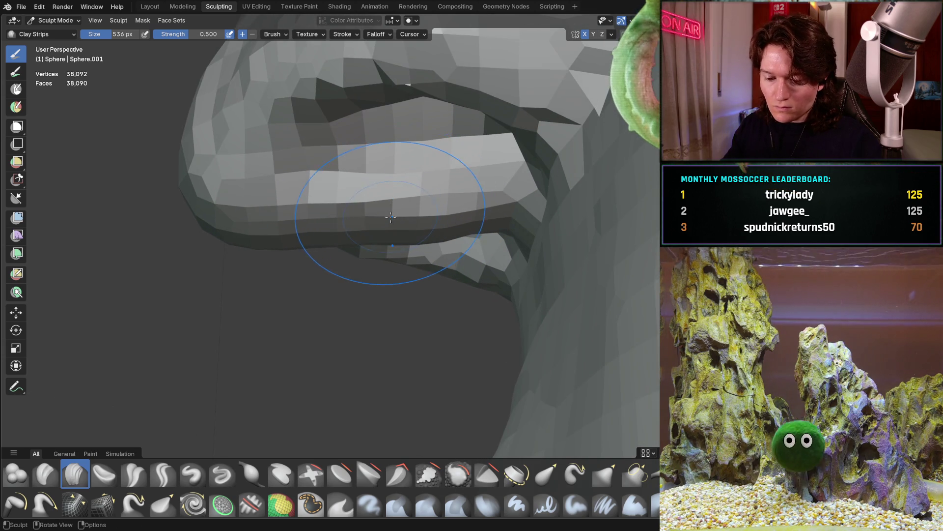
middle_click_drag(238, 202, 237, 213)
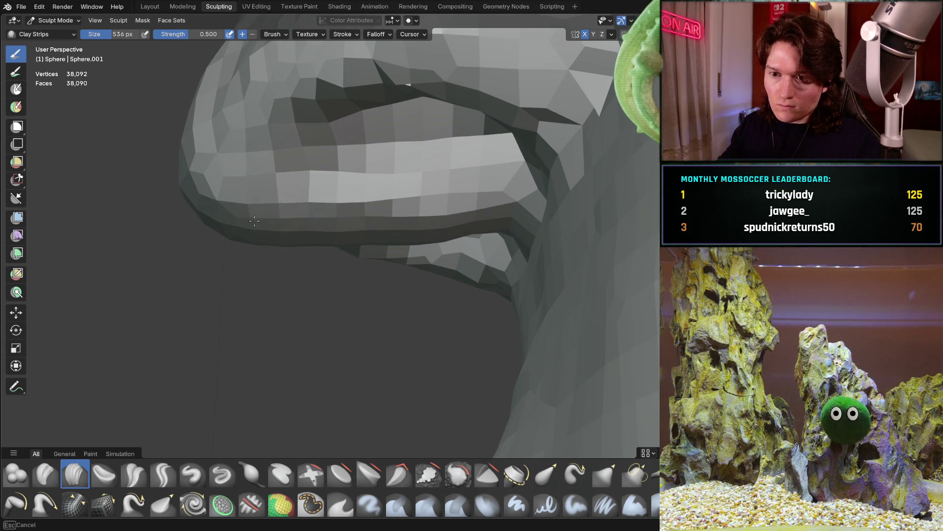
left_click(256, 216)
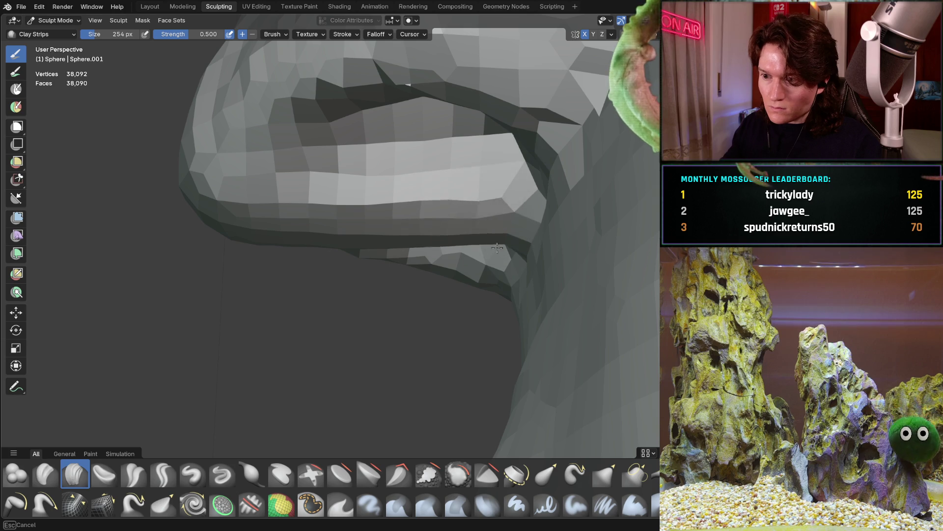
- Build up a clay ridge along the nostril rim, checking from straight-on and angled views
middle_click_drag(506, 221, 503, 257)
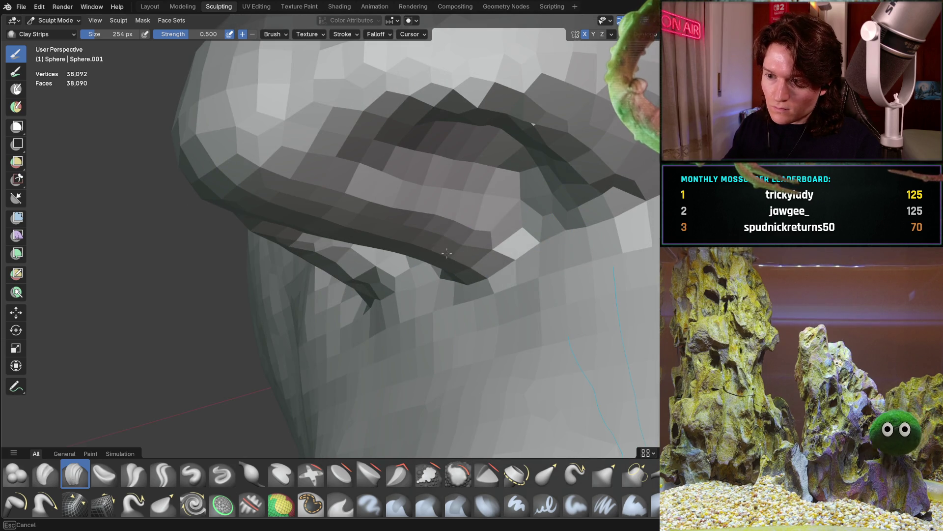
key("ctrl+KP_1")
middle_click_drag(315, 230, 442, 232)
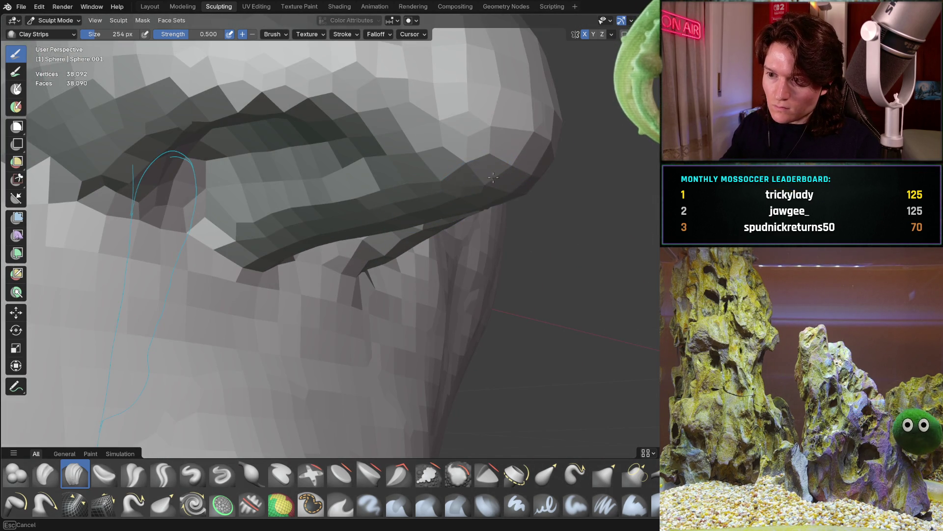
mouse_move(322, 235)
left_mouse_down()
mouse_move(487, 155)
mouse_move(480, 170)
left_mouse_up()
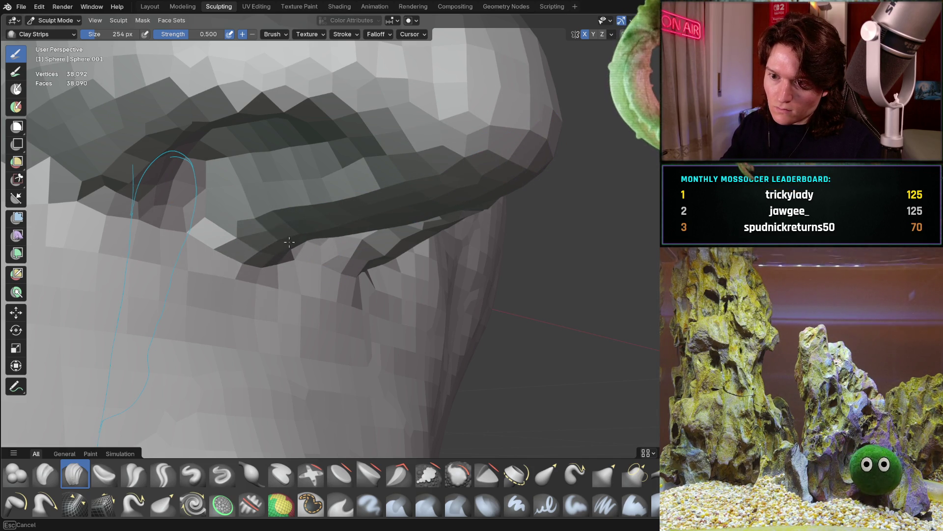
key("ctrl+KP_1")
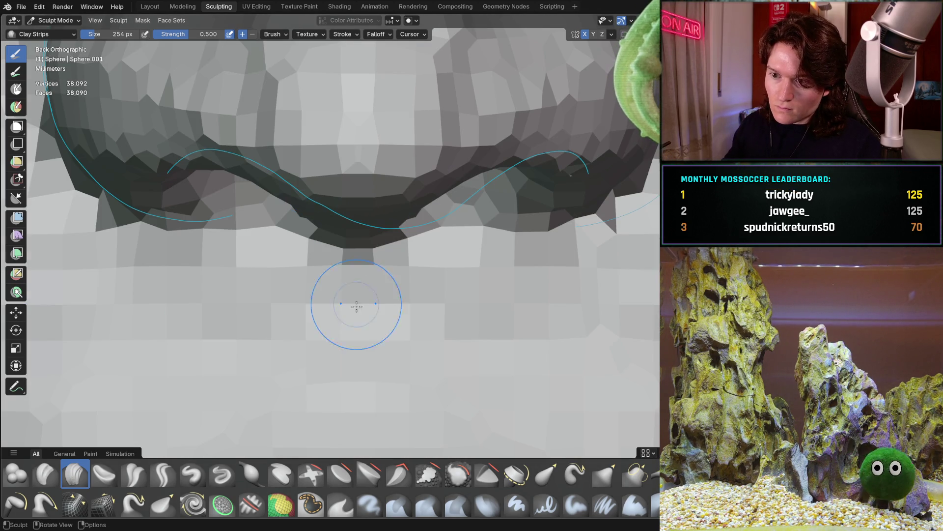
middle_click_drag(331, 278, 423, 206)
left_click_drag(423, 206, 390, 232)
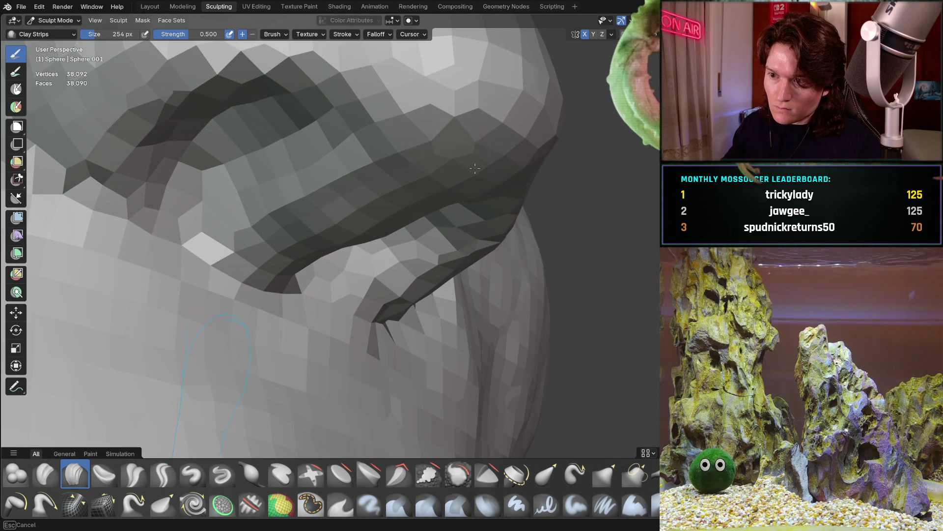
- Inspect the sculpted nostril ridge from other angles, including from below the nose
middle_click_drag(536, 152, 388, 197)
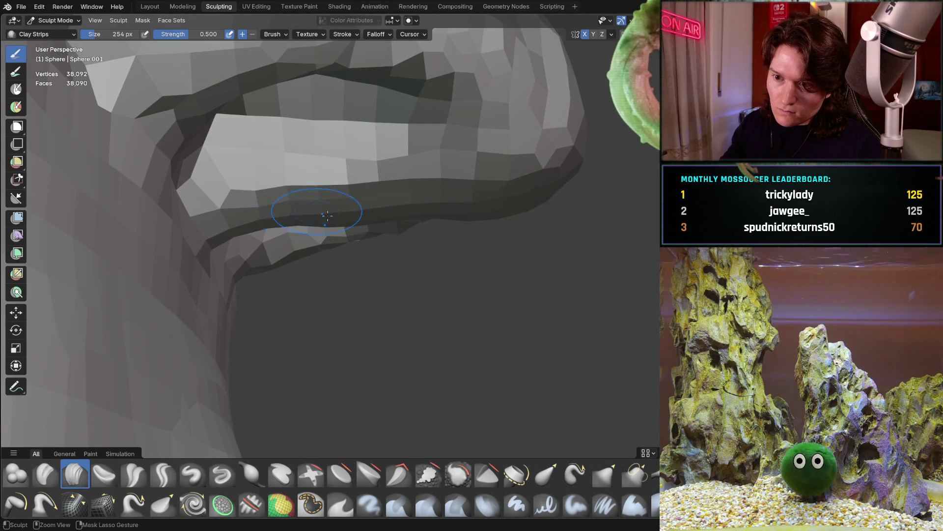
middle_click_drag(296, 213, 360, 185)
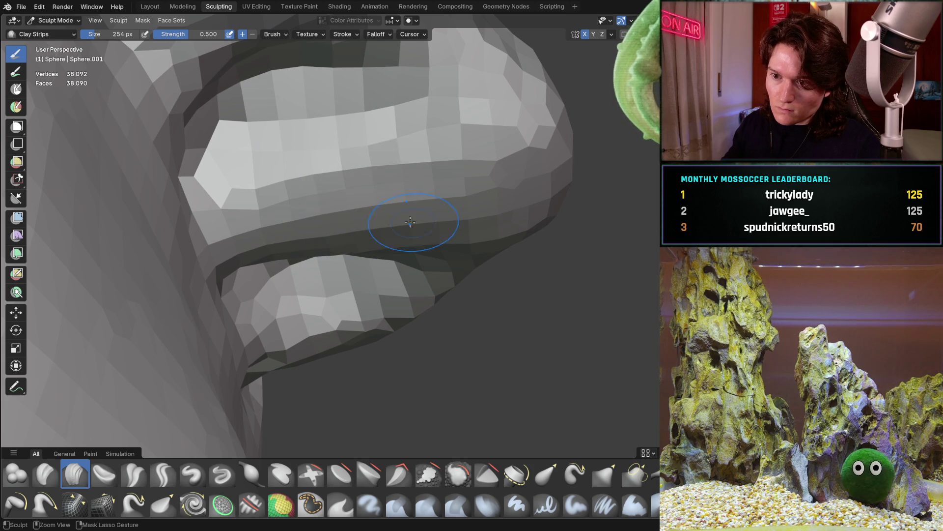
mouse_move(527, 228)
middle_mouse_down()
mouse_move(531, 130)
mouse_move(451, 192)
mouse_move(317, 215)
mouse_move(355, 290)
mouse_move(346, 267)
mouse_move(294, 261)
middle_mouse_up()
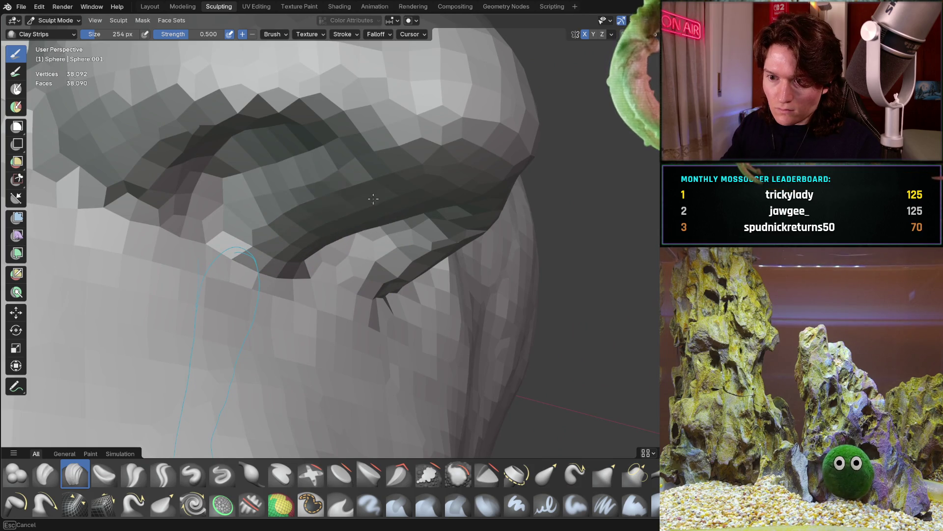
middle_click_drag(354, 186, 298, 176)
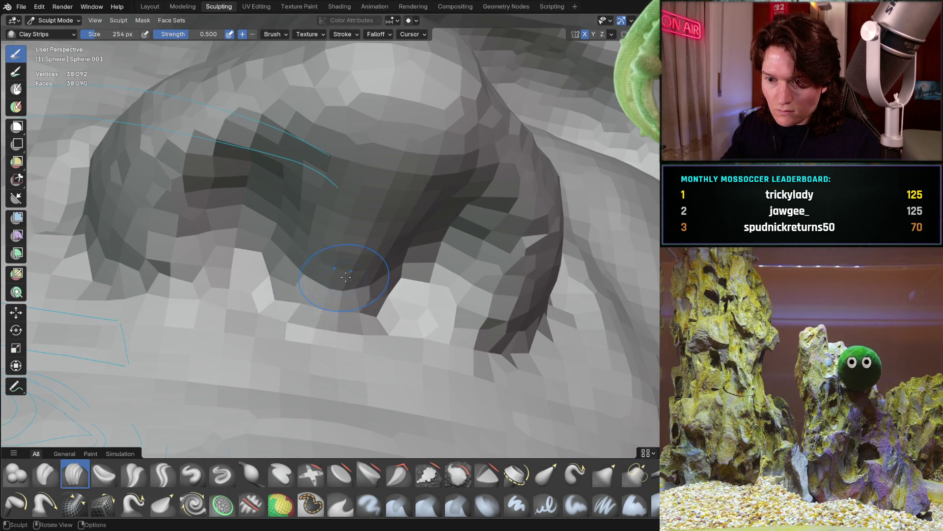
- Thicken the curling alar rim around the nostril with more Clay Strips strokes
key("ctrl+KP_1")
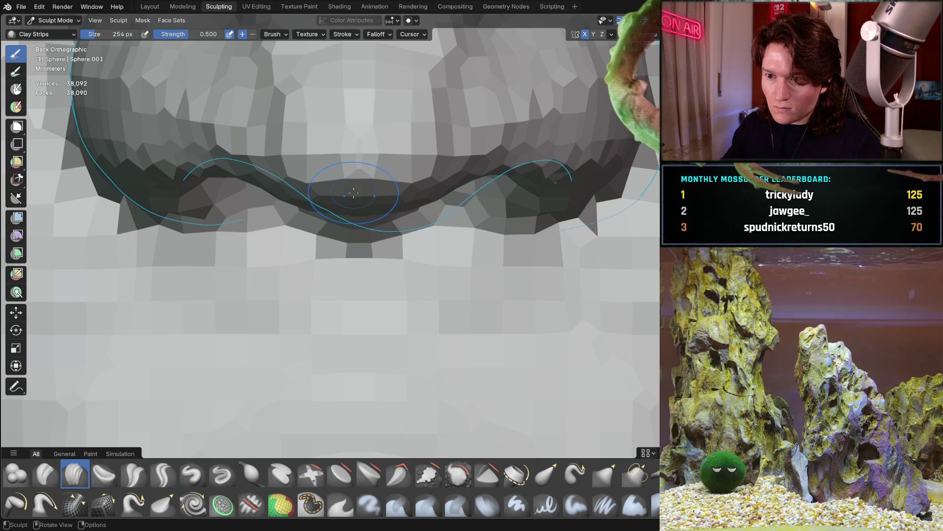
mouse_move(346, 195)
left_mouse_down("ctrl+shift")
mouse_move(350, 207)
mouse_move(374, 202)
left_mouse_up("ctrl+shift")
middle_click_drag(401, 193, 415, 191)
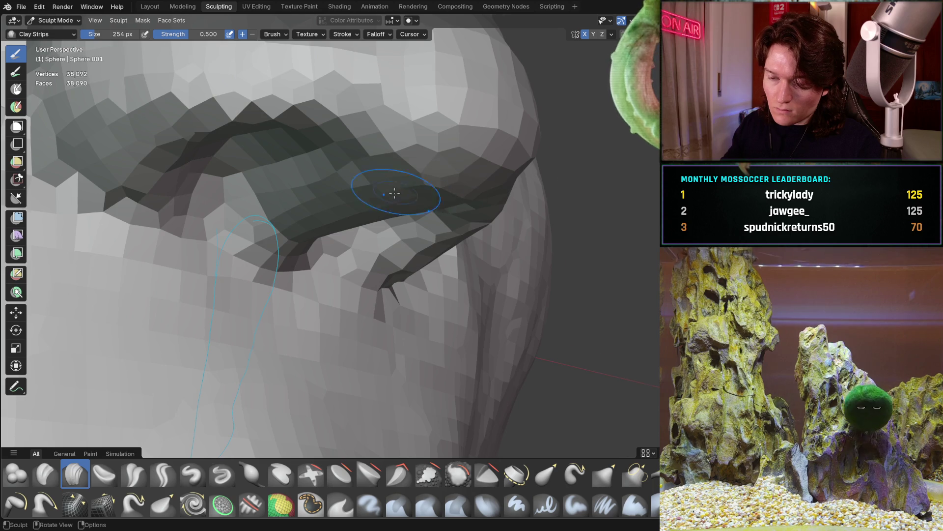
middle_click_drag(404, 191, 432, 200)
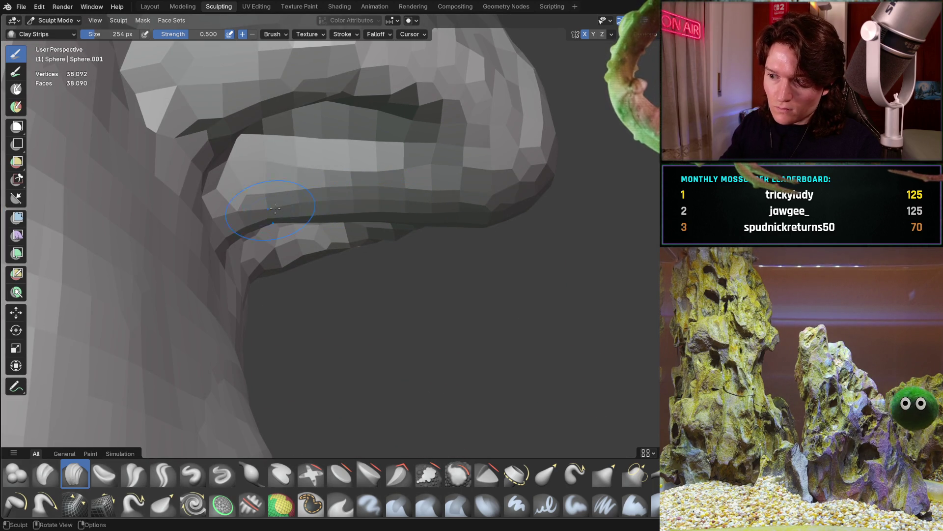
left_click_drag(270, 211, 291, 210, "ctrl+shift")
left_click_drag(367, 191, 469, 216, "ctrl+shift")
middle_click_drag(469, 216, 320, 199)
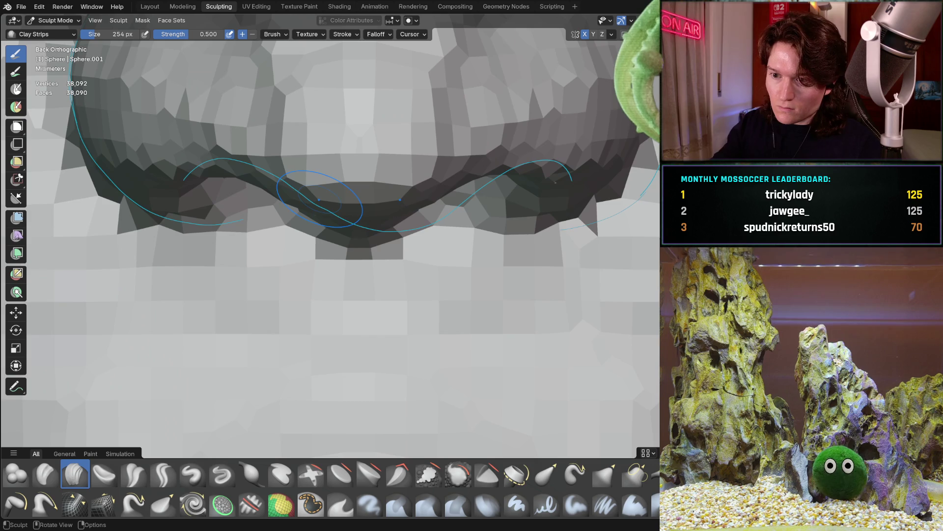
- Review the nostril rim from several angles, ending on a side profile of the nose
middle_click_drag(347, 264, 248, 206)
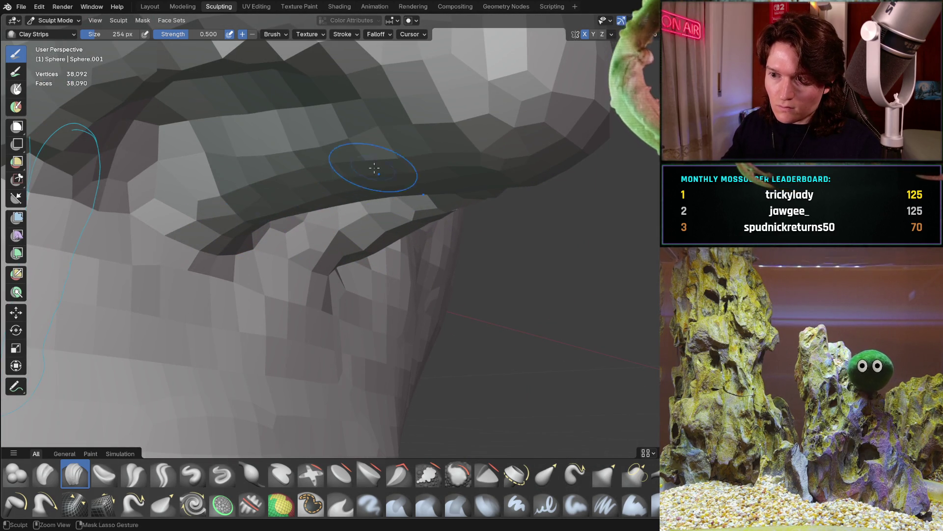
middle_click_drag(369, 164, 415, 193)
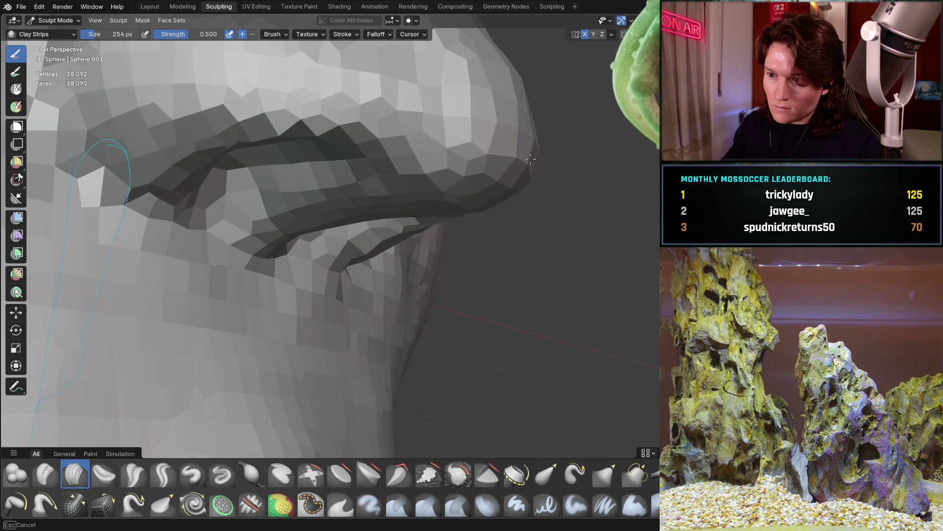
middle_click_drag(527, 174, 536, 168)
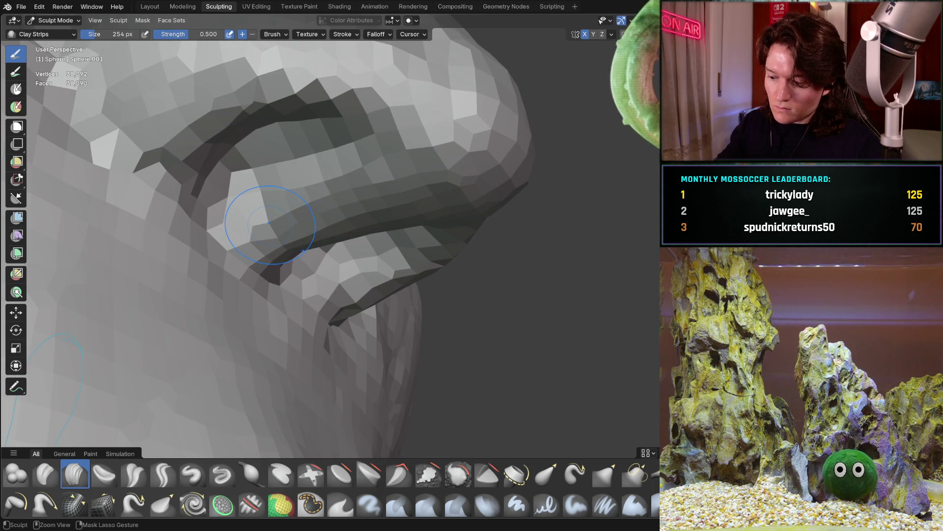
key("ctrl+KP_1")
mouse_move(493, 254)
middle_mouse_down()
mouse_move(383, 323)
mouse_move(404, 274)
mouse_move(381, 226)
mouse_move(379, 257)
mouse_move(324, 255)
middle_mouse_up()
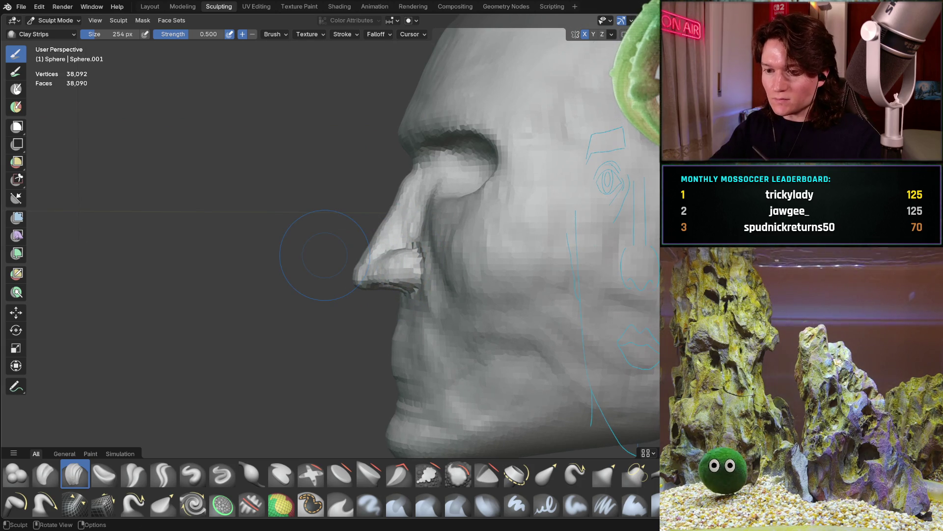
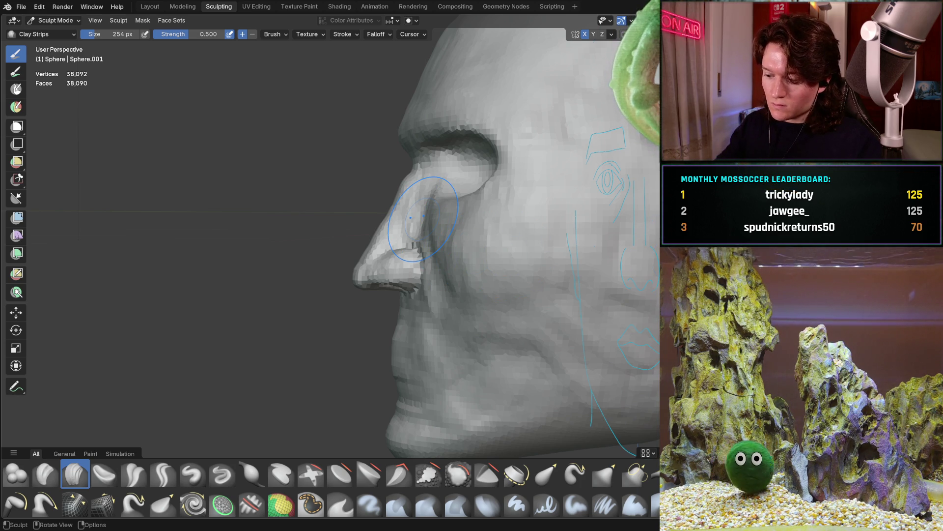
- Inspect the nostril from the right side view and close perspective angles around the nose
key("KP_3")
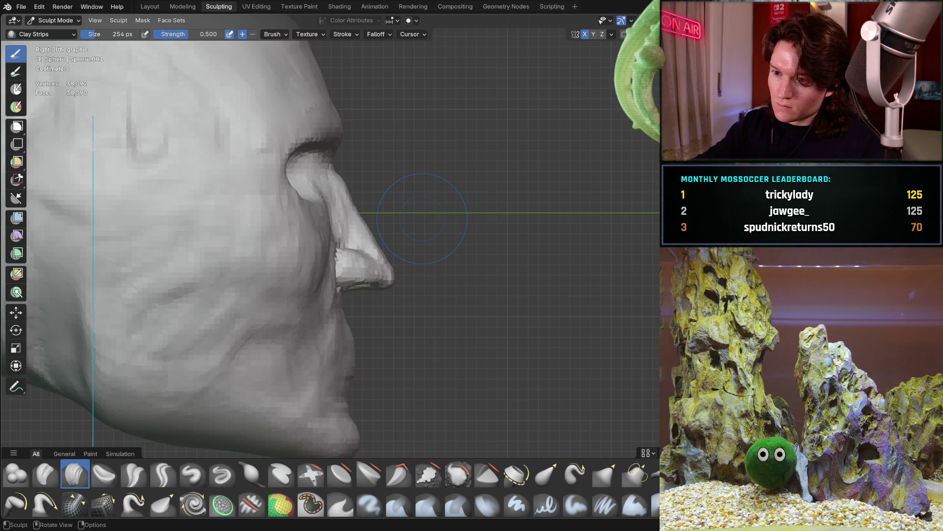
scroll(418, 226, "down", 5, "ctrl")
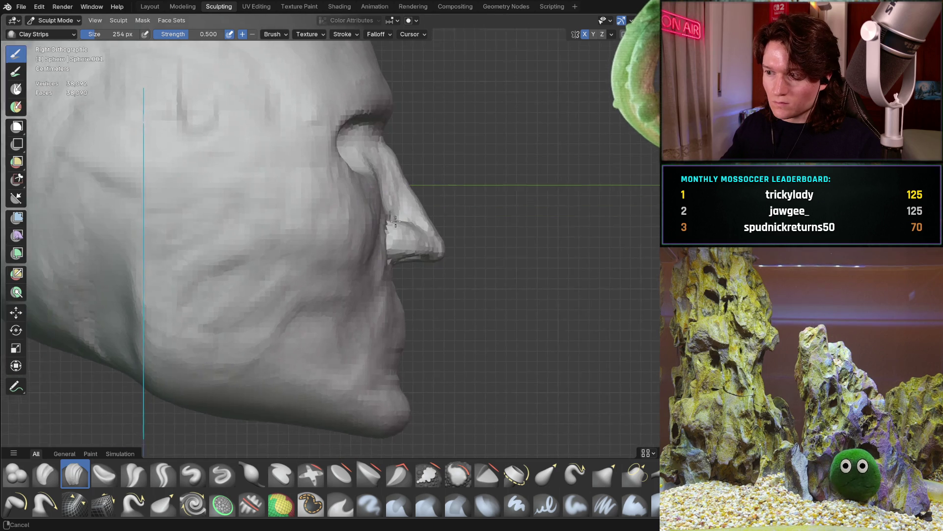
mouse_move(416, 239)
middle_mouse_down("ctrl")
mouse_move(388, 232)
mouse_move(378, 212)
middle_mouse_up("ctrl")
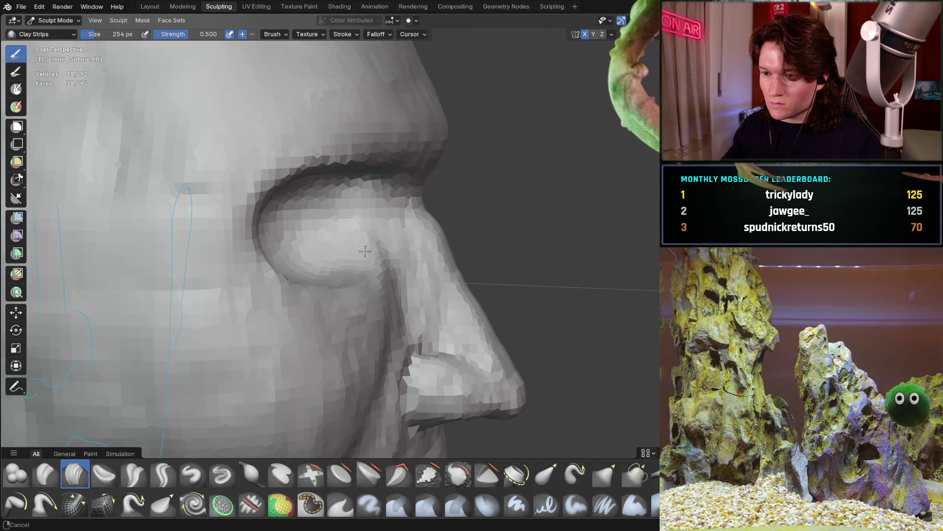
mouse_move(374, 253)
middle_mouse_down()
mouse_move(388, 231)
mouse_move(388, 259)
mouse_move(412, 227)
middle_mouse_up()
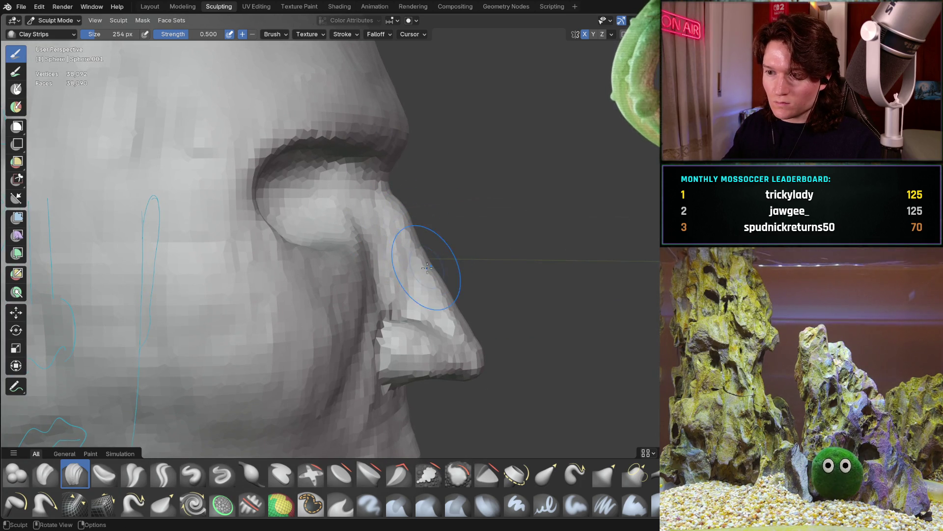
mouse_move(406, 261)
middle_mouse_down()
mouse_move(396, 189)
mouse_move(412, 129)
mouse_move(391, 111)
mouse_move(410, 97)
middle_mouse_up()
scroll(391, 221, "up", 5)
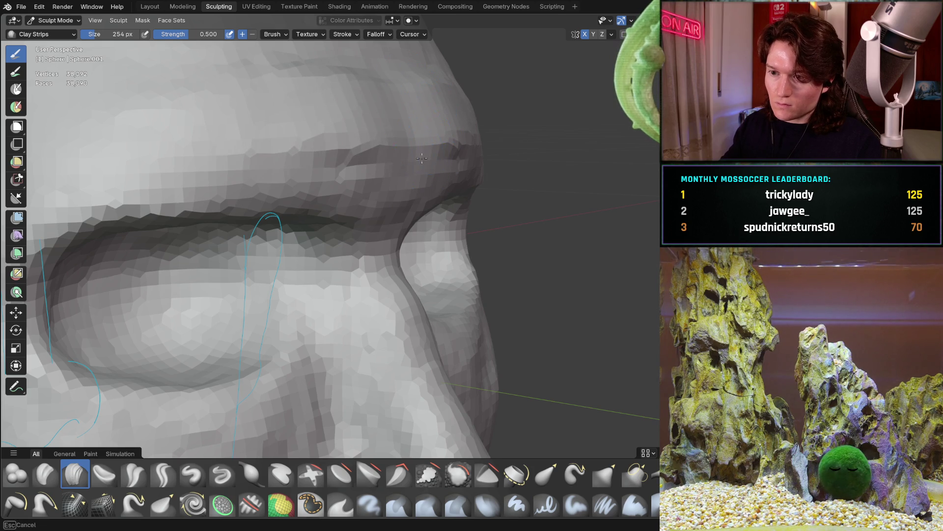
mouse_move(424, 195)
middle_mouse_down()
mouse_move(455, 169)
mouse_move(497, 158)
mouse_move(451, 141)
mouse_move(472, 126)
middle_mouse_up()
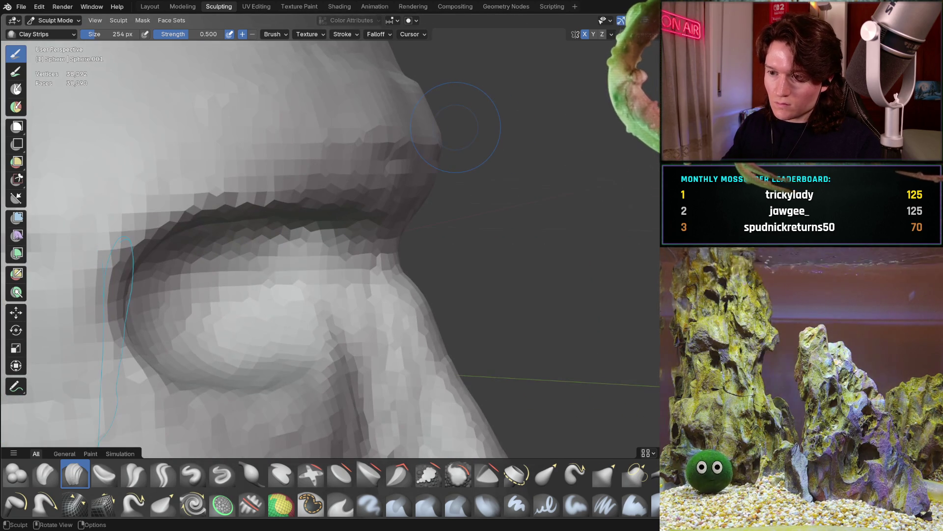
key("KP_3")
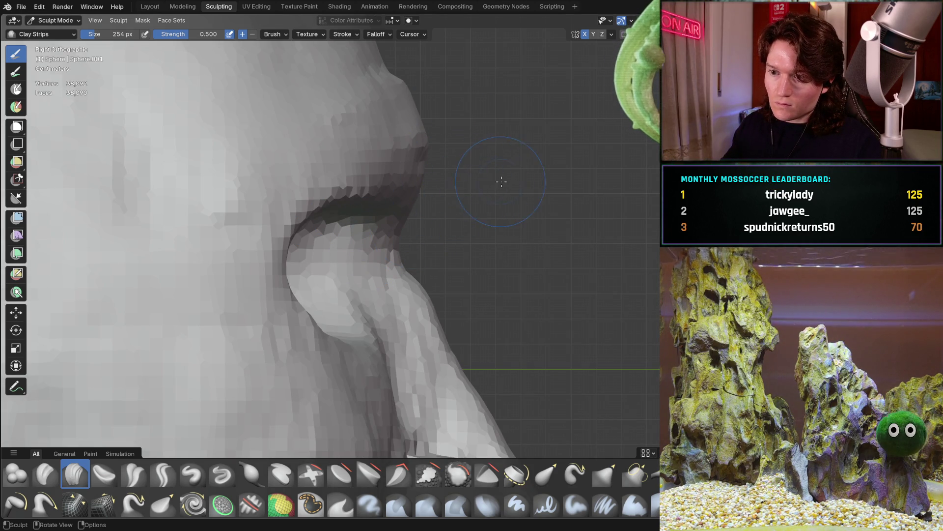
mouse_move(497, 178)
middle_mouse_down("ctrl")
mouse_move(478, 195)
mouse_move(497, 181)
mouse_move(381, 174)
middle_mouse_up("ctrl")
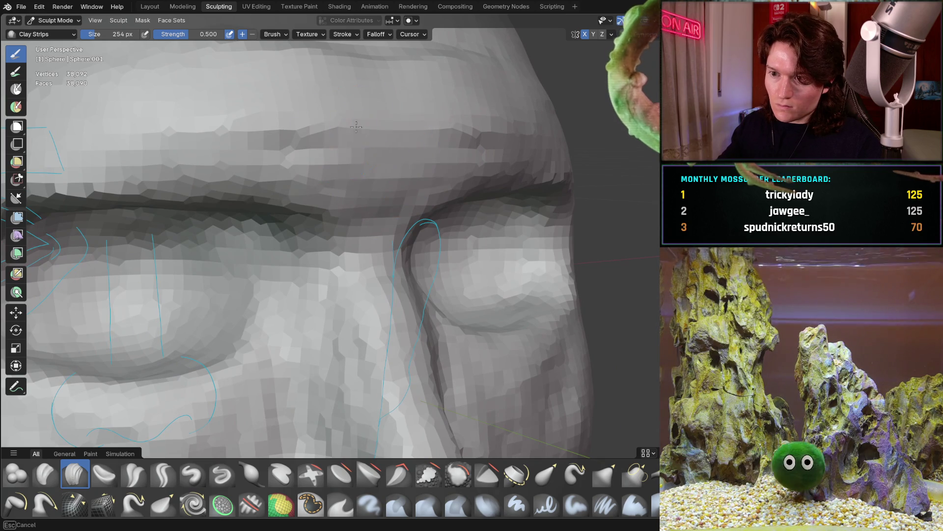
middle_click_drag(371, 128, 373, 124)
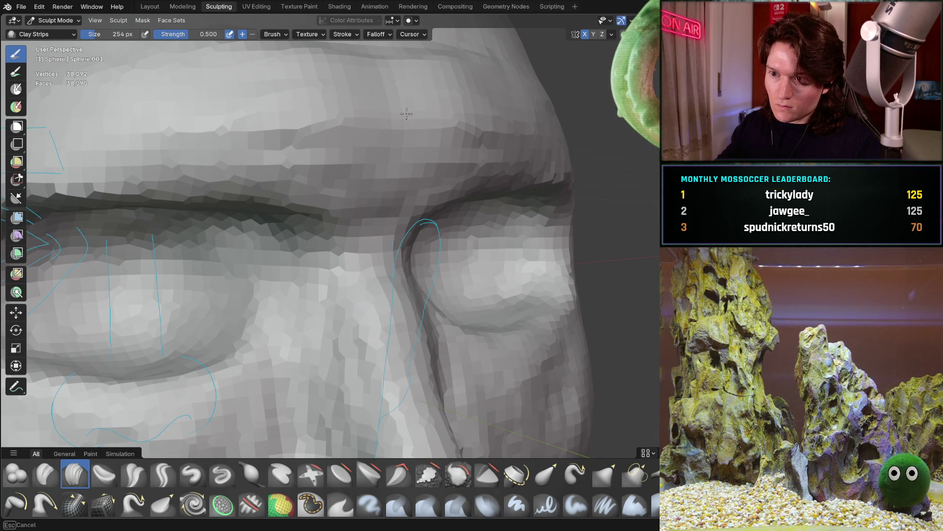
mouse_move(392, 62)
middle_mouse_down("ctrl")
mouse_move(393, 142)
mouse_move(480, 174)
mouse_move(294, 192)
mouse_move(323, 200)
middle_mouse_up("ctrl")
scroll(363, 184, "up", 3)
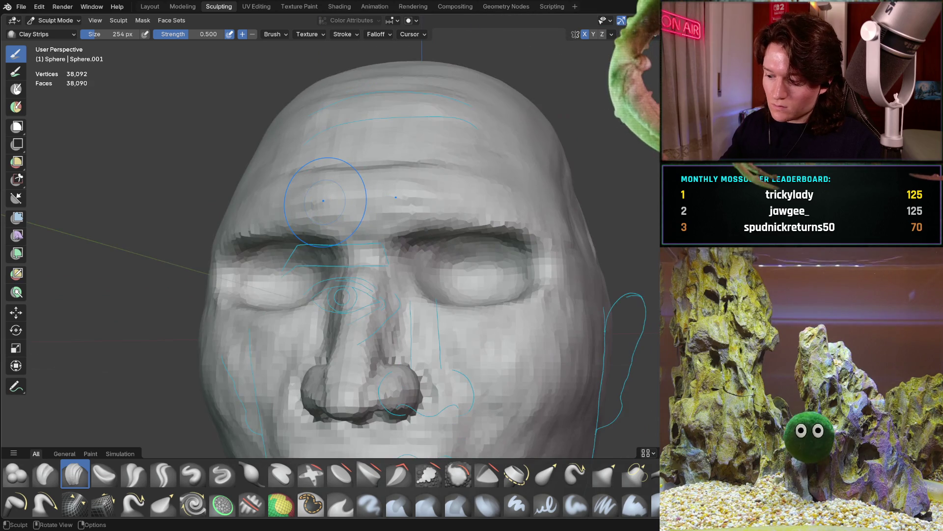
- Frame the nose and lips in the exact right side profile at a closer zoom
key("KP_3")
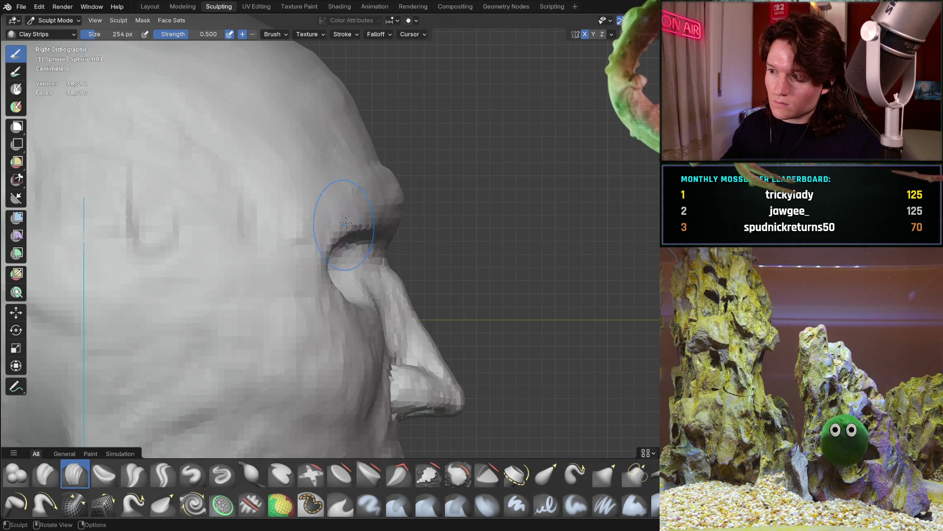
mouse_move(464, 180)
middle_mouse_down("ctrl")
mouse_move(435, 218)
mouse_move(355, 197)
mouse_move(422, 199)
middle_mouse_up("ctrl")
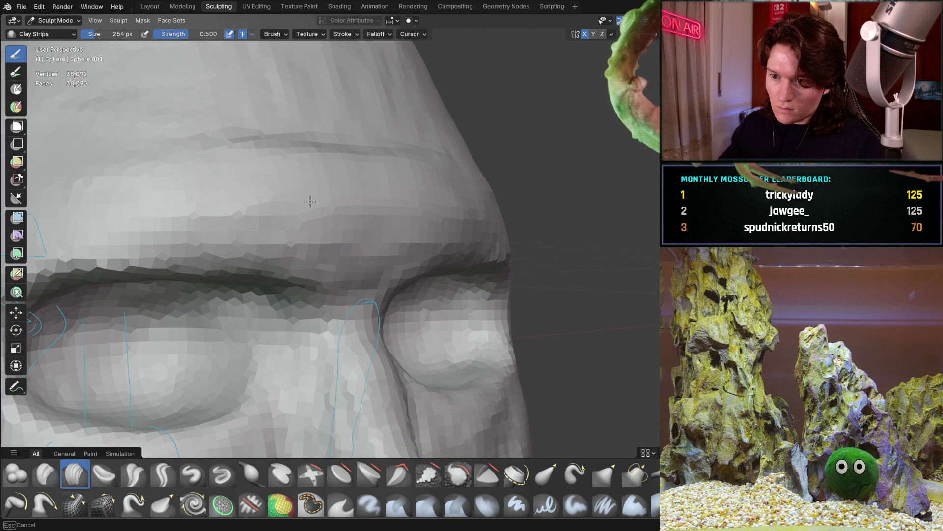
mouse_move(400, 167)
middle_mouse_down()
mouse_move(451, 181)
mouse_move(427, 168)
middle_mouse_up()
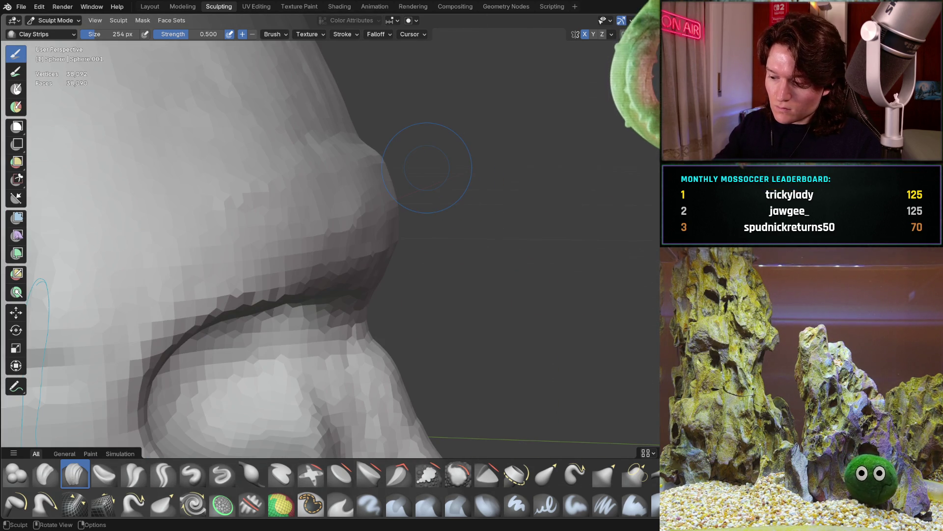
key("KP_3")
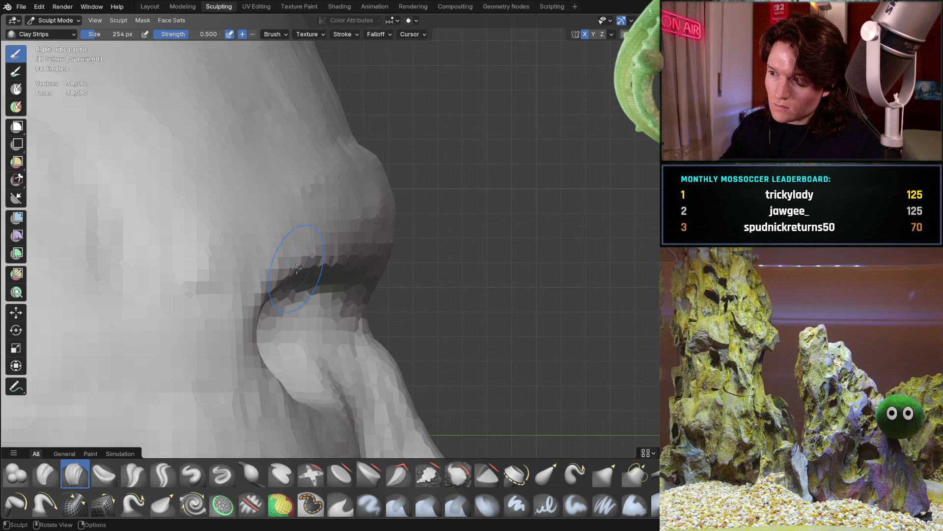
mouse_move(429, 215)
middle_mouse_down("shift")
mouse_move(432, 228)
mouse_move(484, 193)
middle_mouse_up("shift")
middle_click_drag(430, 225, 339, 187)
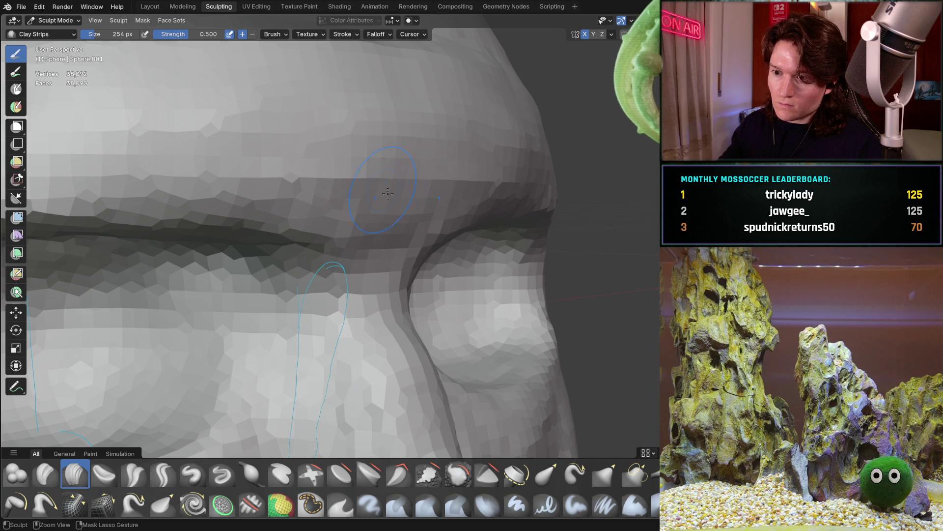
key("KP_3")
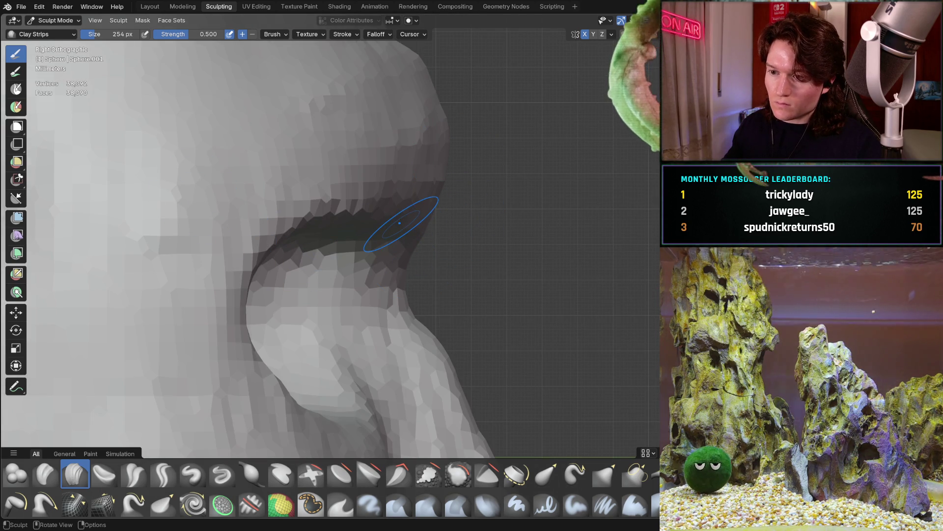
scroll(488, 198, "up", 2)
mouse_move(480, 175)
middle_mouse_down("shift")
mouse_move(432, 267)
mouse_move(411, 247)
middle_mouse_up("shift")
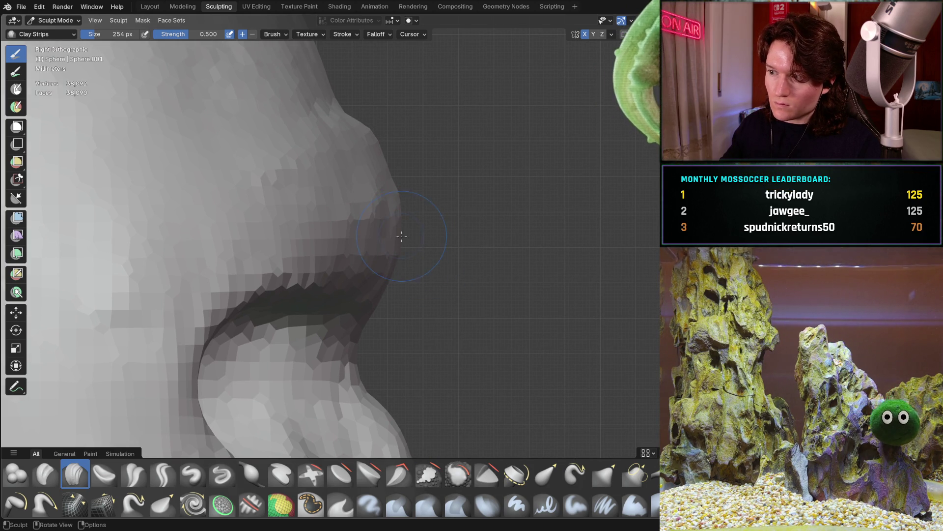
mouse_move(399, 259)
middle_mouse_down("ctrl")
mouse_move(413, 247)
mouse_move(399, 236)
middle_mouse_up("ctrl")
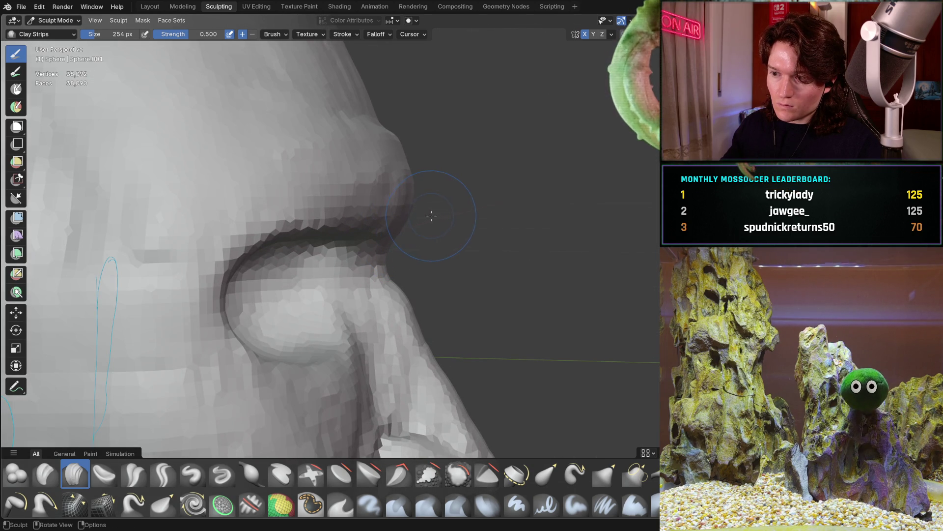
- Orbit between the brow, eye and nose to study the nose side and mouth region
middle_click_drag(450, 199, 416, 185)
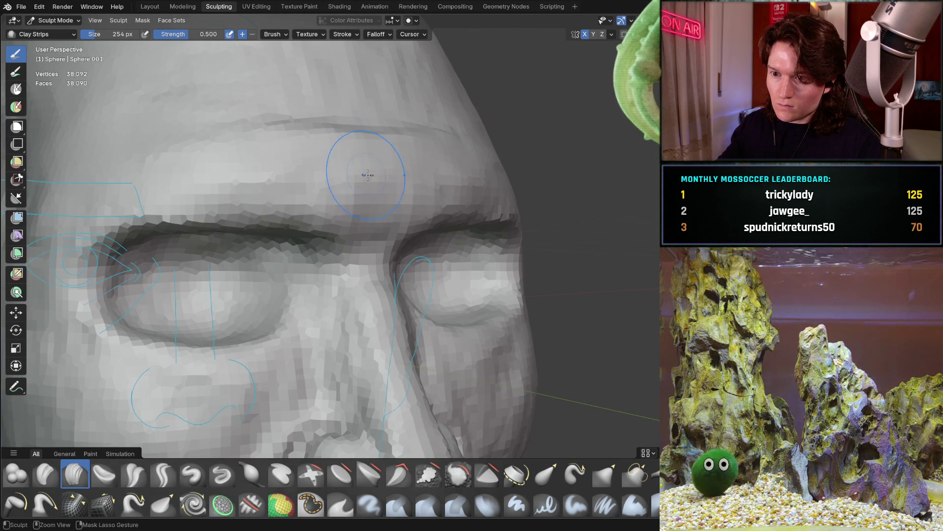
mouse_move(362, 158)
middle_mouse_down()
mouse_move(485, 158)
mouse_move(448, 172)
mouse_move(467, 179)
mouse_move(486, 162)
mouse_move(511, 164)
mouse_move(452, 176)
mouse_move(374, 160)
mouse_move(391, 273)
mouse_move(385, 199)
mouse_move(442, 210)
middle_mouse_up()
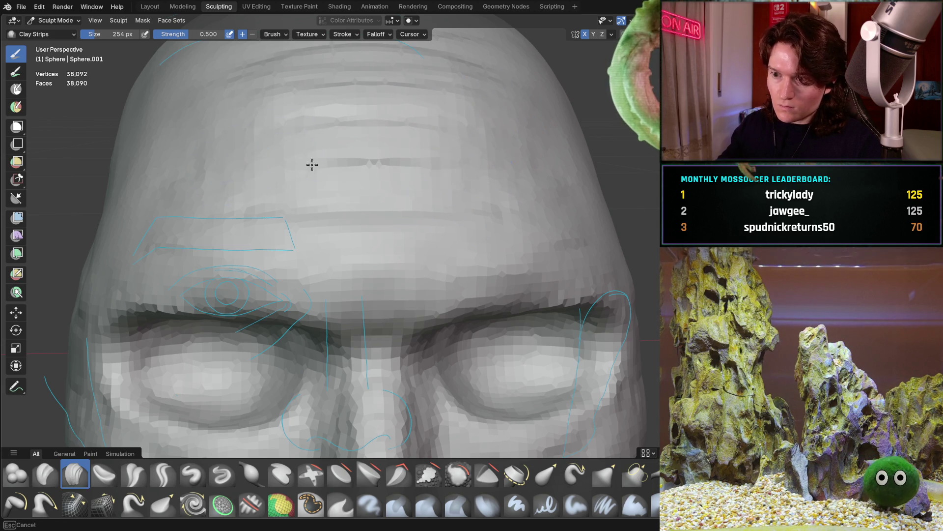
mouse_move(441, 139)
middle_mouse_down()
mouse_move(503, 181)
mouse_move(497, 246)
mouse_move(457, 226)
mouse_move(485, 219)
mouse_move(434, 243)
middle_mouse_up()
middle_click_drag(491, 256, 457, 278)
scroll(452, 285, "up", 4)
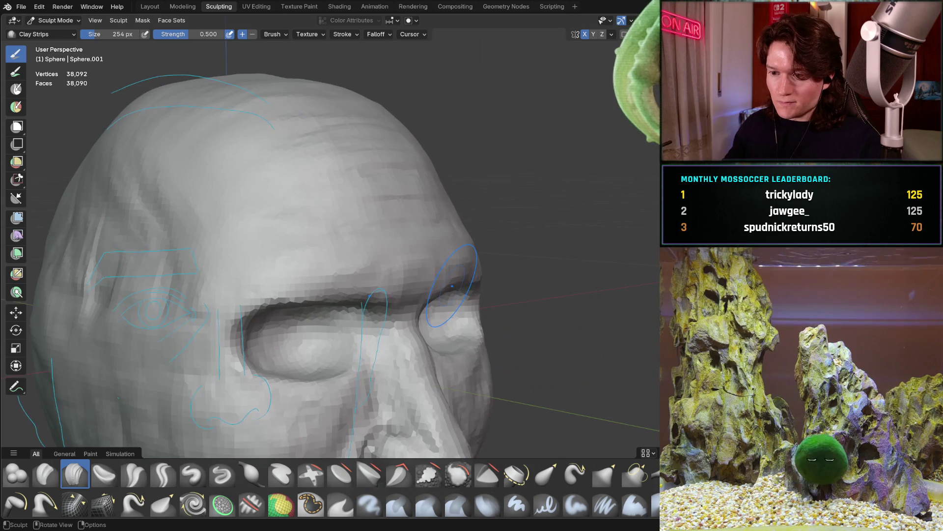
key("KP_3")
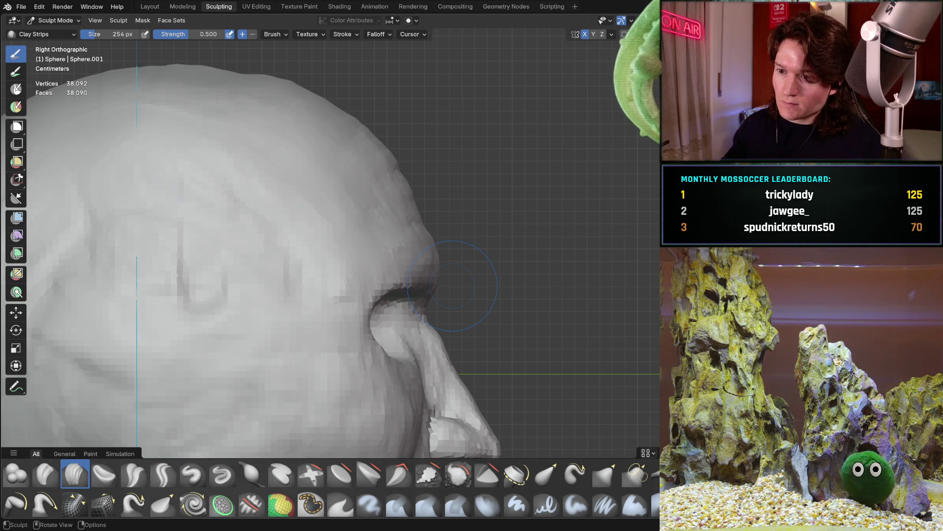
mouse_move(445, 346)
middle_mouse_down()
mouse_move(372, 294)
mouse_move(375, 276)
mouse_move(353, 226)
mouse_move(375, 284)
middle_mouse_up()
mouse_move(401, 253)
middle_mouse_down()
mouse_move(453, 217)
mouse_move(423, 219)
middle_mouse_up()
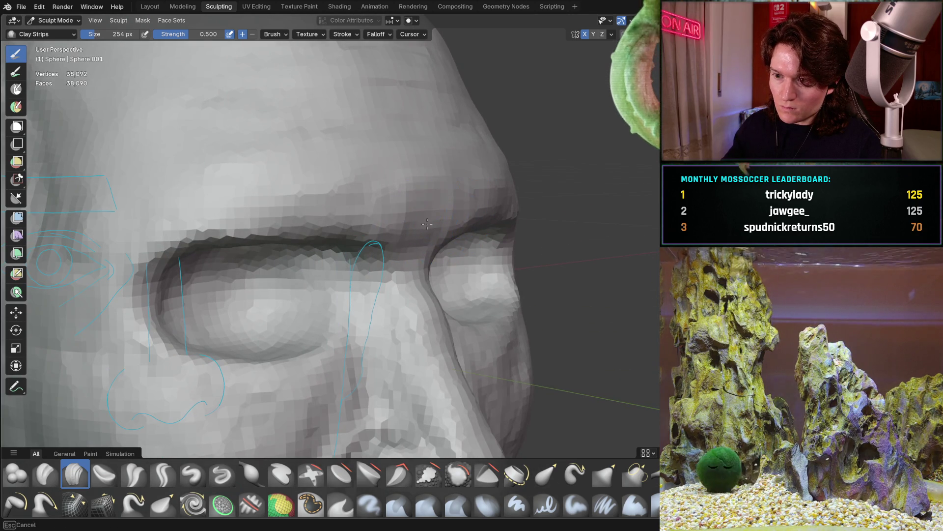
mouse_move(406, 220)
middle_mouse_down()
mouse_move(533, 205)
mouse_move(503, 226)
mouse_move(527, 219)
mouse_move(416, 229)
middle_mouse_up()
scroll(447, 196, "up", 2)
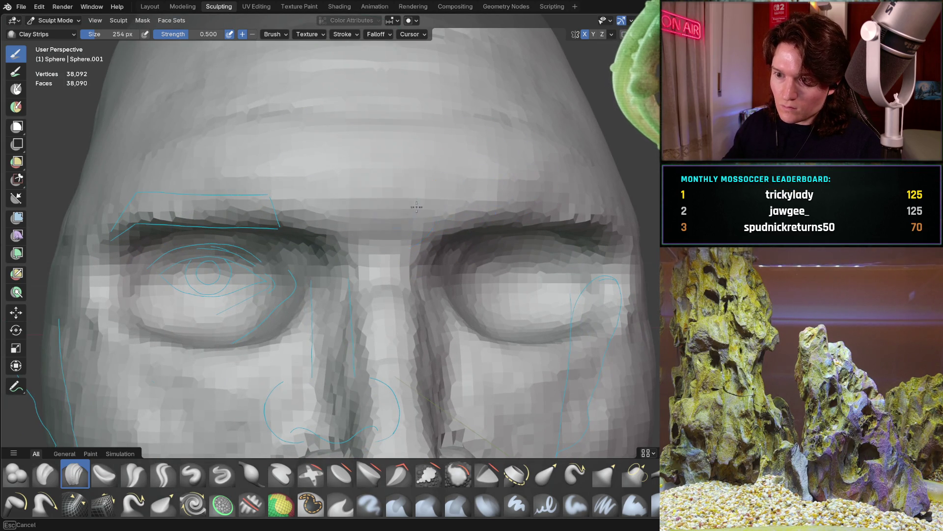
mouse_move(468, 190)
middle_mouse_down()
mouse_move(524, 227)
mouse_move(442, 232)
mouse_move(455, 217)
mouse_move(440, 211)
mouse_move(466, 215)
mouse_move(442, 231)
mouse_move(452, 210)
mouse_move(417, 211)
mouse_move(414, 189)
mouse_move(444, 186)
mouse_move(455, 202)
mouse_move(455, 254)
middle_mouse_up()
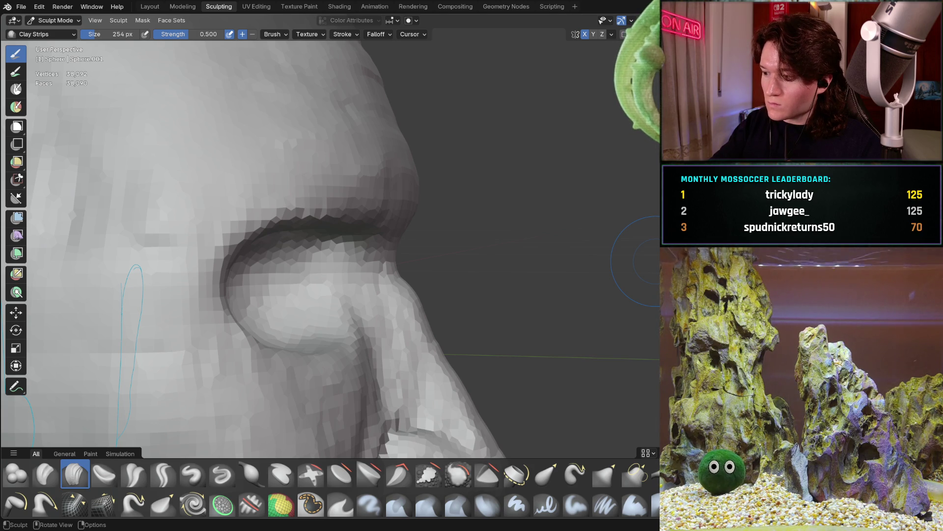
mouse_move(331, 335)
middle_mouse_down()
mouse_move(353, 278)
mouse_move(298, 281)
middle_mouse_up()
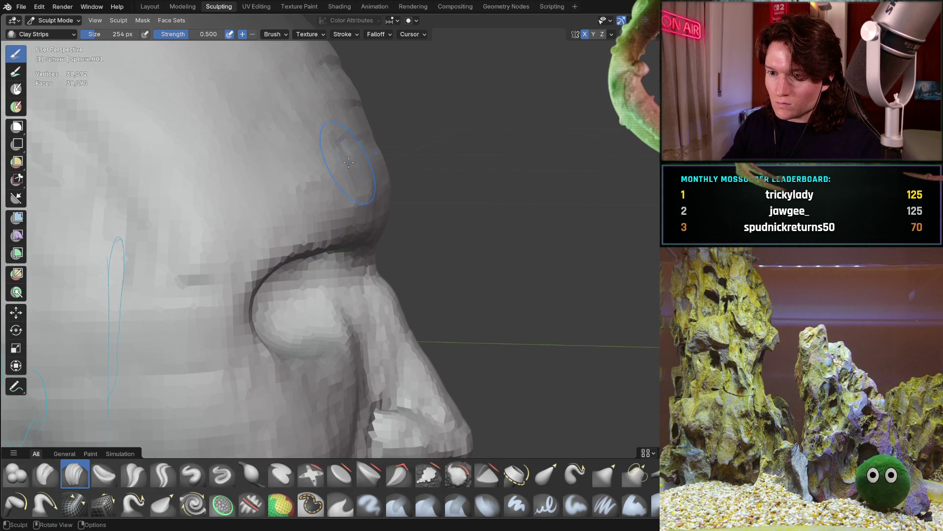
- Sculpt short Clay Strips strokes on the lower nose, then look up into the nostril
middle_click_drag(351, 192, 408, 195)
middle_click_drag(315, 178, 315, 179)
middle_click_drag(264, 196, 264, 195)
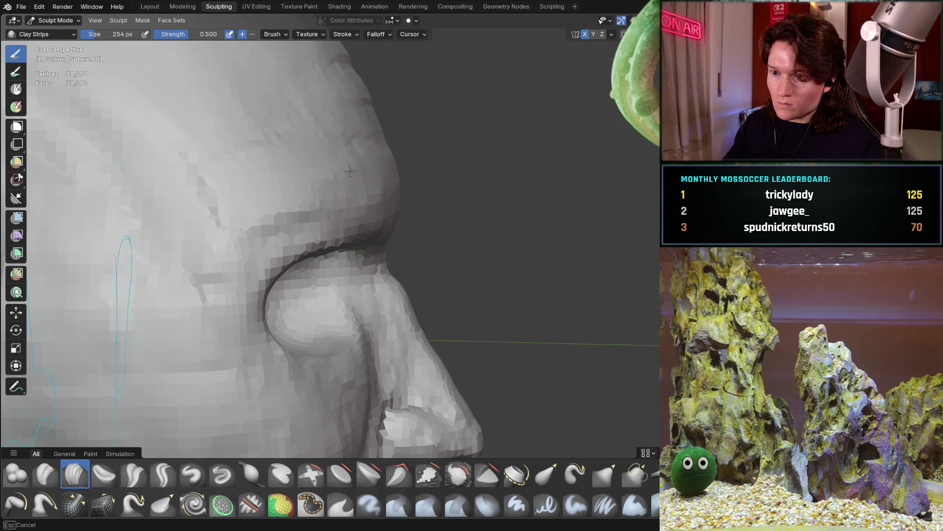
middle_click_drag(364, 167, 364, 167)
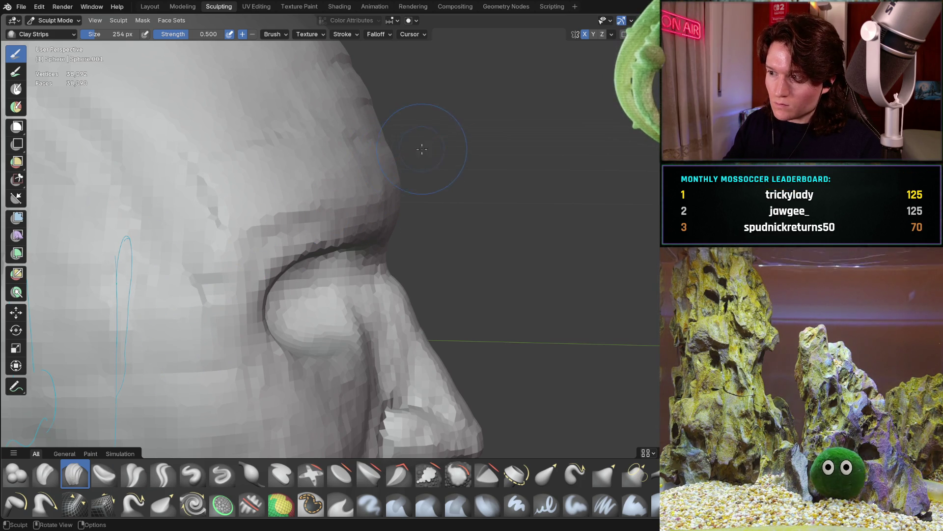
mouse_move(441, 143)
middle_mouse_down()
mouse_move(430, 139)
mouse_move(432, 152)
mouse_move(427, 143)
mouse_move(440, 152)
mouse_move(352, 164)
mouse_move(397, 100)
mouse_move(363, 221)
middle_mouse_up()
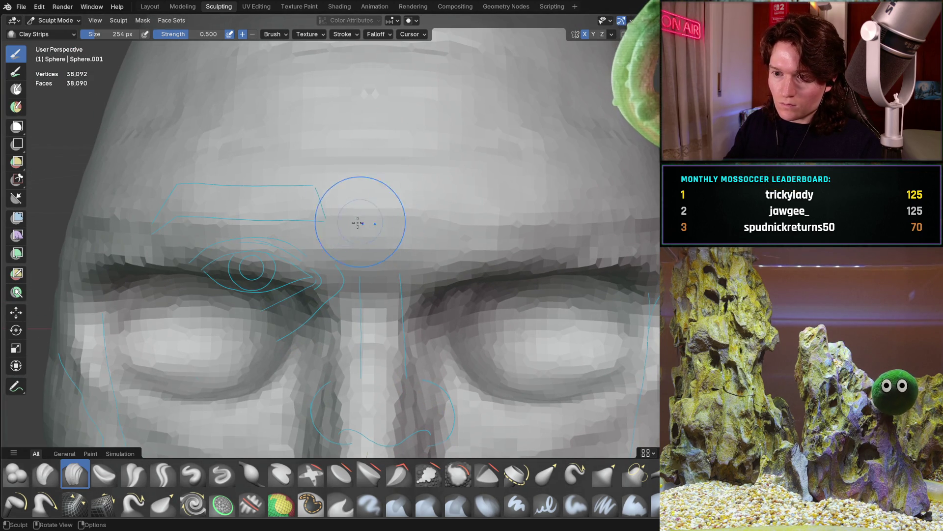
- Shrink the brush to 176 px and dab small strokes on the nostril
key("f")
left_click(327, 231)
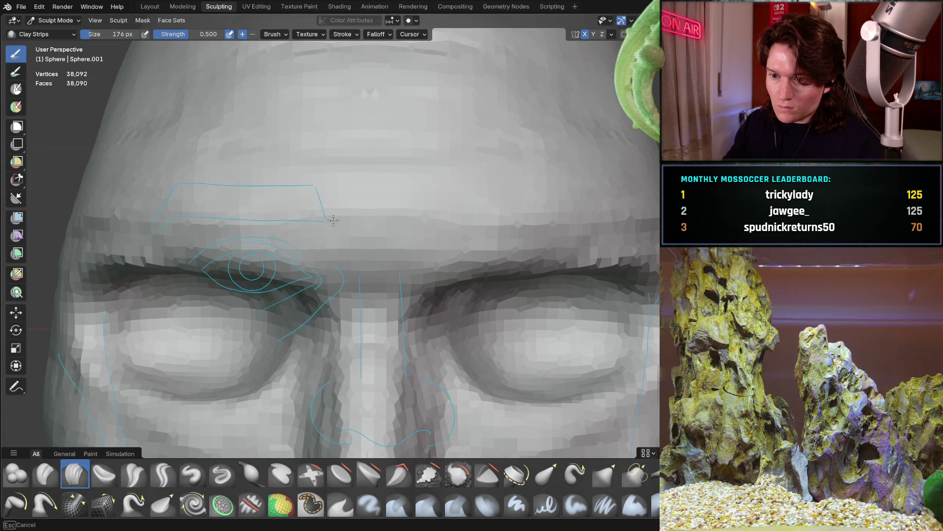
middle_click_drag(305, 223, 306, 223)
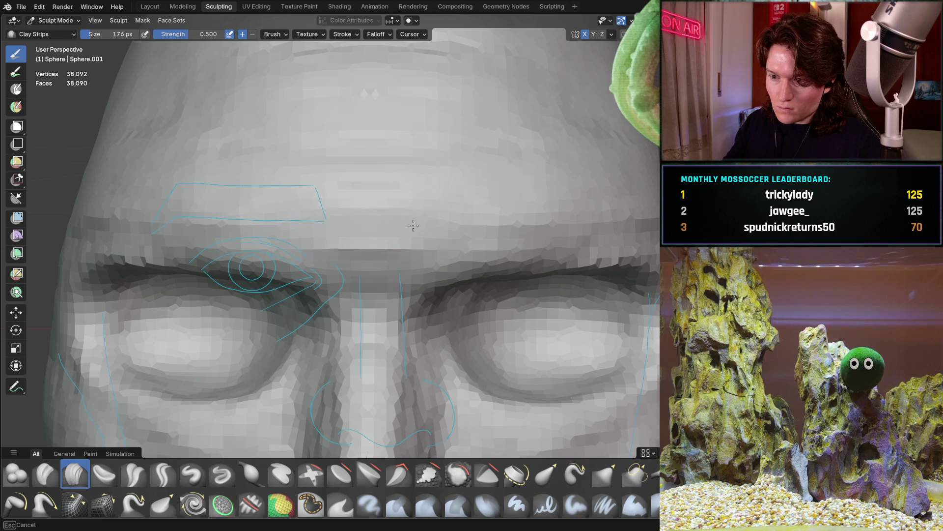
middle_click_drag(376, 218, 376, 219)
- Review the nose and eye socket from angled side and front views
mouse_move(313, 209)
middle_mouse_down()
mouse_move(486, 200)
mouse_move(464, 206)
mouse_move(480, 143)
mouse_move(482, 182)
mouse_move(470, 185)
mouse_move(481, 200)
mouse_move(501, 157)
middle_mouse_up()
scroll(417, 234, "down", 5)
mouse_move(416, 235)
middle_mouse_down()
mouse_move(270, 244)
mouse_move(326, 244)
mouse_move(448, 197)
mouse_move(387, 269)
mouse_move(403, 290)
mouse_move(422, 278)
mouse_move(417, 231)
mouse_move(430, 241)
mouse_move(377, 239)
mouse_move(387, 255)
mouse_move(423, 268)
mouse_move(392, 275)
middle_mouse_up()
scroll(448, 197, "down", 3)
scroll(358, 287, "up", 3)
scroll(424, 295, "up", 5)
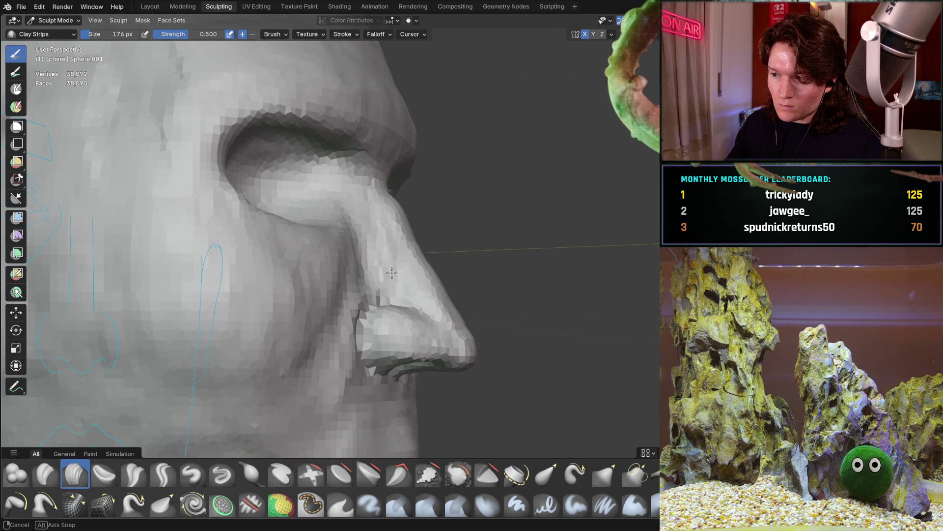
mouse_move(370, 314)
middle_mouse_down()
mouse_move(399, 278)
mouse_move(332, 231)
mouse_move(364, 326)
mouse_move(365, 203)
middle_mouse_up()
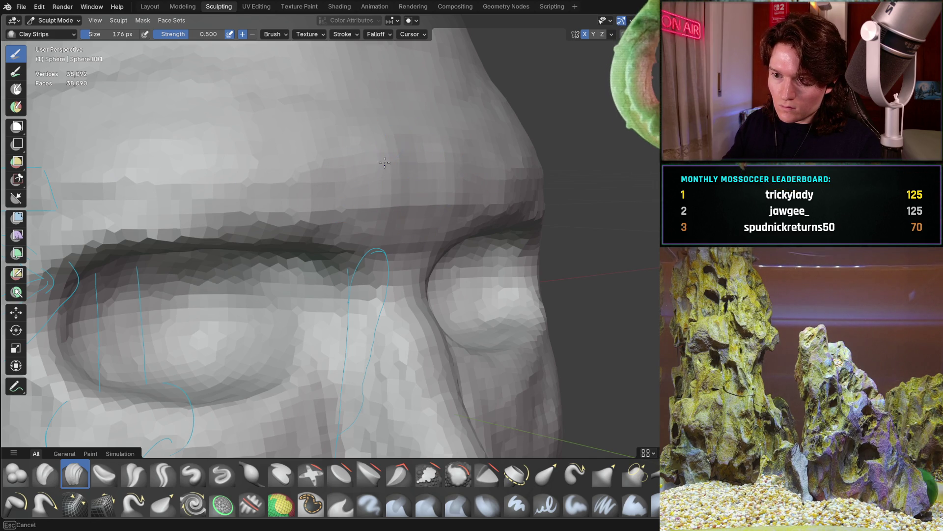
scroll(368, 200, "down", 3)
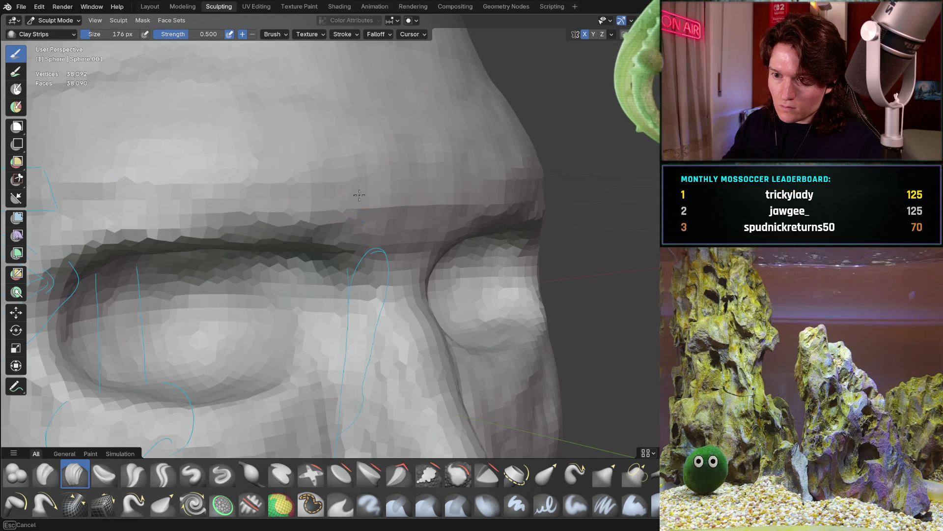
mouse_move(368, 200)
middle_mouse_down()
mouse_move(489, 170)
mouse_move(463, 206)
mouse_move(476, 190)
mouse_move(471, 200)
mouse_move(450, 180)
mouse_move(462, 199)
mouse_move(381, 186)
mouse_move(380, 226)
middle_mouse_up()
scroll(490, 170, "down", 3)
scroll(381, 185, "up", 3)
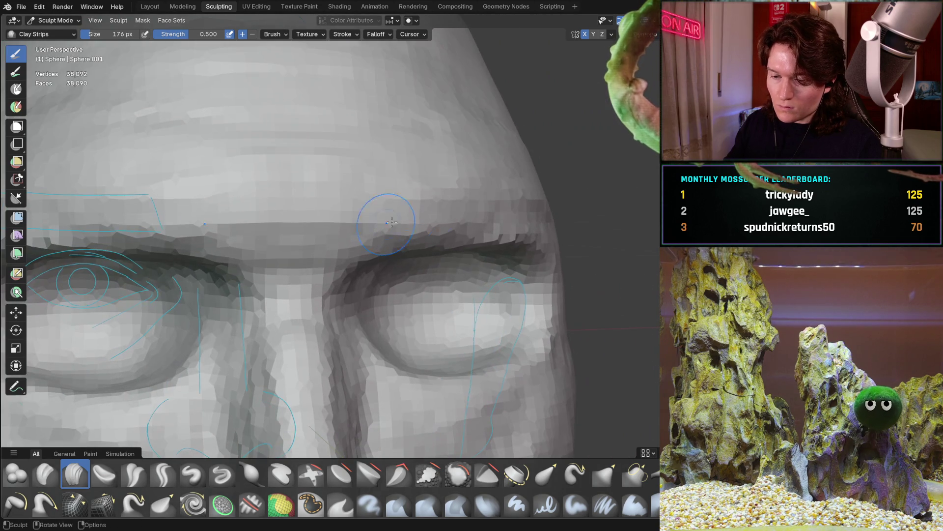
- Orbit through side and frontal views of the eye and nose area
mouse_move(468, 186)
middle_mouse_down()
mouse_move(404, 274)
mouse_move(378, 263)
middle_mouse_up()
scroll(395, 221, "up", 2)
mouse_move(395, 221)
middle_mouse_down()
mouse_move(359, 226)
mouse_move(316, 211)
mouse_move(290, 218)
middle_mouse_up()
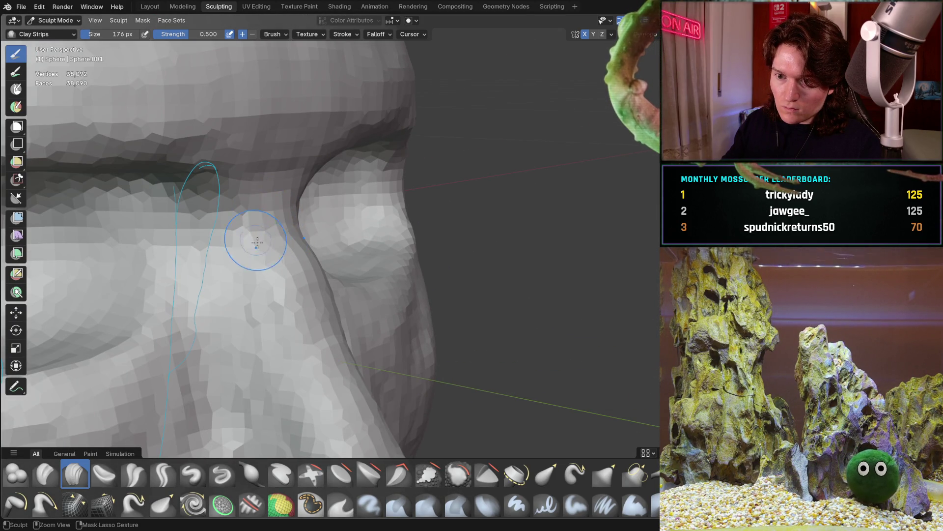
mouse_move(337, 219)
middle_mouse_down()
mouse_move(305, 273)
mouse_move(316, 242)
mouse_move(270, 302)
mouse_move(303, 252)
mouse_move(334, 236)
mouse_move(360, 223)
mouse_move(403, 236)
middle_mouse_up()
scroll(373, 241, "up", 3)
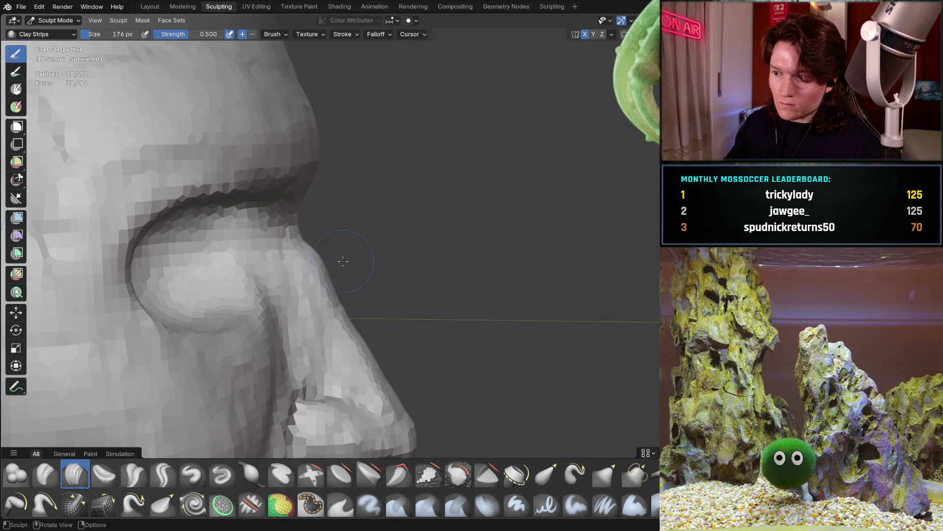
scroll(319, 231, "up", 3)
mouse_move(271, 251)
middle_mouse_down()
mouse_move(238, 280)
mouse_move(295, 257)
mouse_move(309, 222)
mouse_move(330, 213)
middle_mouse_up()
scroll(237, 280, "down", 3)
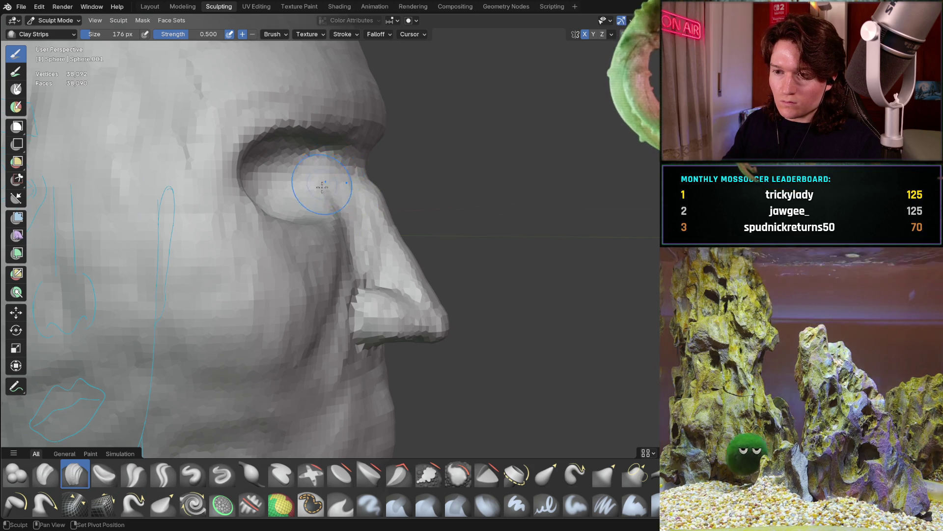
middle_click_drag(320, 186, 327, 246)
scroll(344, 222, "up", 5)
middle_click_drag(362, 197, 325, 206, "shift")
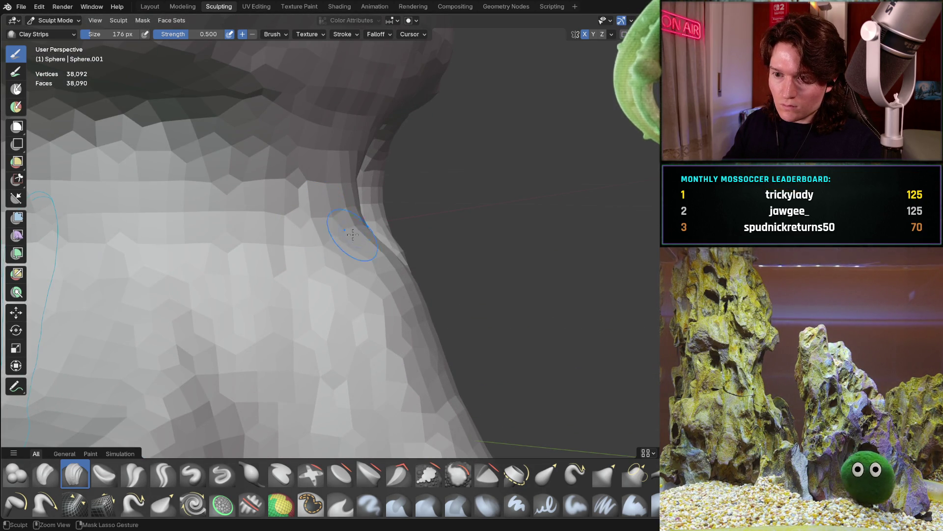
- Sculpt a light stroke beside the nose bridge and check it from several angles
mouse_move(370, 302)
left_mouse_down()
mouse_move(330, 293)
mouse_move(353, 217)
left_mouse_up()
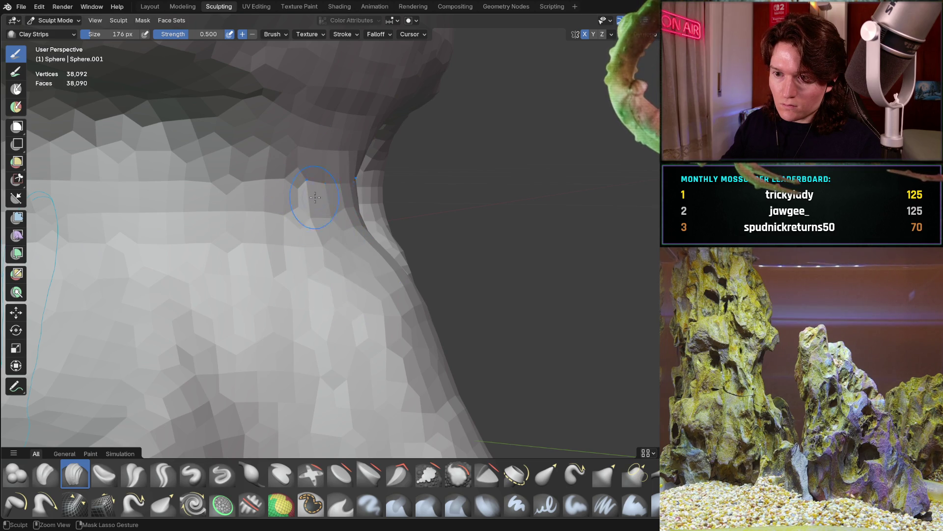
middle_click_drag(318, 193, 246, 204)
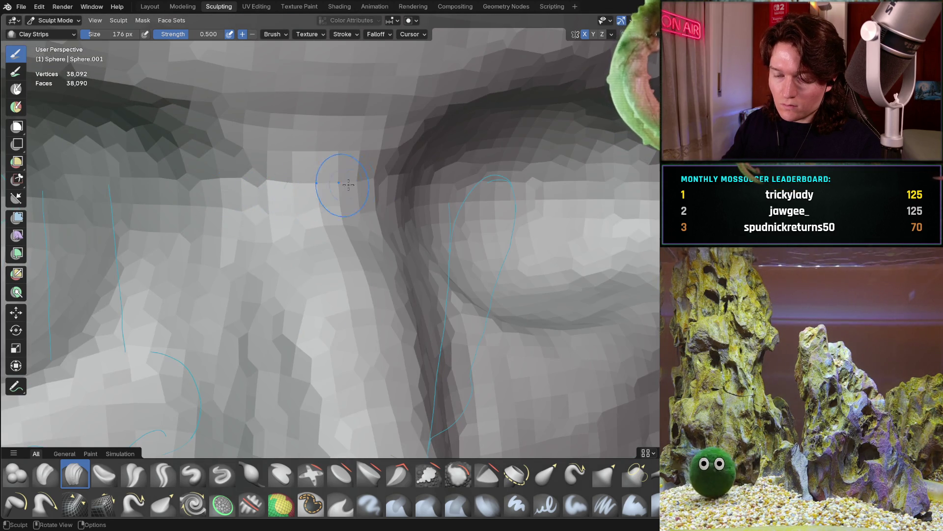
middle_click_drag(336, 186, 313, 187)
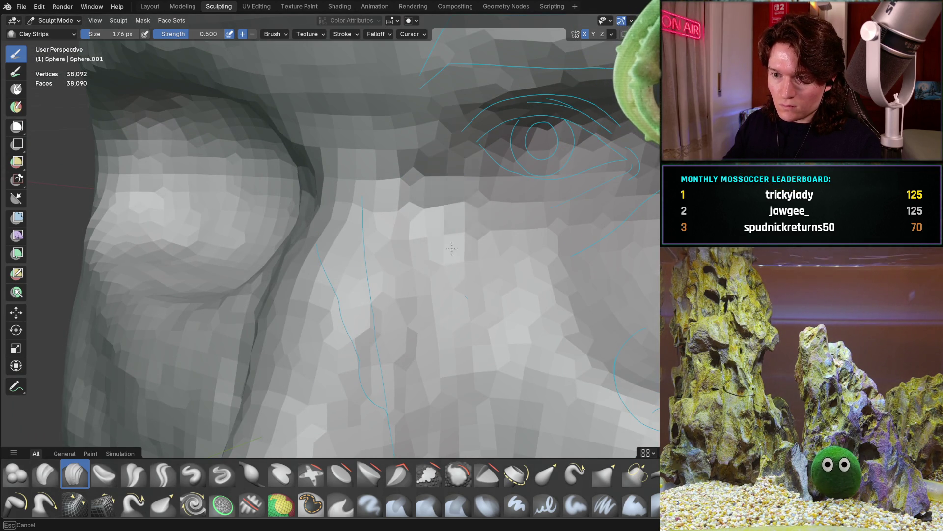
middle_click_drag(522, 244, 350, 200)
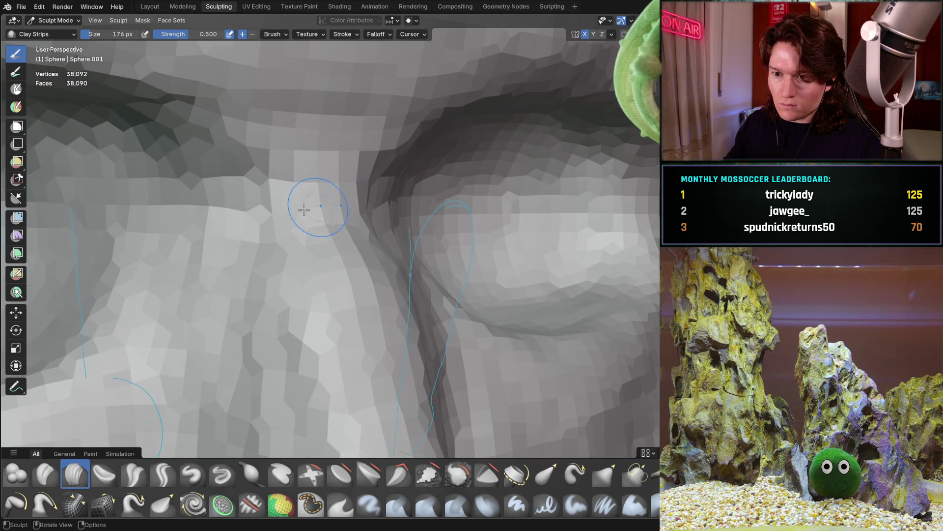
mouse_move(151, 268)
middle_mouse_down()
mouse_move(278, 242)
mouse_move(261, 245)
middle_mouse_up()
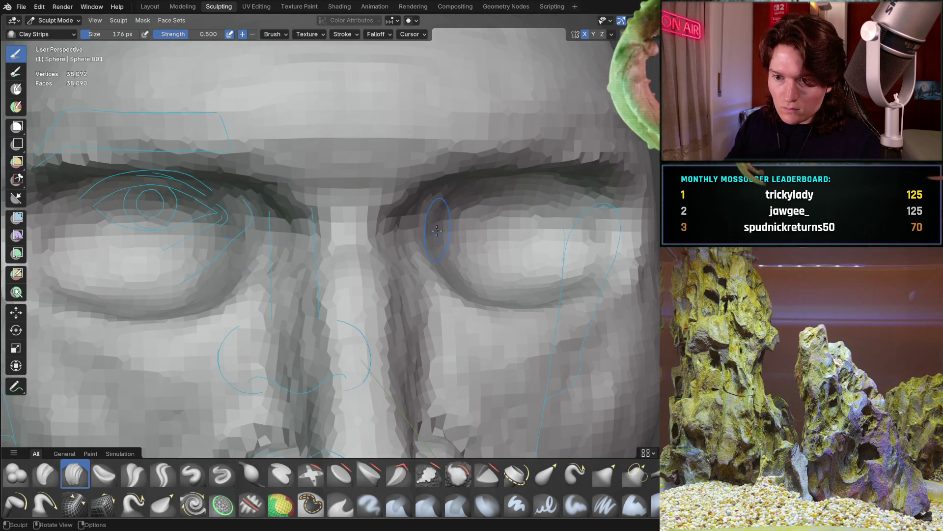
scroll(439, 228, "down", 6)
scroll(295, 238, "up", 6)
scroll(295, 238, "up", 2)
- Examine the nose ridge and underside from below and in side profile
mouse_move(270, 268)
middle_mouse_down()
mouse_move(309, 219)
mouse_move(277, 210)
middle_mouse_up()
mouse_move(281, 244)
middle_mouse_down()
mouse_move(344, 271)
mouse_move(370, 248)
mouse_move(353, 202)
mouse_move(319, 242)
mouse_move(308, 206)
middle_mouse_up()
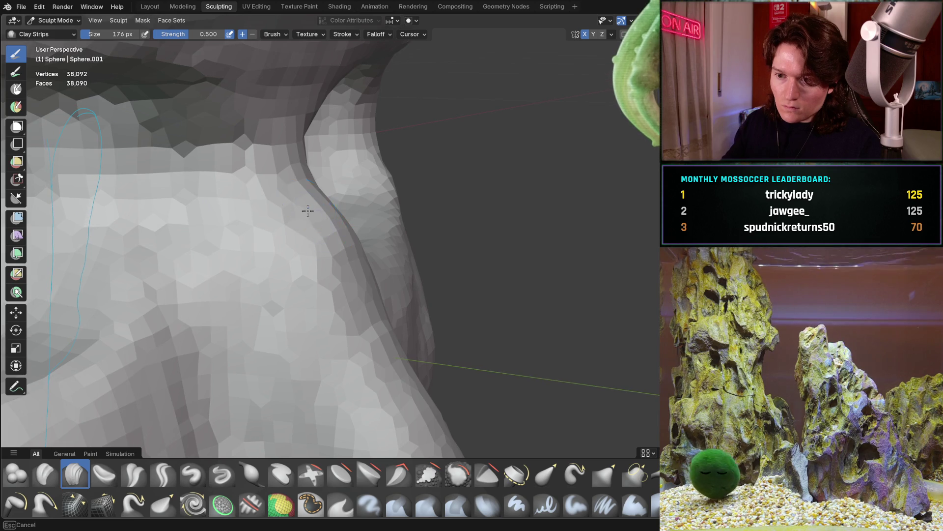
middle_click_drag(334, 242, 329, 234)
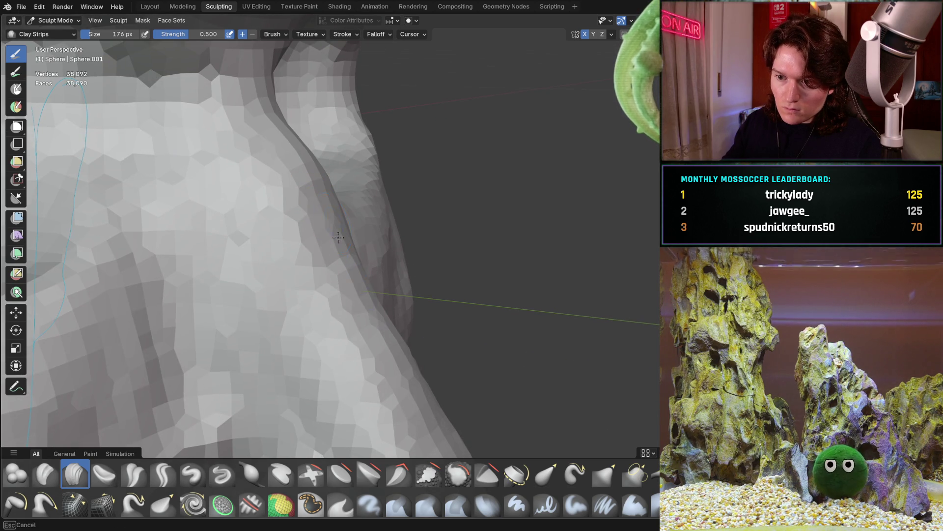
middle_click_drag(348, 311, 342, 179, "shift")
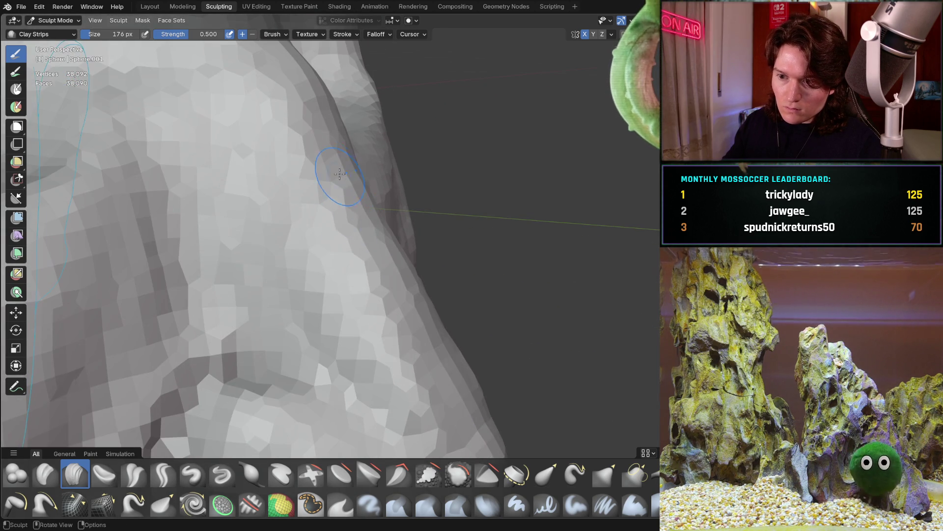
middle_click_drag(461, 394, 406, 295)
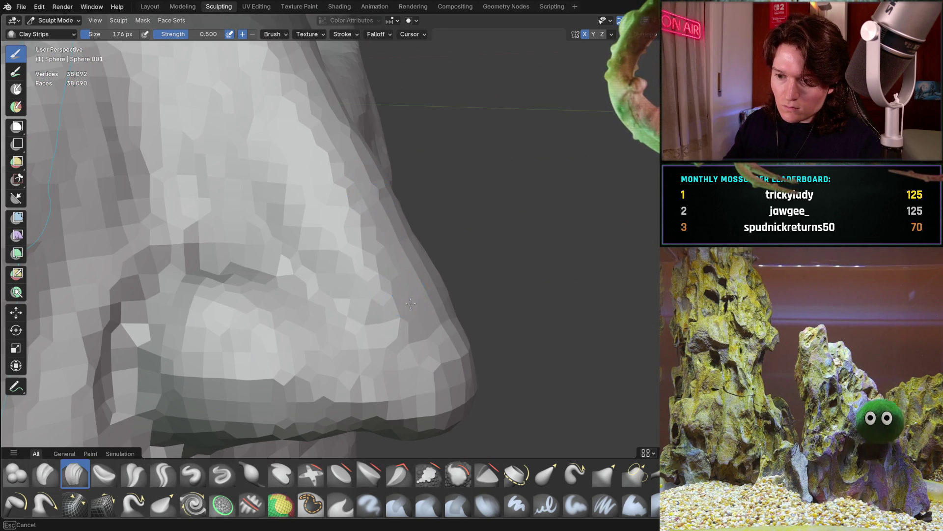
mouse_move(446, 368)
middle_mouse_down()
mouse_move(414, 260)
mouse_move(426, 315)
mouse_move(433, 265)
middle_mouse_up()
mouse_move(408, 210)
middle_mouse_down()
mouse_move(293, 192)
mouse_move(488, 225)
mouse_move(393, 200)
mouse_move(339, 295)
mouse_move(362, 217)
mouse_move(375, 276)
middle_mouse_up()
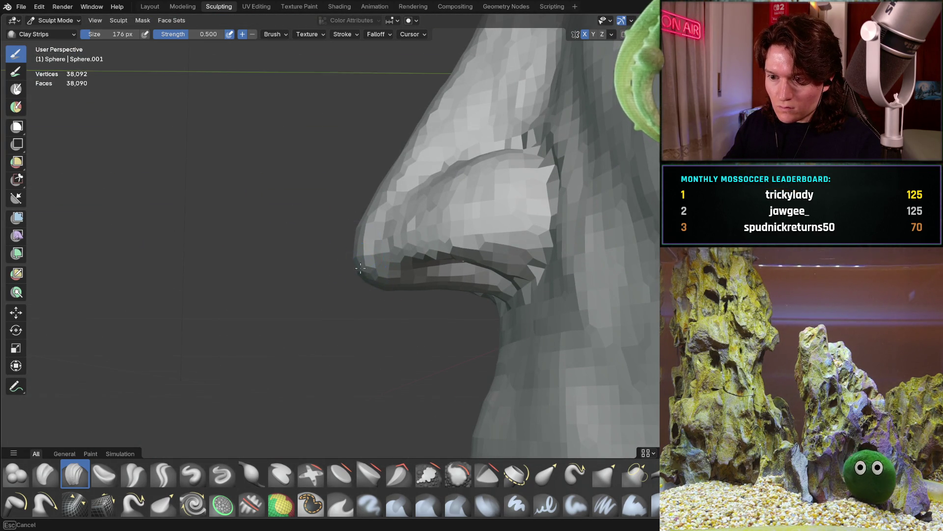
mouse_move(369, 267)
middle_mouse_down()
mouse_move(373, 232)
mouse_move(373, 244)
mouse_move(421, 217)
mouse_move(474, 221)
mouse_move(436, 269)
mouse_move(385, 269)
mouse_move(382, 301)
middle_mouse_up()
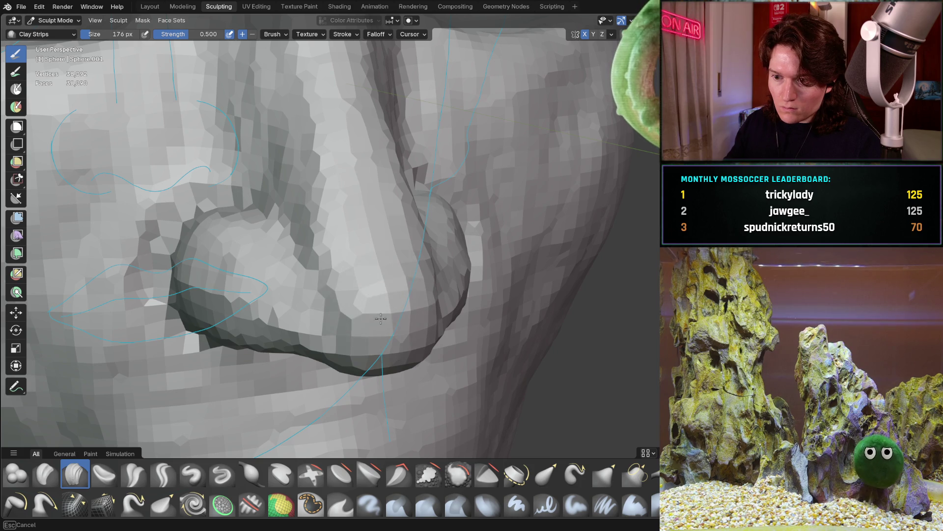
mouse_move(397, 265)
middle_mouse_down()
mouse_move(490, 235)
mouse_move(443, 269)
middle_mouse_up()
- Check the nostril wing from front, three-quarter and side views of the nose
mouse_move(466, 227)
middle_mouse_down()
mouse_move(356, 274)
mouse_move(499, 210)
mouse_move(461, 257)
mouse_move(482, 225)
mouse_move(424, 226)
mouse_move(394, 274)
mouse_move(394, 305)
mouse_move(375, 285)
middle_mouse_up()
scroll(375, 285, "up", 8)
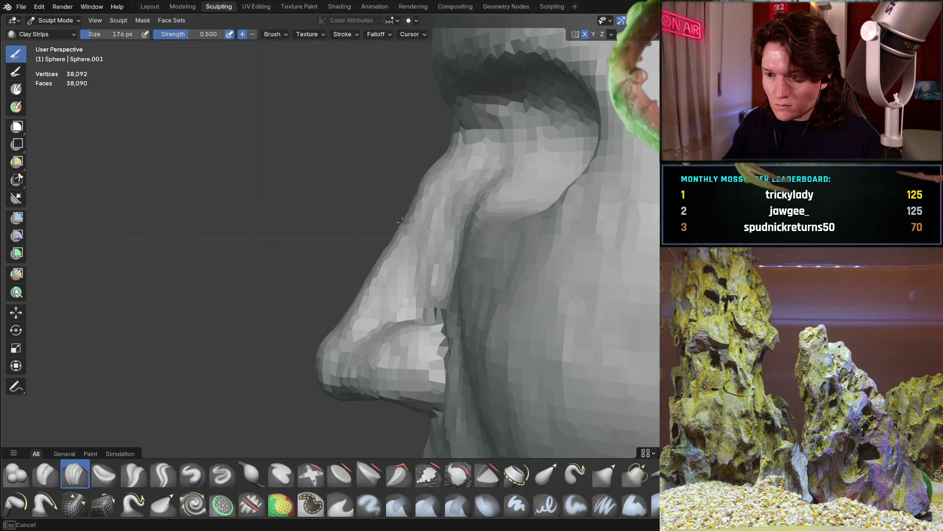
mouse_move(365, 273)
middle_mouse_down()
mouse_move(382, 343)
mouse_move(458, 231)
mouse_move(346, 257)
middle_mouse_up()
scroll(374, 251, "up", 5)
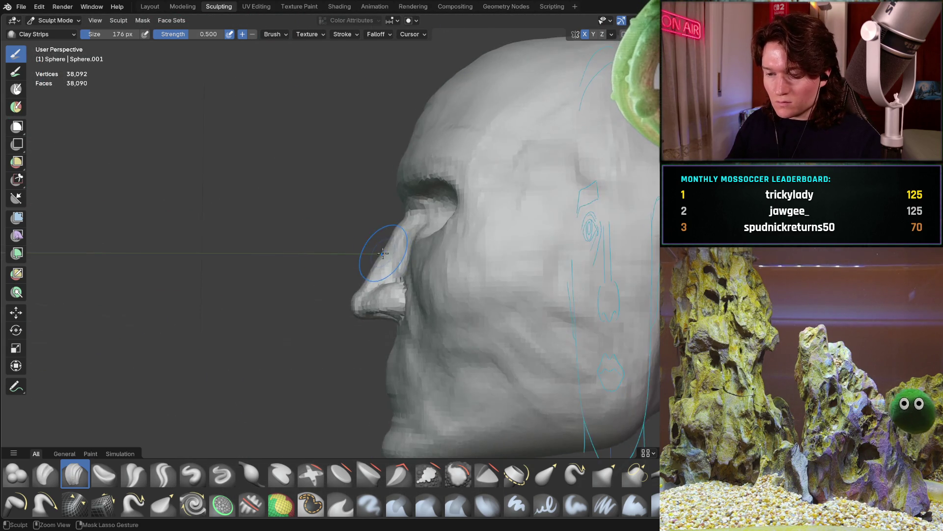
mouse_move(409, 225)
middle_mouse_down()
mouse_move(411, 268)
mouse_move(393, 274)
middle_mouse_up()
mouse_move(355, 336)
middle_mouse_down()
mouse_move(337, 337)
mouse_move(309, 315)
middle_mouse_up()
mouse_move(292, 352)
middle_mouse_down()
mouse_move(329, 326)
mouse_move(331, 295)
middle_mouse_up()
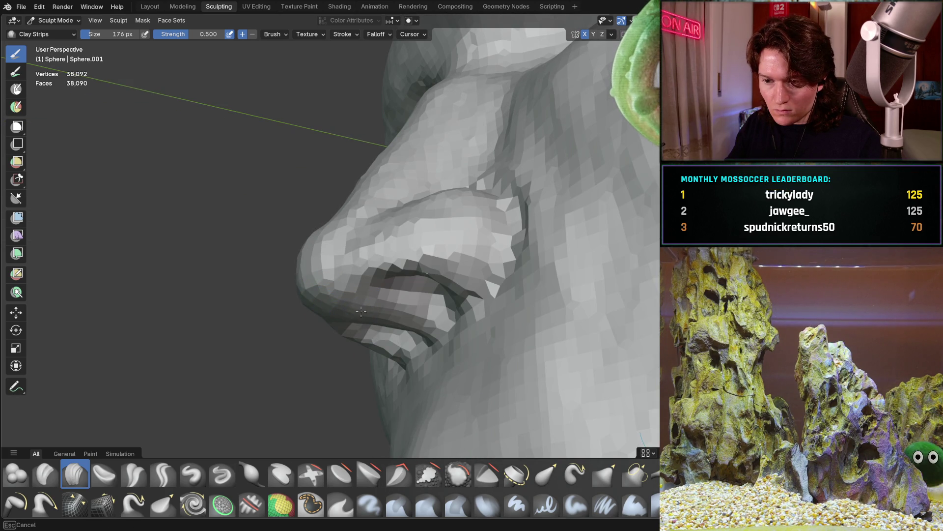
mouse_move(334, 281)
middle_mouse_down("alt")
mouse_move(294, 295)
mouse_move(232, 285)
mouse_move(432, 344)
mouse_move(398, 322)
mouse_move(415, 268)
middle_mouse_up("alt")
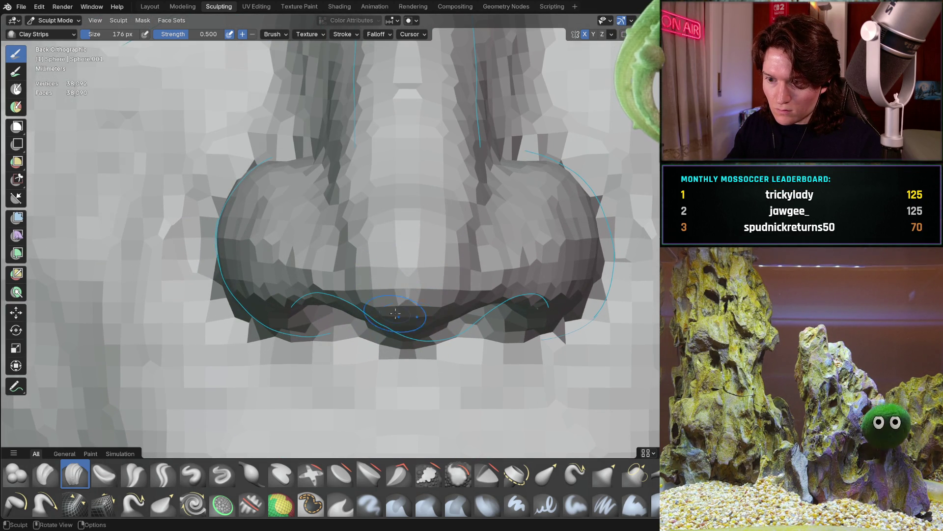
mouse_move(435, 291)
middle_mouse_down()
mouse_move(378, 257)
mouse_move(340, 257)
mouse_move(337, 229)
middle_mouse_up()
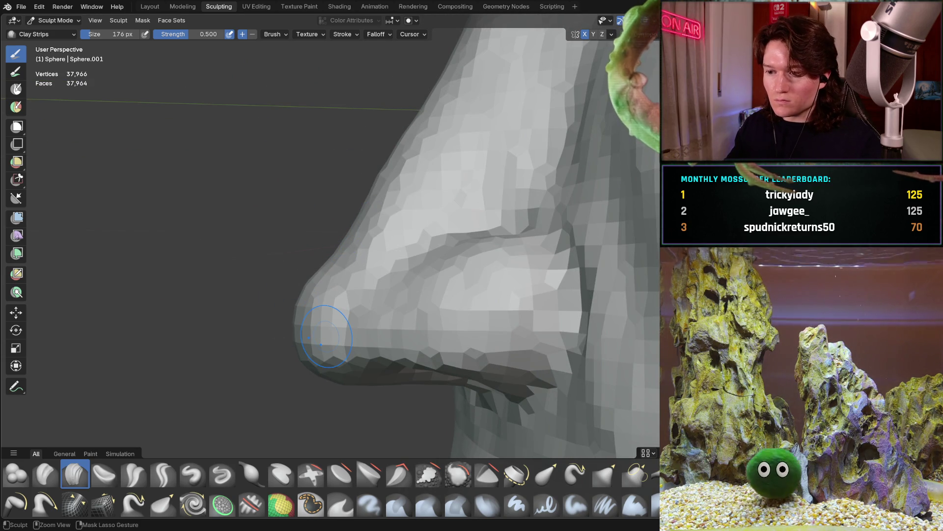
middle_click_drag(502, 211, 383, 366)
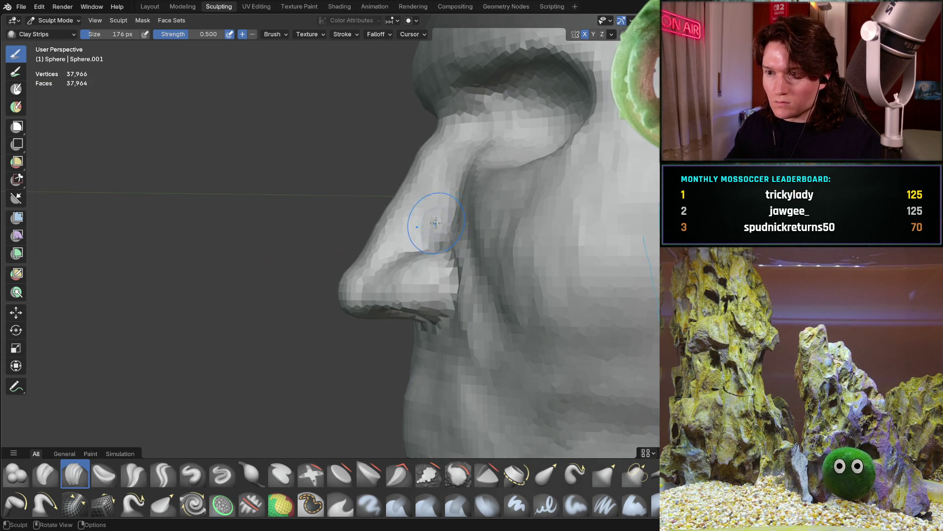
middle_click_drag(441, 219, 530, 237)
mouse_move(408, 229)
middle_mouse_down()
mouse_move(535, 231)
mouse_move(415, 282)
mouse_move(512, 249)
mouse_move(471, 237)
mouse_move(501, 231)
mouse_move(537, 242)
mouse_move(421, 264)
mouse_move(451, 259)
mouse_move(443, 263)
middle_mouse_up()
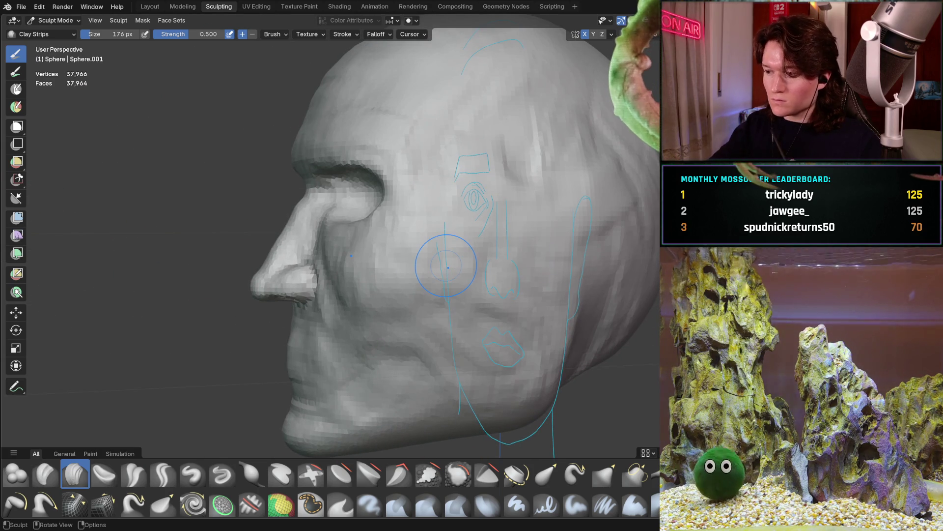
key("ctrl+KP_1")
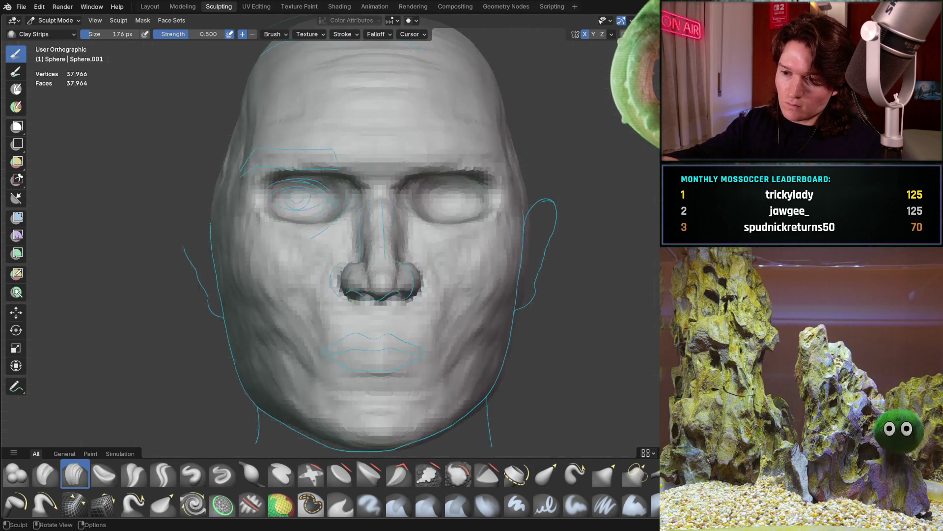
key("KP_3")
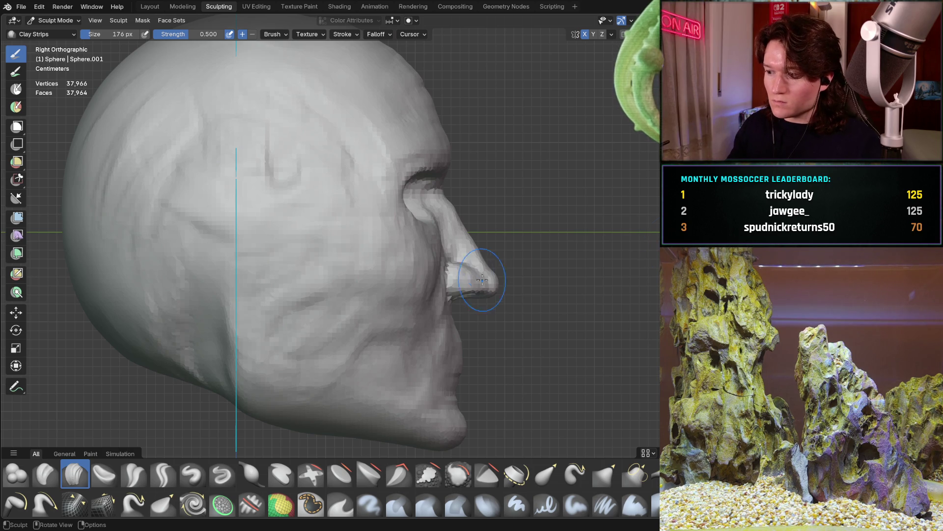
mouse_move(457, 275)
middle_mouse_down()
mouse_move(439, 285)
mouse_move(392, 269)
mouse_move(394, 307)
mouse_move(355, 307)
mouse_move(400, 299)
mouse_move(386, 272)
mouse_move(376, 284)
middle_mouse_up()
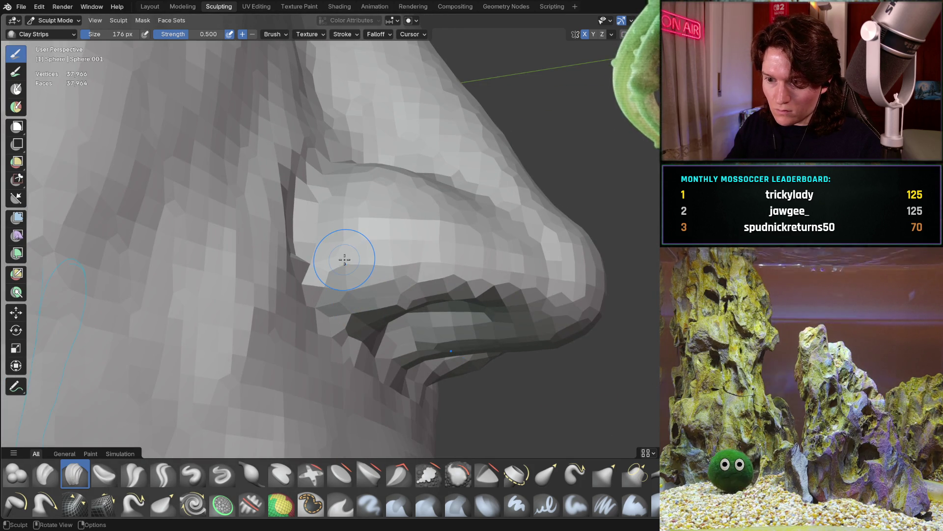
key("KP_3")
key("ctrl+KP_1")
mouse_move(337, 259)
middle_mouse_down()
mouse_move(372, 304)
mouse_move(396, 304)
mouse_move(474, 246)
mouse_move(344, 244)
mouse_move(383, 160)
mouse_move(346, 240)
mouse_move(335, 200)
middle_mouse_up()
scroll(344, 244, "up", 4)
scroll(383, 160, "down", 5)
scroll(335, 200, "up", 3)
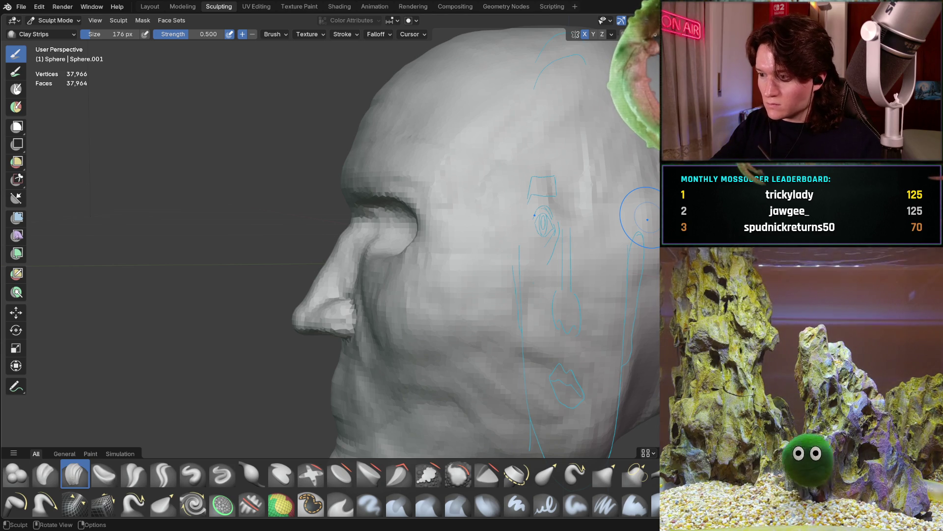
mouse_move(648, 220)
middle_mouse_down()
mouse_move(410, 273)
mouse_move(383, 251)
mouse_move(337, 243)
middle_mouse_up()
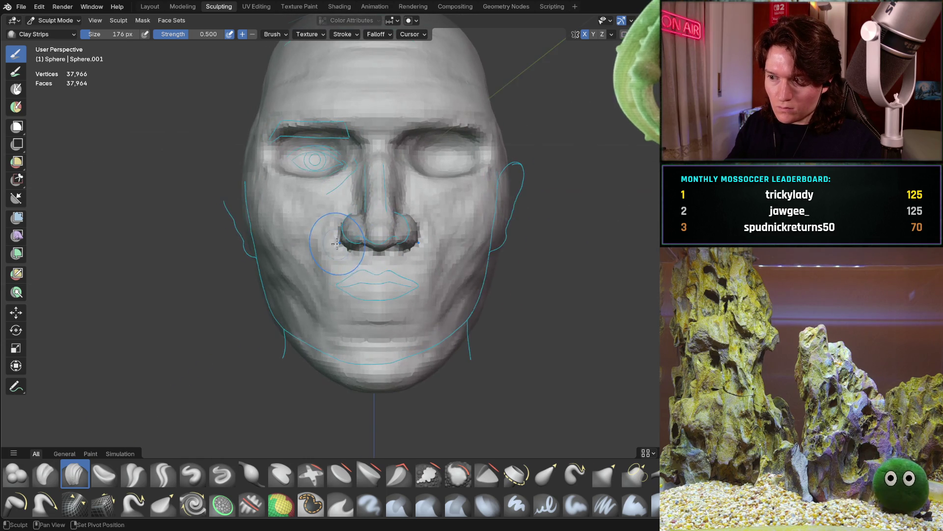
scroll(337, 243, "up", 2)
scroll(295, 241, "up", 2)
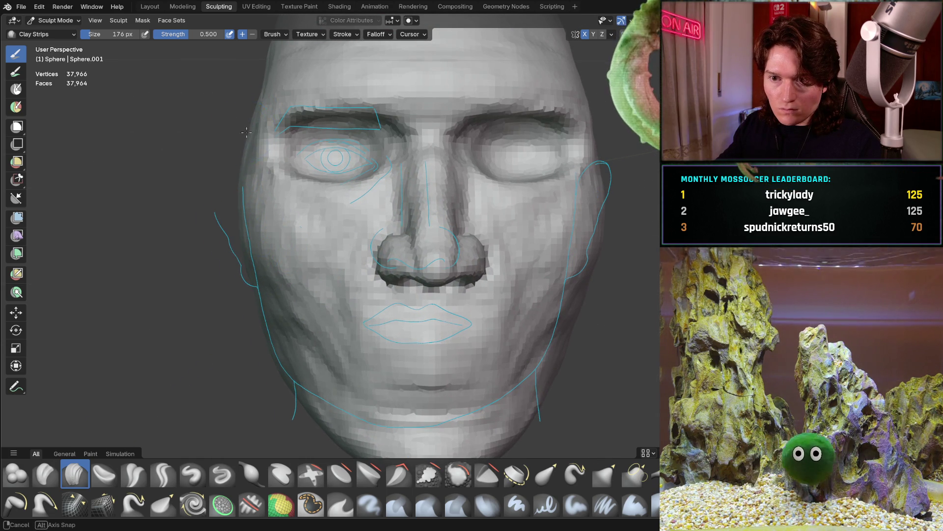
middle_click_drag(244, 130, 229, 111)
mouse_move(239, 184)
middle_mouse_down()
mouse_move(249, 154)
mouse_move(263, 146)
middle_mouse_up()
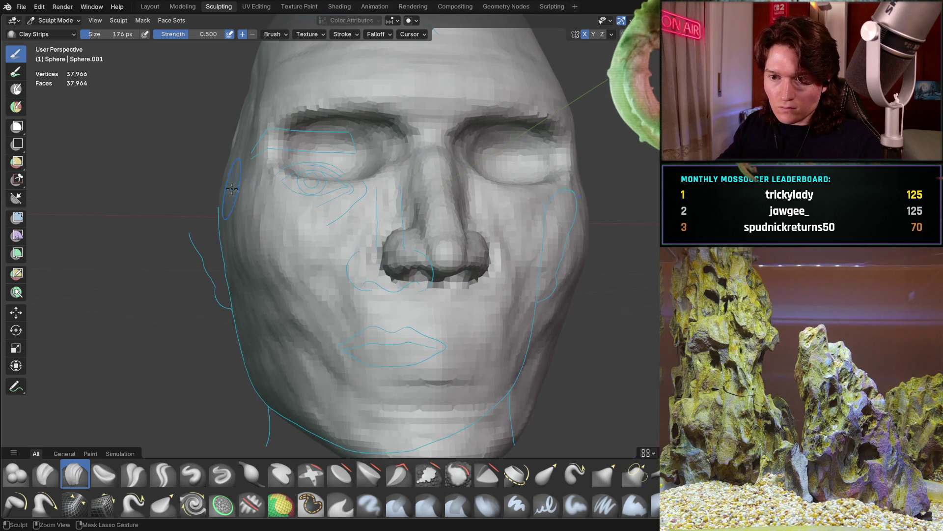
middle_click_drag(244, 188, 240, 226)
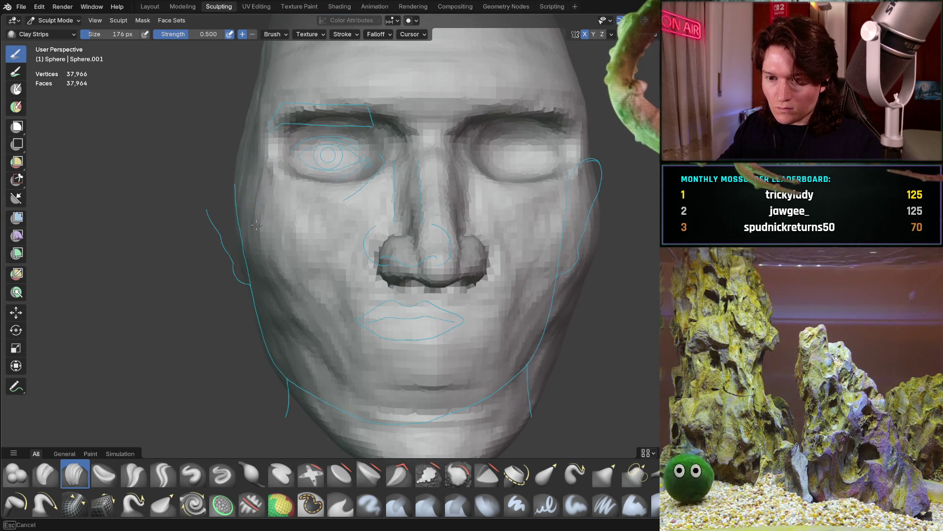
mouse_move(250, 282)
middle_mouse_down()
mouse_move(265, 295)
mouse_move(259, 303)
mouse_move(349, 294)
mouse_move(278, 268)
middle_mouse_up()
key("ctrl+KP_1")
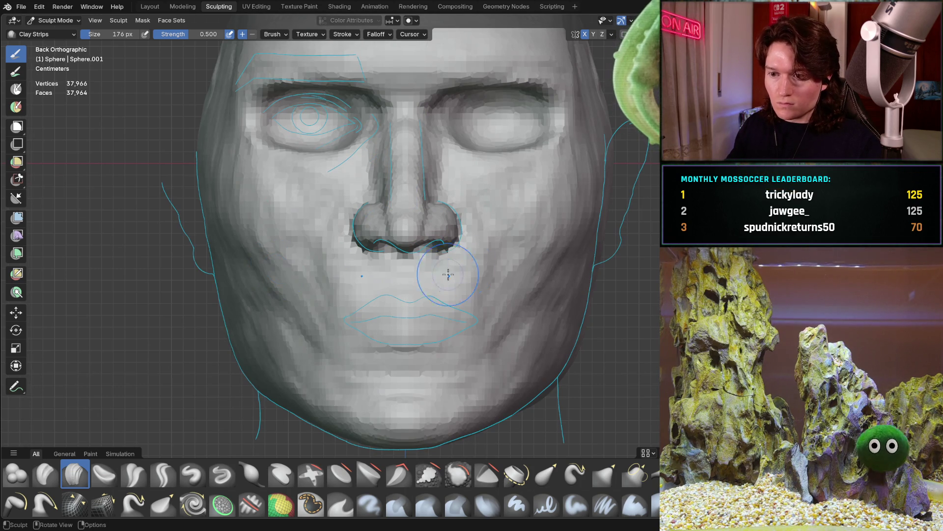
mouse_move(370, 269)
middle_mouse_down()
mouse_move(289, 250)
mouse_move(322, 322)
middle_mouse_up()
scroll(289, 249, "up", 3)
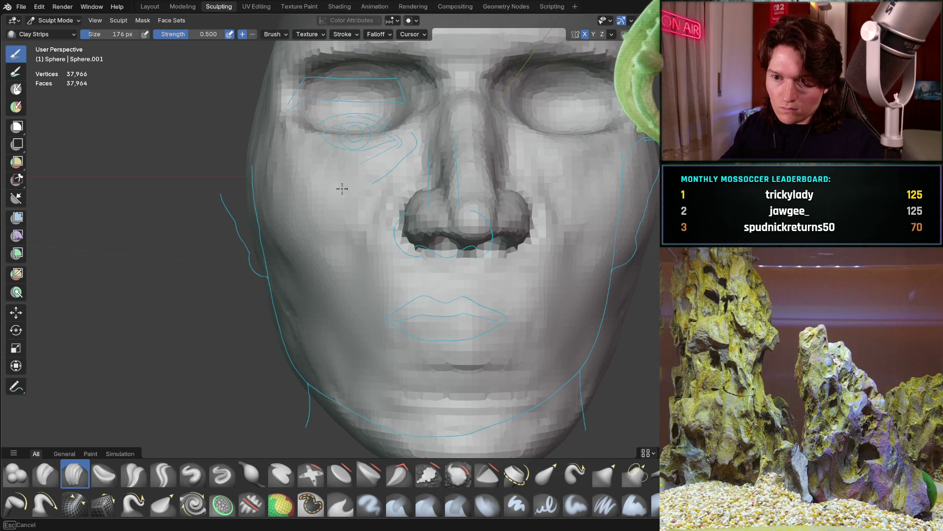
- Orbit to a left three-quarter view that brings the cheek and nose close
middle_click_drag(331, 210, 204, 285)
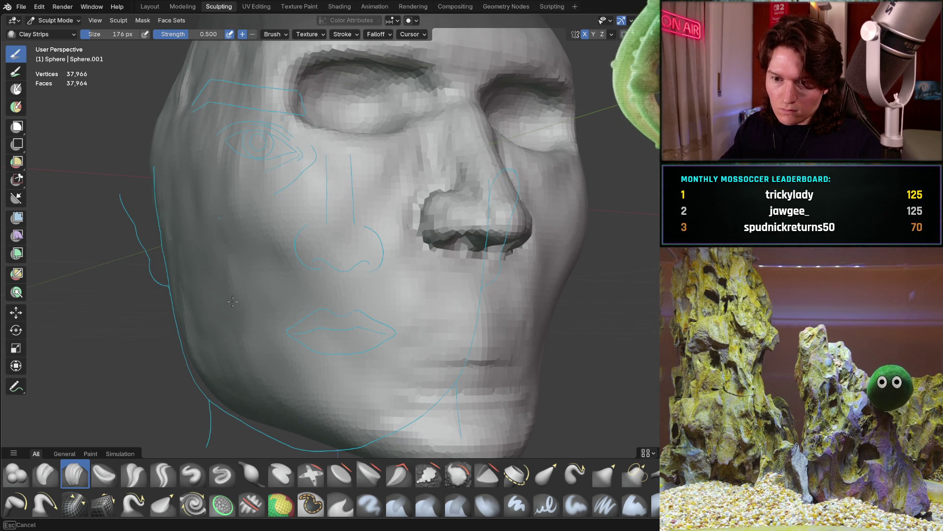
middle_click_drag(300, 244, 336, 227)
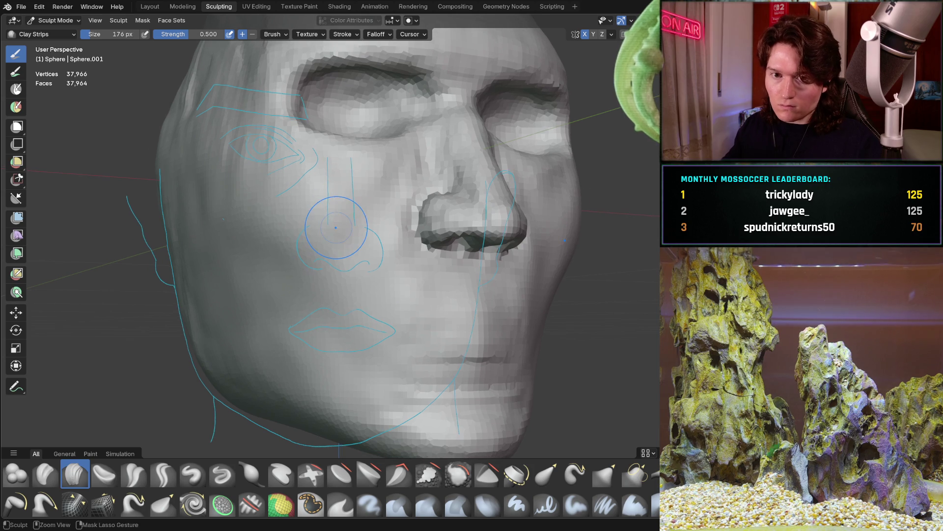
scroll(356, 178, "down", 5)
mouse_move(355, 178)
middle_mouse_down()
mouse_move(305, 254)
mouse_move(324, 245)
mouse_move(318, 269)
mouse_move(354, 246)
mouse_move(386, 257)
middle_mouse_up()
middle_click_drag(400, 385, 475, 151)
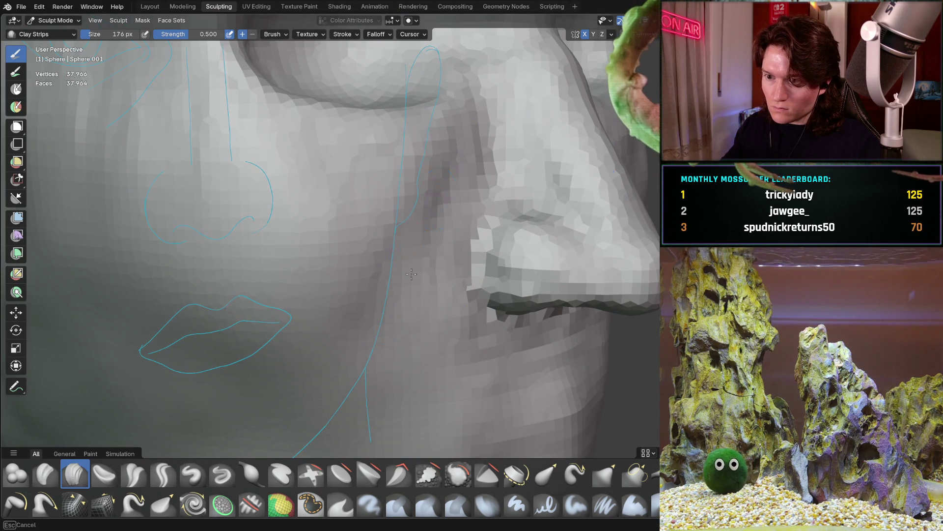
middle_click_drag(434, 287, 403, 265)
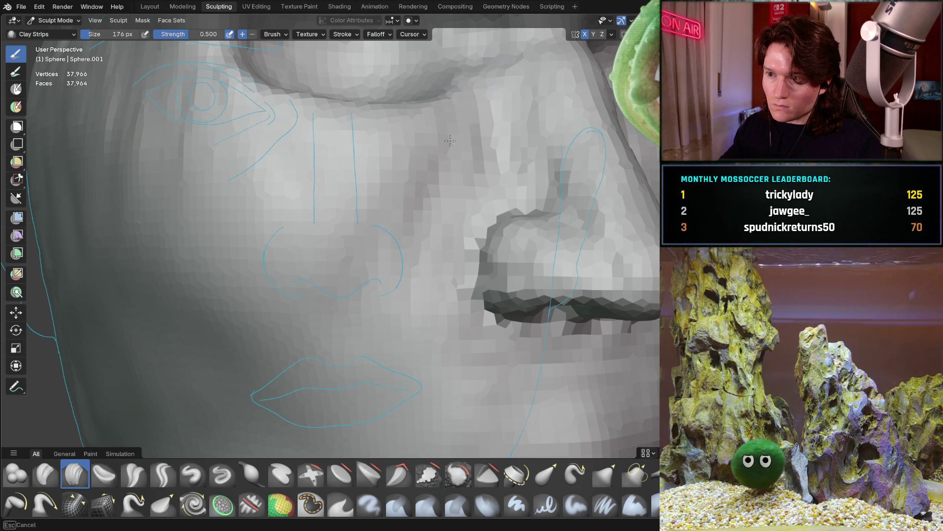
mouse_move(455, 112)
middle_mouse_down()
mouse_move(431, 160)
mouse_move(438, 142)
middle_mouse_up()
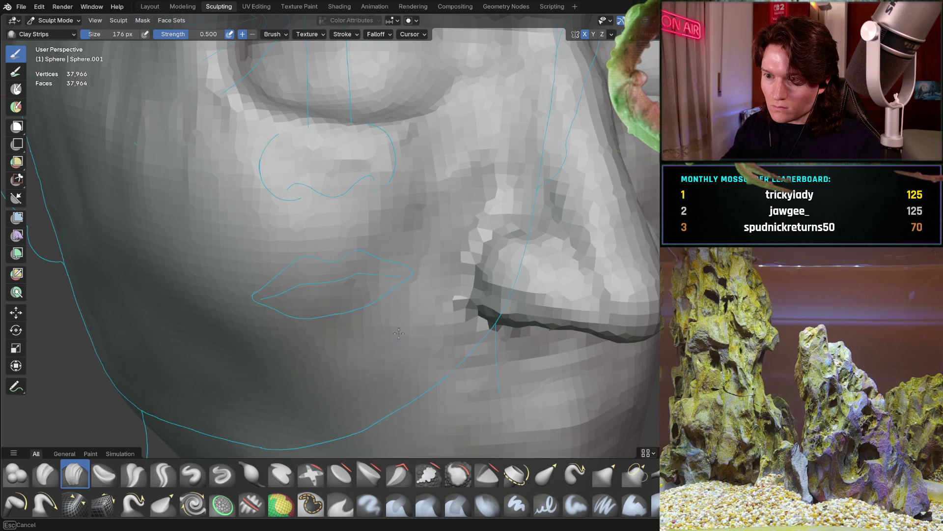
mouse_move(406, 364)
middle_mouse_down()
mouse_move(394, 217)
mouse_move(448, 204)
mouse_move(460, 162)
mouse_move(521, 166)
middle_mouse_up()
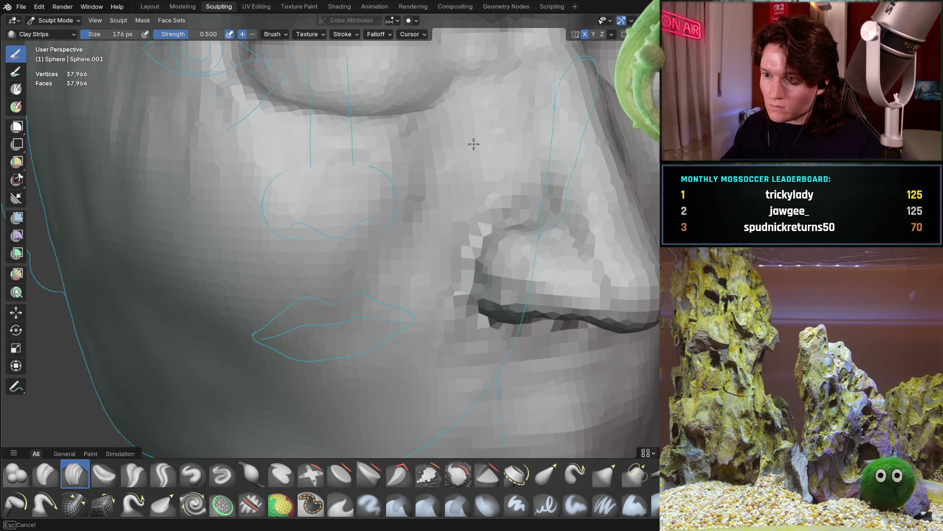
- Frame the lips and nose, then drag one long Clay Strips stroke down the cheek
scroll(515, 136, "down", 5)
mouse_move(515, 136)
middle_mouse_down()
mouse_move(402, 192)
mouse_move(436, 205)
middle_mouse_up()
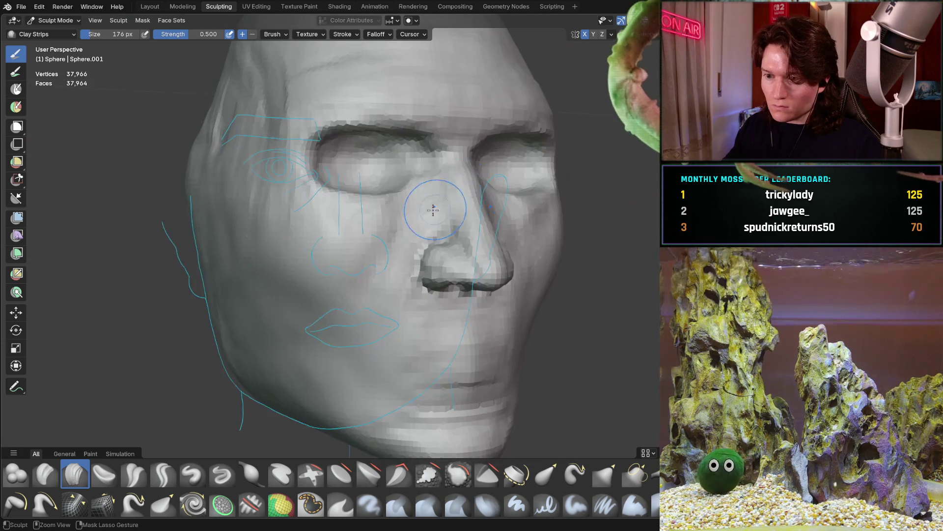
scroll(467, 153, "up", 5)
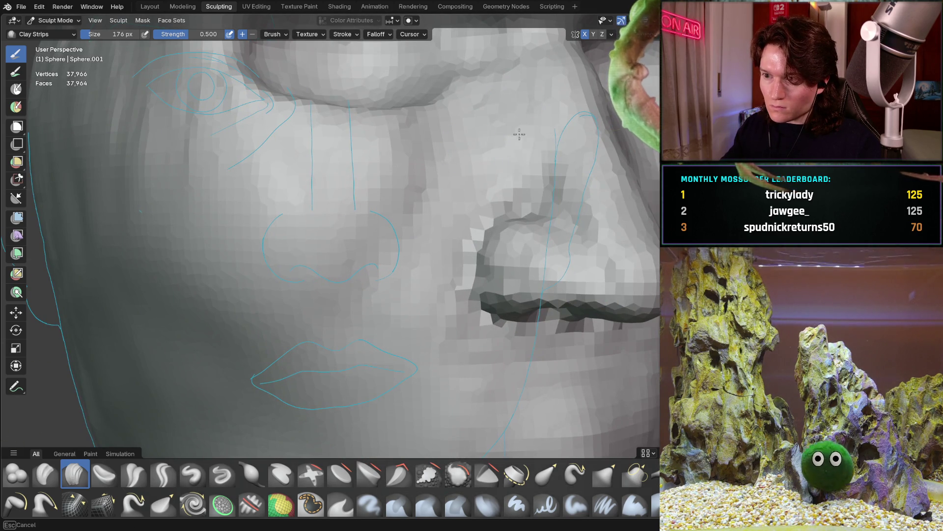
mouse_move(407, 264)
middle_mouse_down("shift")
mouse_move(451, 202)
mouse_move(420, 258)
mouse_move(408, 261)
mouse_move(400, 242)
middle_mouse_up("shift")
scroll(434, 227, "down", 3)
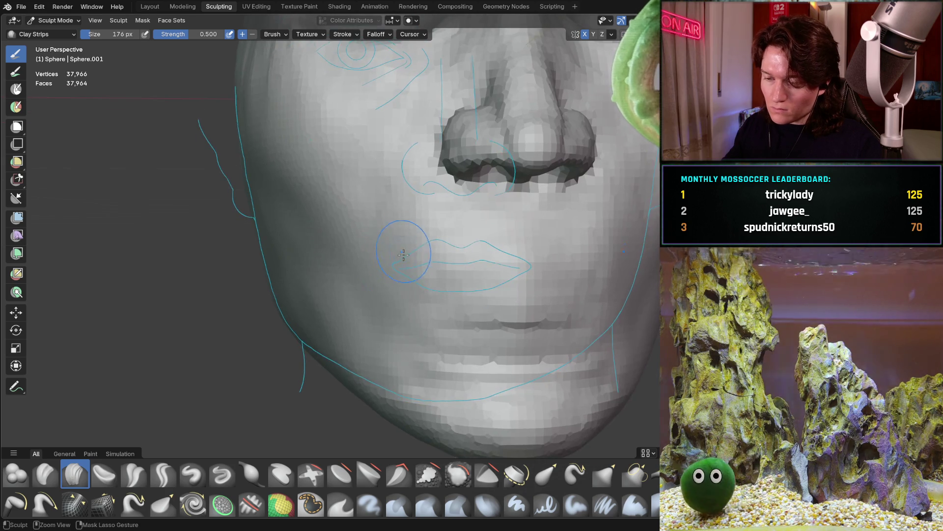
scroll(415, 228, "up", 2)
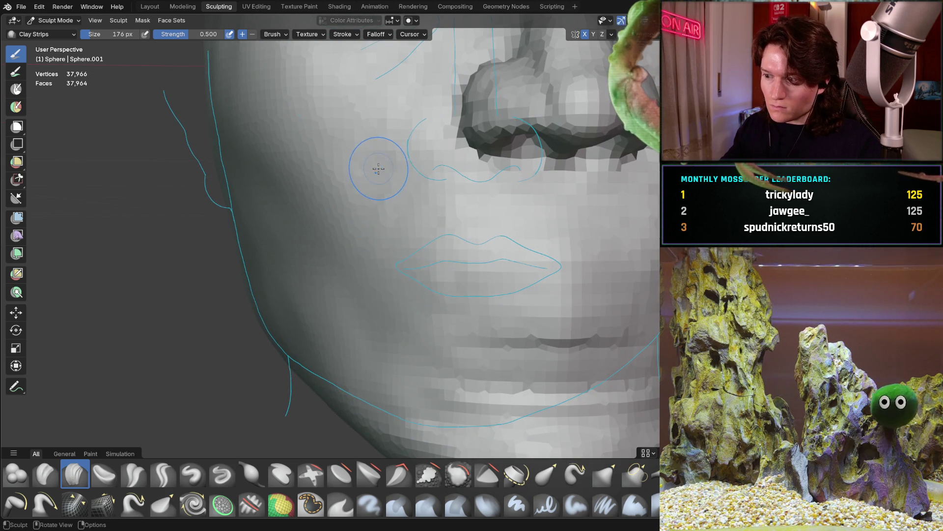
scroll(344, 204, "down", 1)
mouse_move(333, 222)
left_mouse_down()
mouse_move(290, 201)
mouse_move(339, 275)
mouse_move(327, 255)
mouse_move(367, 206)
mouse_move(421, 297)
left_mouse_up()
- Extend the cheek crease, then orbit through profile, three-quarter and underside views of the head
middle_click_drag(374, 196, 410, 210)
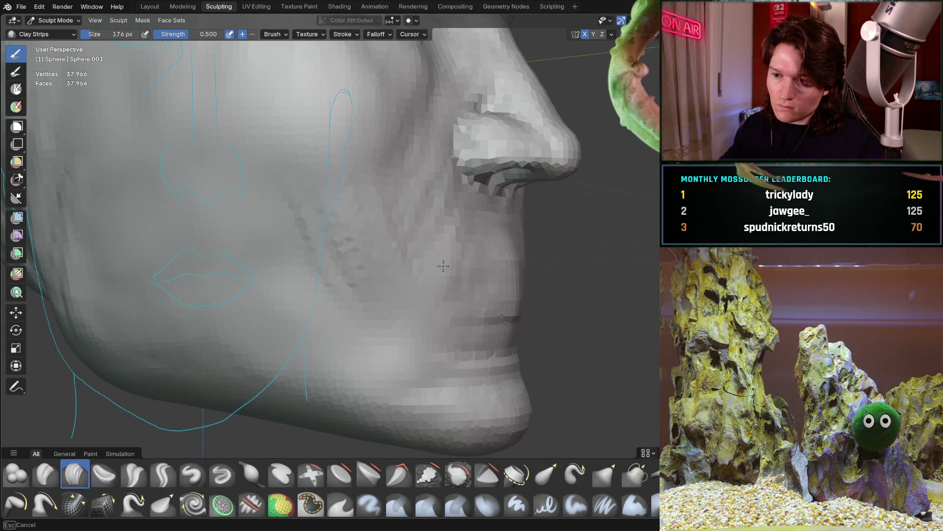
middle_click_drag(356, 229, 327, 170)
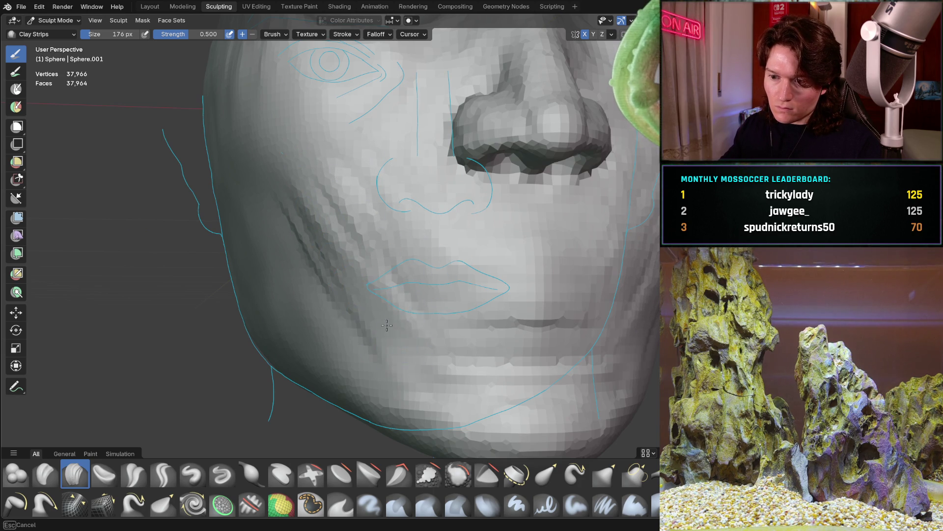
mouse_move(411, 345)
middle_mouse_down()
mouse_move(432, 269)
mouse_move(406, 259)
middle_mouse_up()
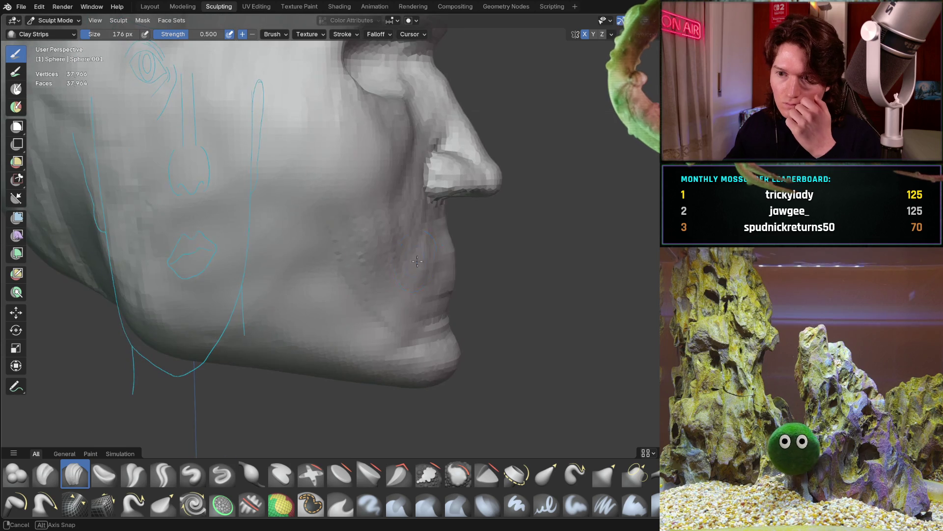
scroll(457, 223, "down", 5)
mouse_move(458, 223)
middle_mouse_down()
mouse_move(406, 256)
mouse_move(431, 227)
mouse_move(356, 281)
middle_mouse_up()
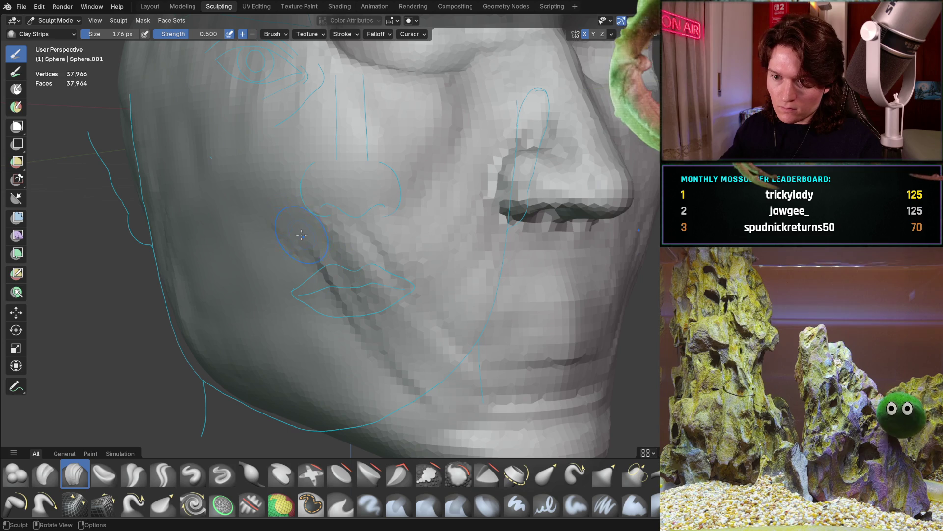
middle_click_drag(299, 234, 331, 260)
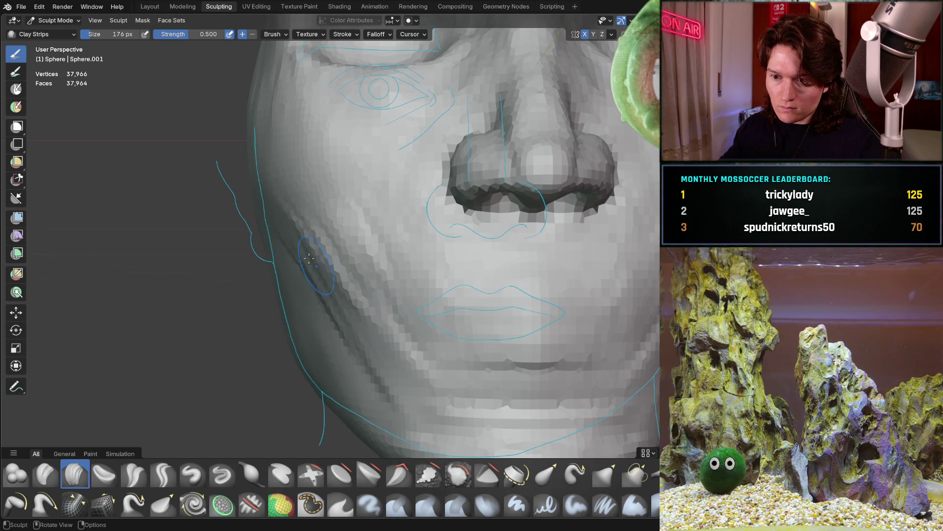
middle_click_drag(386, 322, 418, 263)
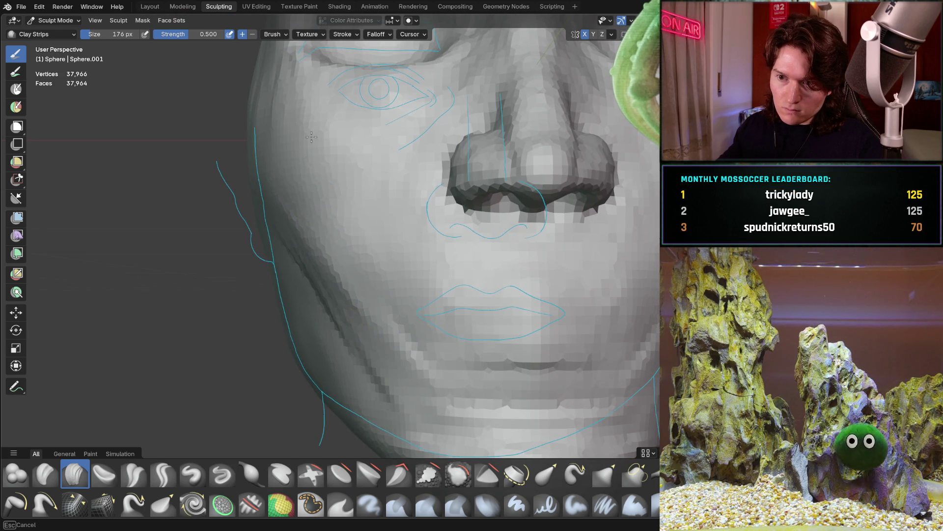
middle_click_drag(387, 308, 341, 257)
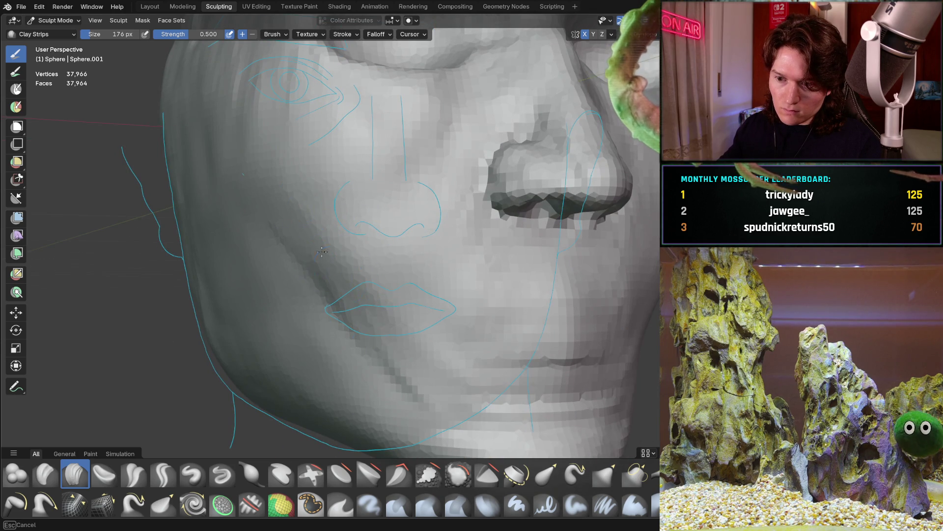
mouse_move(286, 219)
middle_mouse_down()
mouse_move(358, 304)
mouse_move(385, 293)
middle_mouse_up()
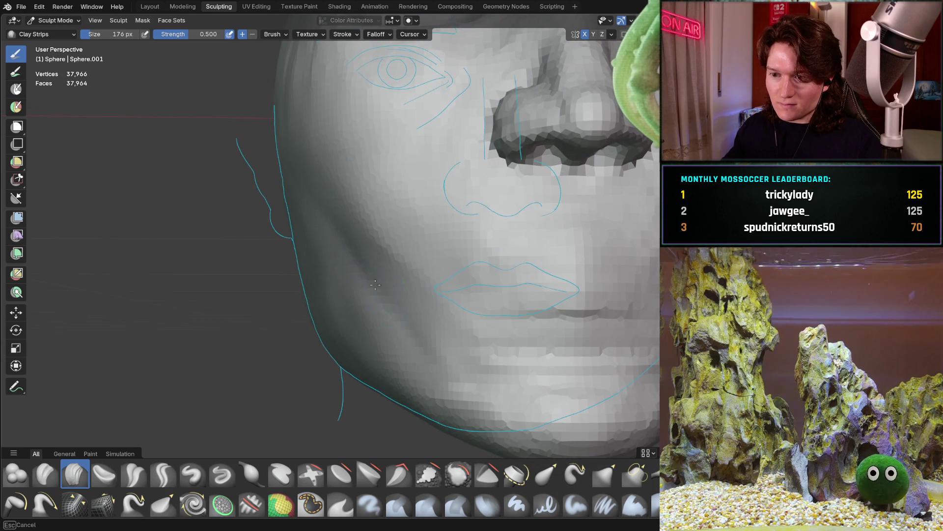
middle_click_drag(342, 266, 432, 312)
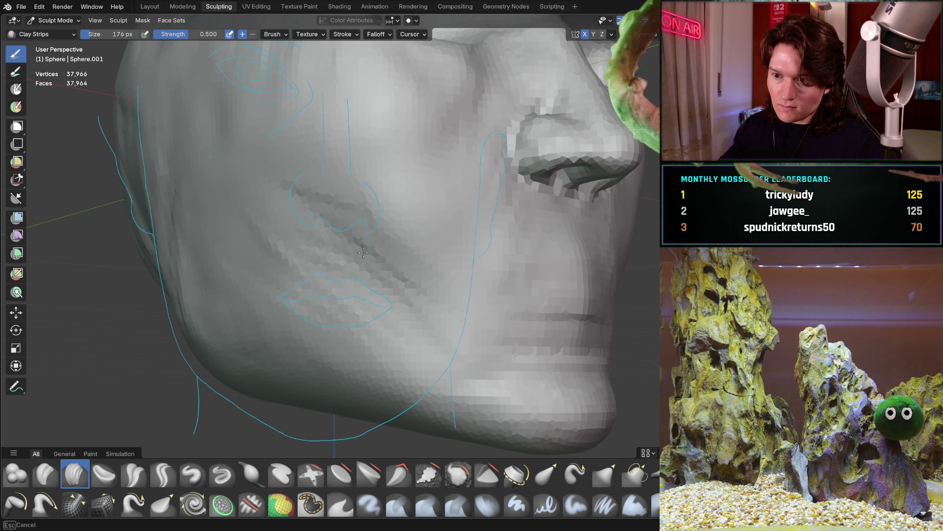
middle_click_drag(454, 222, 393, 239)
mouse_move(455, 272)
middle_mouse_down()
mouse_move(427, 304)
mouse_move(327, 297)
middle_mouse_up()
mouse_move(439, 288)
middle_mouse_down()
mouse_move(439, 219)
mouse_move(418, 237)
mouse_move(450, 193)
mouse_move(422, 215)
mouse_move(439, 159)
middle_mouse_up()
- Cancel a stray box gesture, snap to orthographic view, then orbit out to the whole head
scroll(471, 165, "down", 3)
scroll(423, 207, "up", 3)
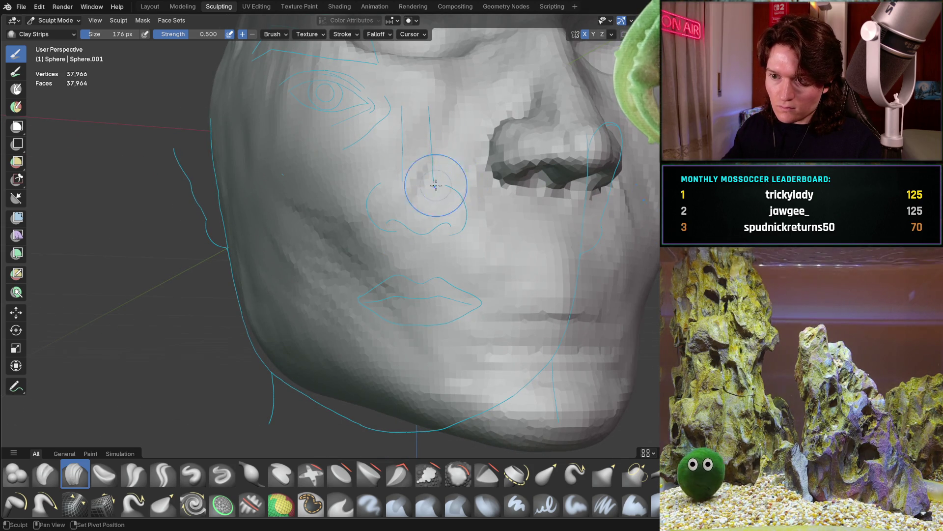
key("b")
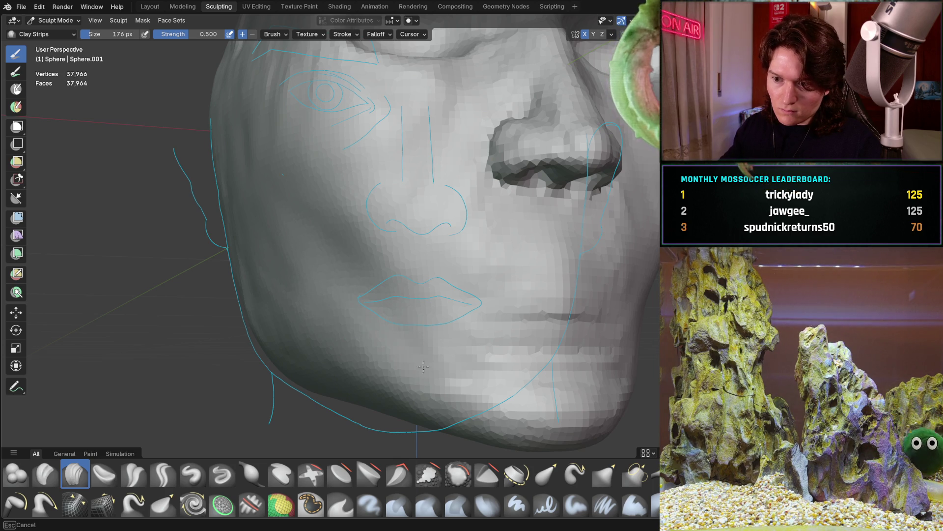
key("Escape")
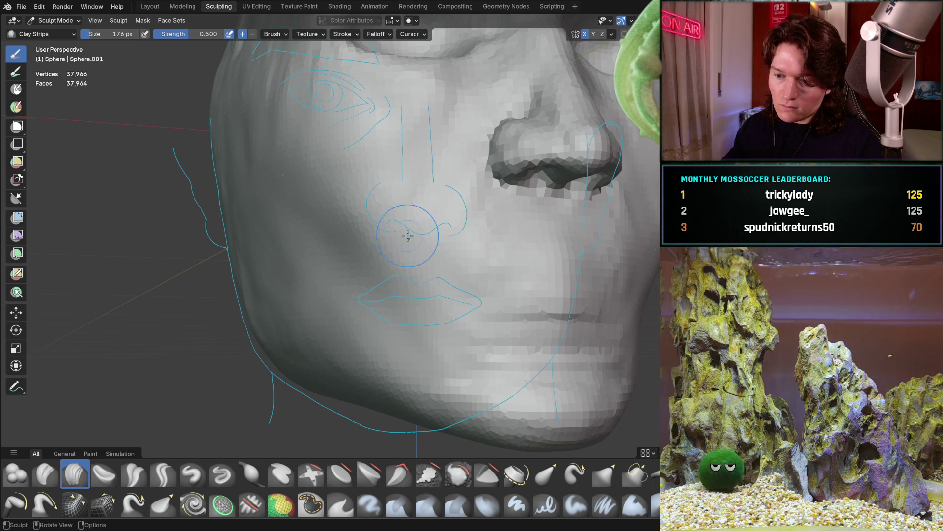
scroll(421, 273, "down", 5)
middle_click_drag(421, 274, 478, 222)
key("ctrl+KP_1")
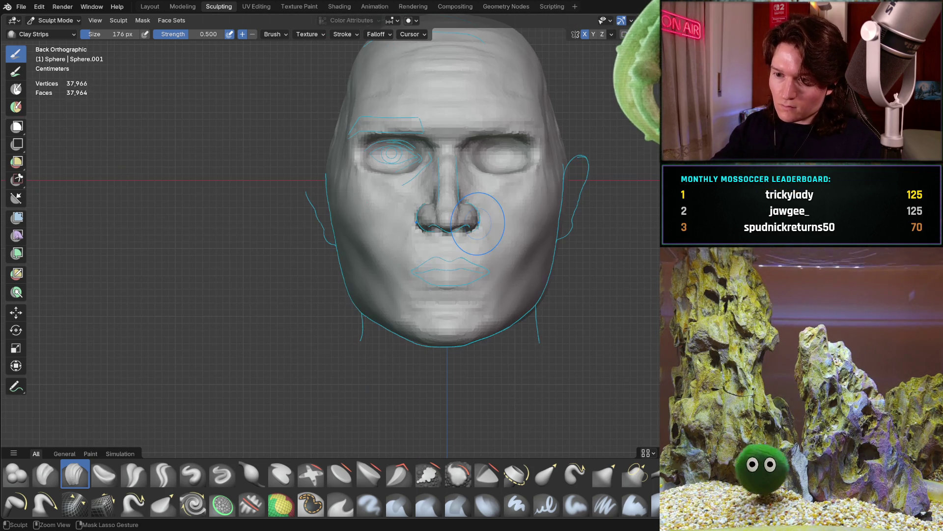
middle_click_drag(516, 212, 470, 221)
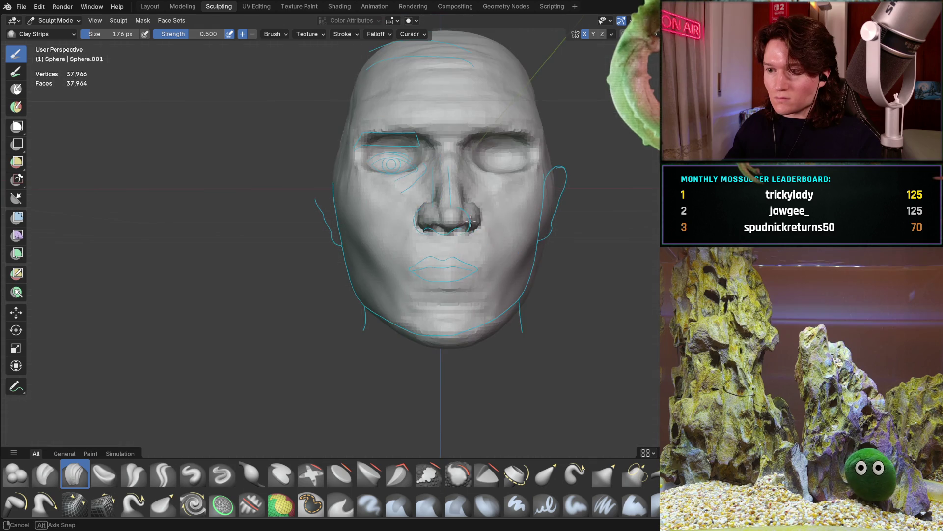
middle_click_drag(501, 189, 494, 207)
mouse_move(558, 173)
middle_mouse_down("ctrl")
mouse_move(481, 237)
mouse_move(520, 212)
mouse_move(434, 219)
mouse_move(354, 276)
mouse_move(348, 211)
mouse_move(317, 288)
middle_mouse_up("ctrl")
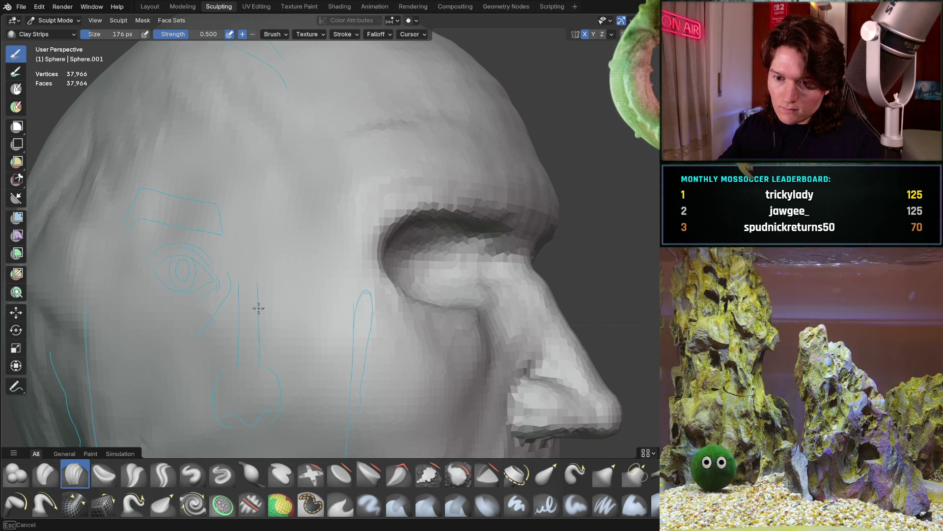
- Orbit around to the front of the face and snap back to straight-on orthographic
scroll(248, 332, "down", 5)
mouse_move(299, 276)
middle_mouse_down()
mouse_move(385, 323)
mouse_move(364, 295)
mouse_move(329, 280)
mouse_move(397, 253)
middle_mouse_up()
scroll(364, 295, "up", 5)
scroll(396, 247, "up", 3)
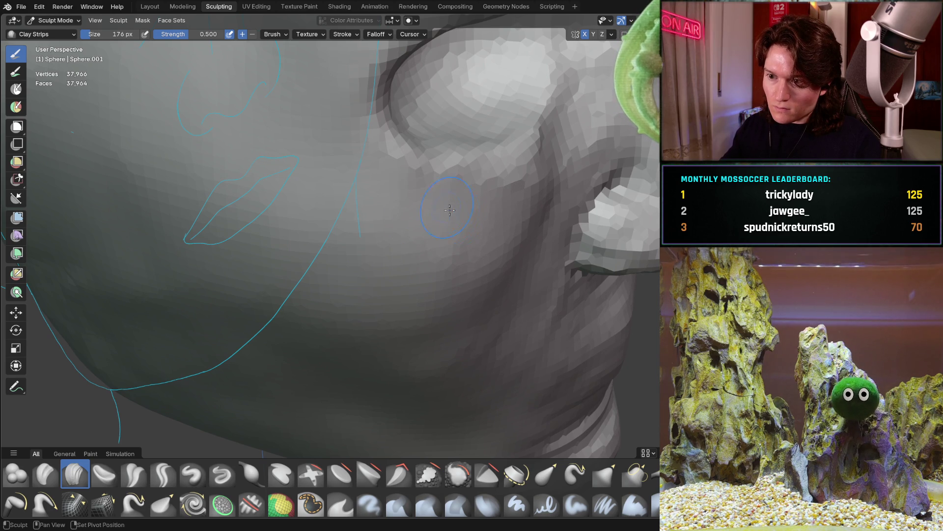
scroll(465, 252, "down", 6)
mouse_move(465, 252)
middle_mouse_down()
mouse_move(397, 314)
mouse_move(369, 277)
middle_mouse_up()
key("ctrl+KP_1")
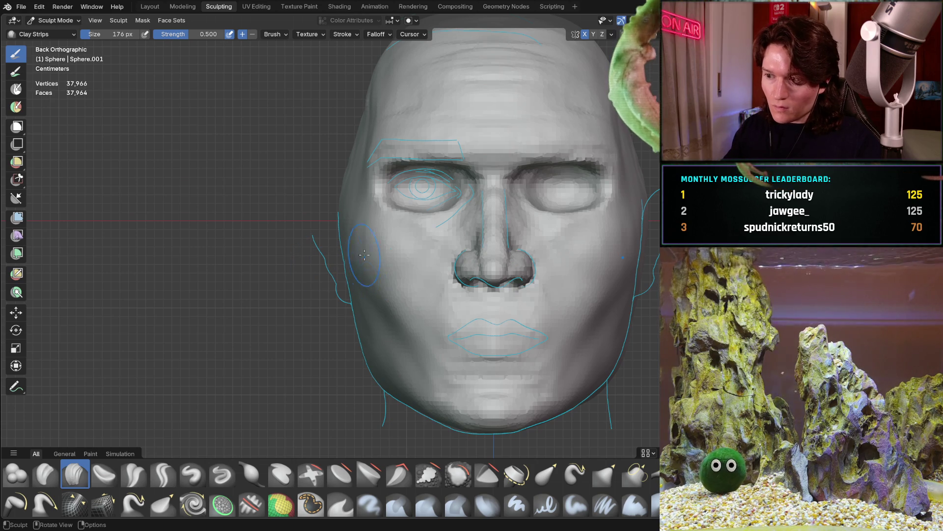
- Check the profile, then snap to Back Orthographic (Ctrl+Numpad1) and zoom in close on the lips
mouse_move(393, 288)
middle_mouse_down()
mouse_move(396, 246)
mouse_move(411, 263)
mouse_move(388, 275)
mouse_move(381, 256)
middle_mouse_up()
scroll(374, 170, "up", 4)
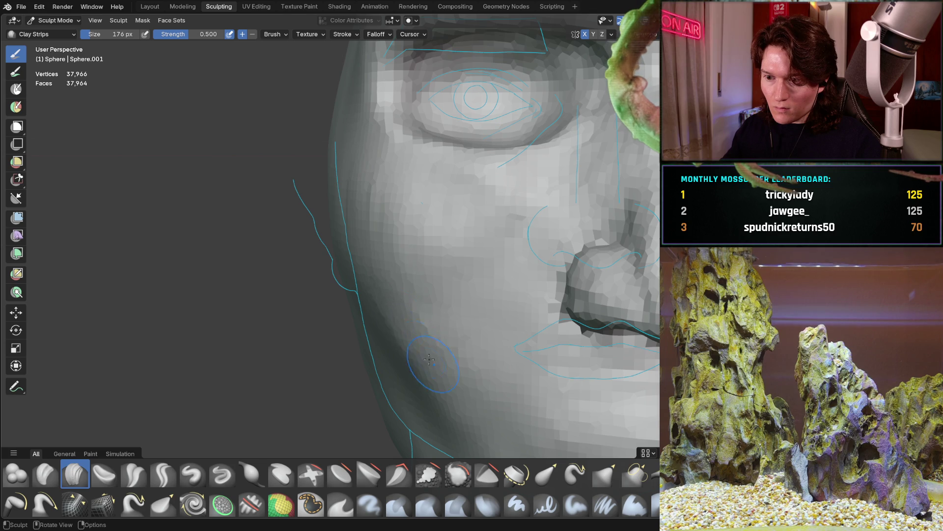
middle_click_drag(418, 333, 385, 309)
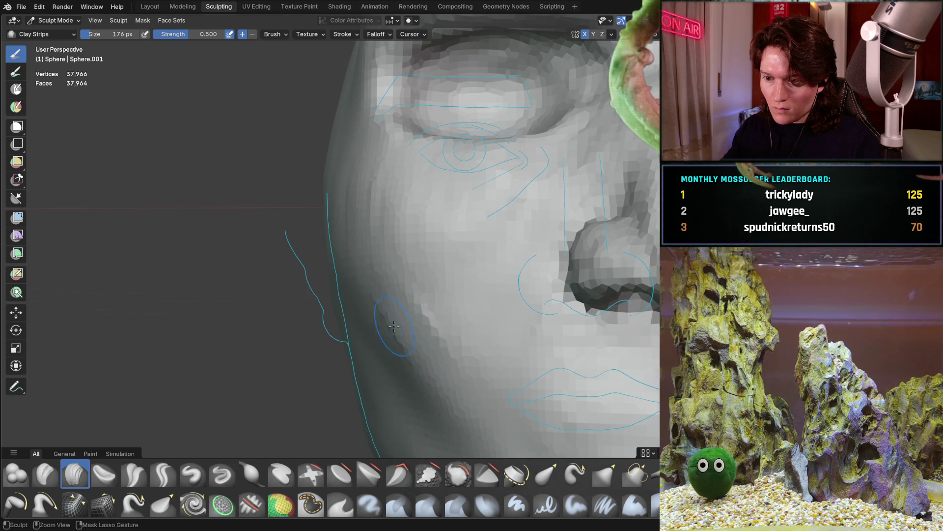
mouse_move(358, 316)
middle_mouse_down()
mouse_move(375, 362)
mouse_move(431, 346)
mouse_move(405, 328)
mouse_move(372, 329)
mouse_move(376, 339)
middle_mouse_up()
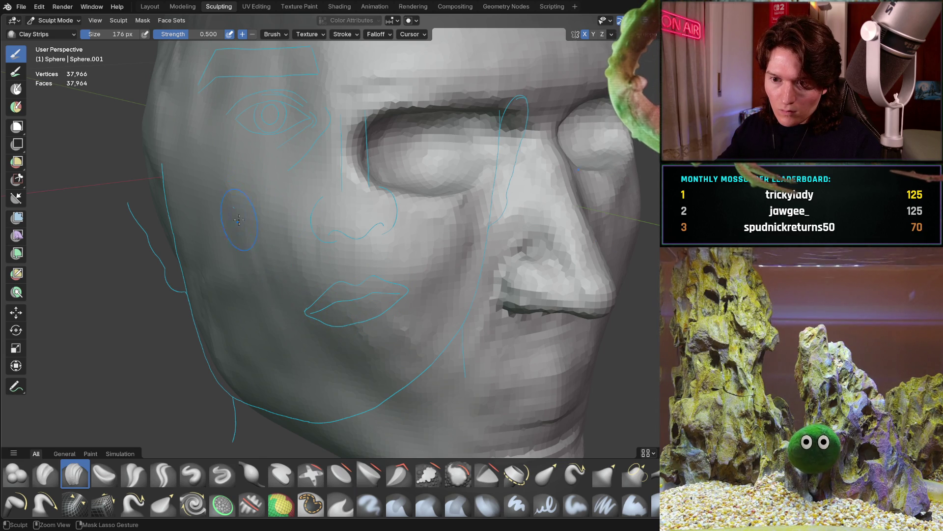
middle_click_drag(311, 267, 305, 261)
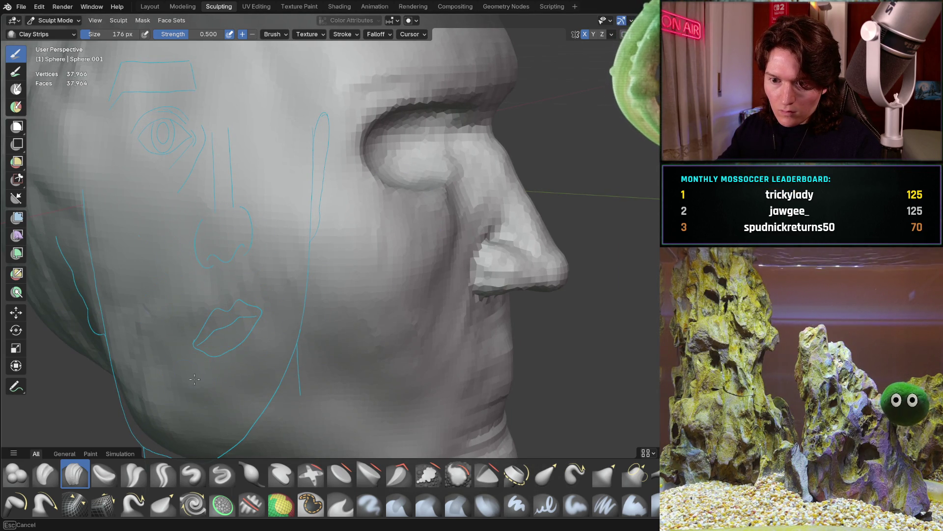
mouse_move(283, 229)
middle_mouse_down()
mouse_move(327, 285)
mouse_move(305, 342)
mouse_move(326, 284)
mouse_move(322, 217)
mouse_move(427, 239)
mouse_move(388, 240)
middle_mouse_up()
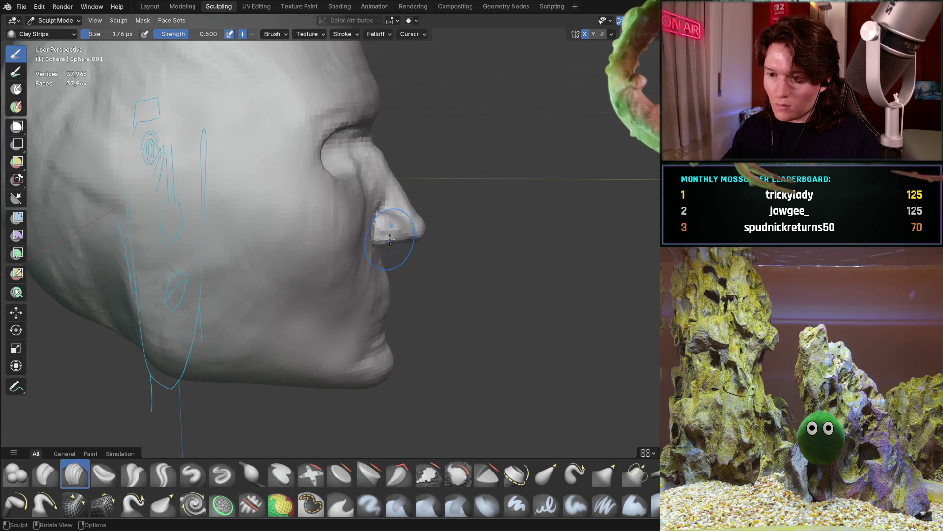
middle_click_drag(390, 293, 216, 279)
key("ctrl+KP_1")
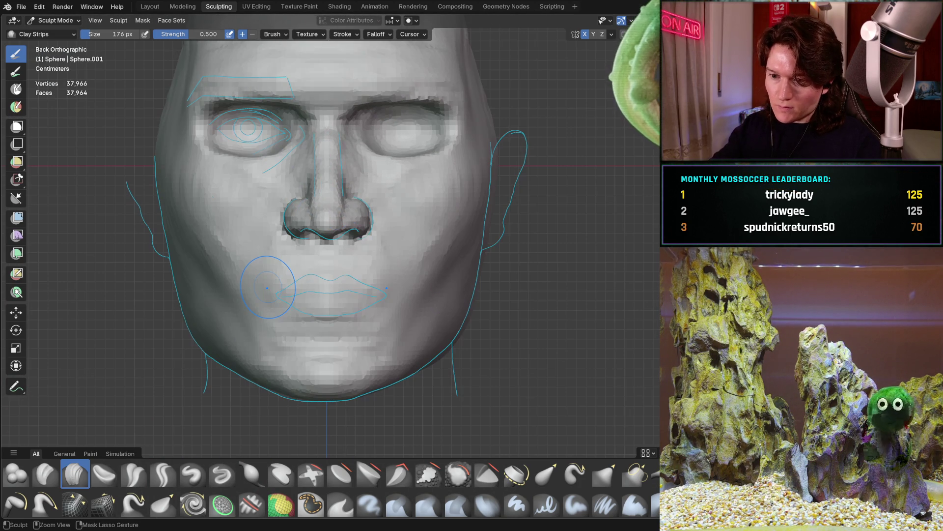
scroll(327, 317, "up", 10)
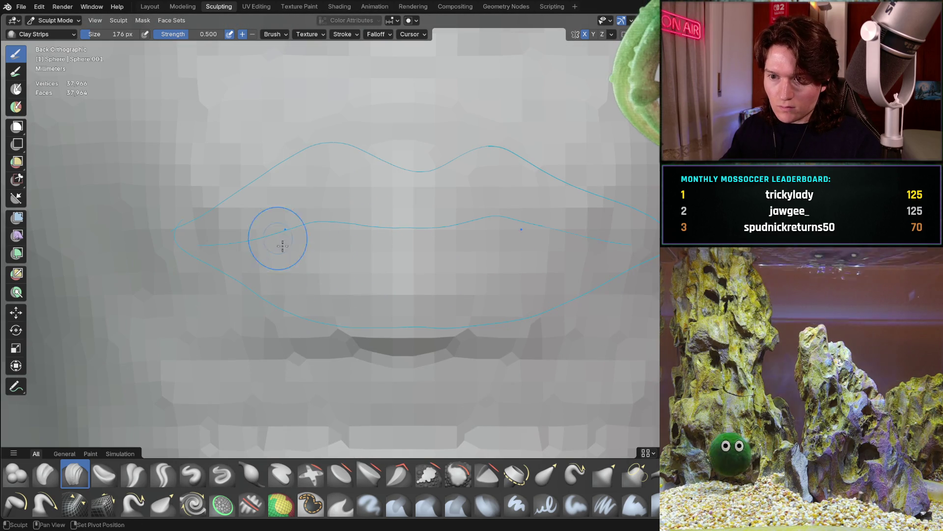
middle_click_drag(280, 238, 301, 314, "shift")
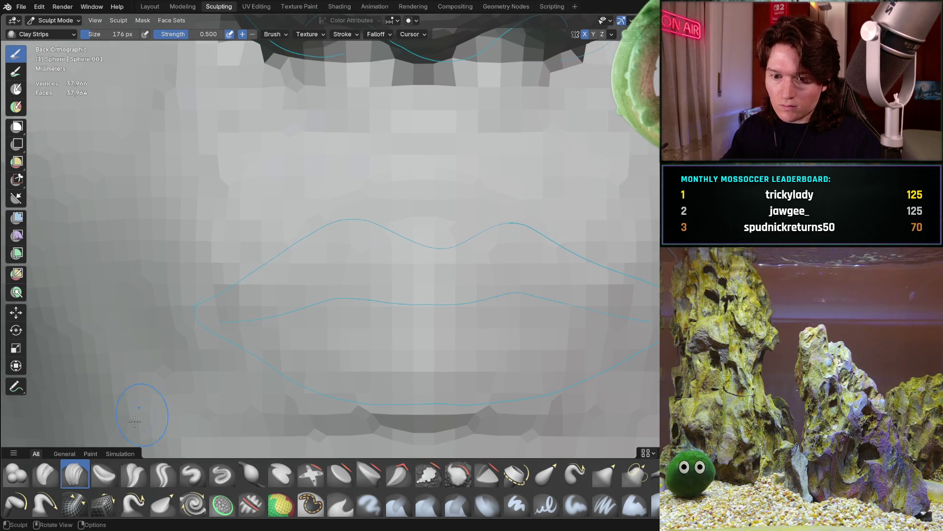
- With Crease Sharp at 114 px, crease the upper lip line and the line between the lips
left_click(163, 475)
key("bracketleft")
key("bracketleft")
key("bracketleft")
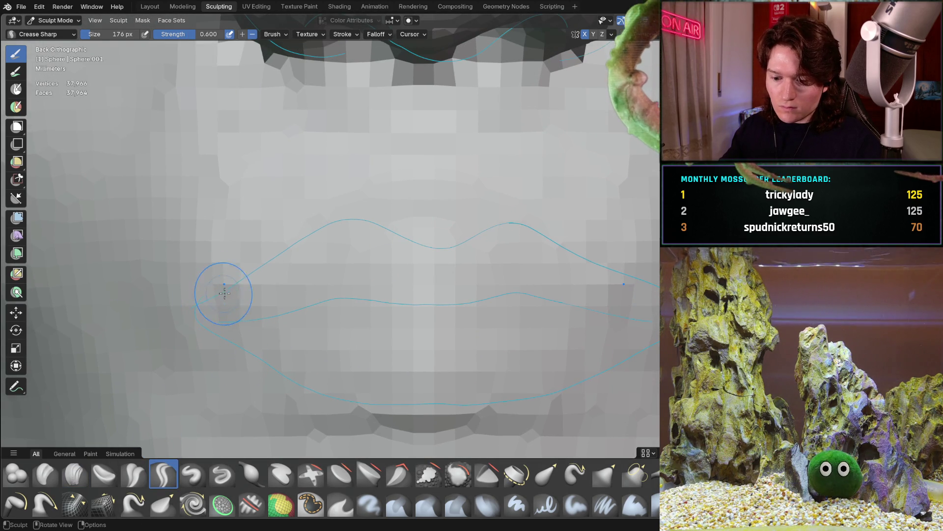
left_click_drag(198, 299, 295, 248)
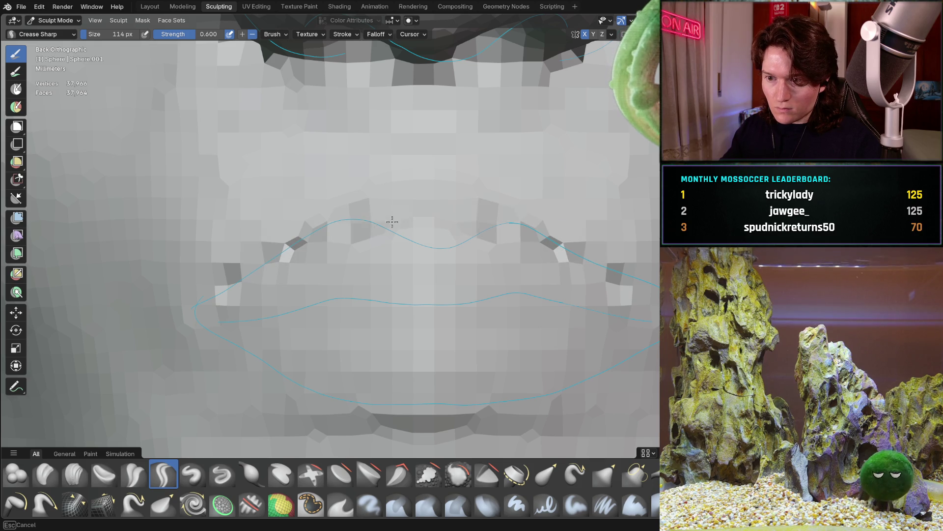
left_click_drag(449, 245, 412, 237)
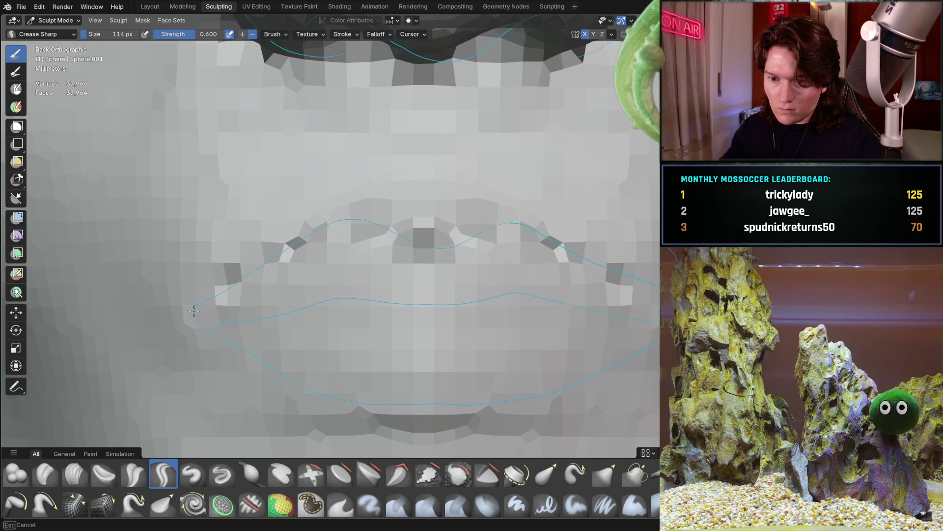
mouse_move(213, 313)
left_mouse_down()
mouse_move(356, 296)
mouse_move(430, 304)
mouse_move(232, 337)
mouse_move(283, 383)
mouse_move(366, 415)
mouse_move(457, 408)
left_mouse_up()
- Orbit and zoom to check the lip creases from the side and a three-quarter angle
mouse_move(457, 408)
middle_mouse_down()
mouse_move(445, 339)
mouse_move(453, 285)
mouse_move(368, 286)
mouse_move(358, 324)
mouse_move(374, 321)
mouse_move(337, 284)
mouse_move(391, 283)
mouse_move(413, 295)
mouse_move(467, 280)
mouse_move(432, 264)
middle_mouse_up()
scroll(437, 319, "down", 5)
scroll(368, 287, "down", 4)
scroll(373, 322, "up", 3)
scroll(381, 322, "down", 1)
scroll(381, 322, "down", 2)
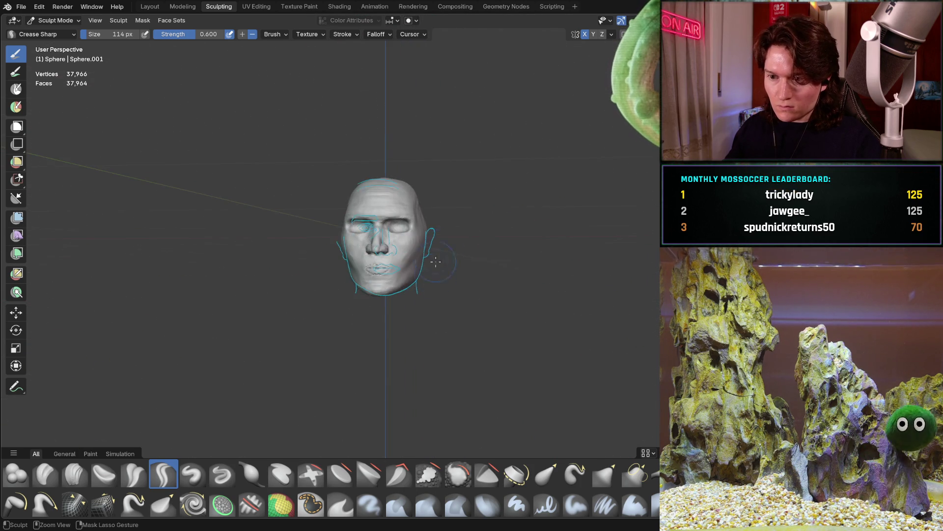
scroll(505, 186, "up", 4)
mouse_move(505, 187)
middle_mouse_down()
mouse_move(506, 237)
mouse_move(512, 227)
middle_mouse_up()
scroll(467, 275, "down", 2)
scroll(431, 312, "up", 2)
scroll(431, 312, "up", 5)
mouse_move(431, 312)
middle_mouse_down()
mouse_move(406, 303)
mouse_move(406, 320)
mouse_move(372, 302)
mouse_move(325, 299)
middle_mouse_up()
scroll(353, 300, "down", 5)
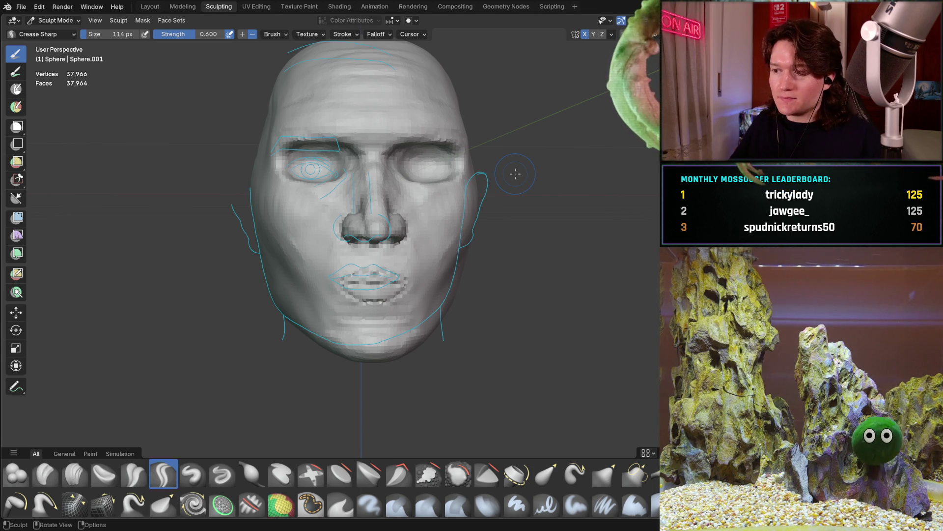
mouse_move(356, 268)
middle_mouse_down()
mouse_move(352, 225)
mouse_move(402, 247)
mouse_move(396, 218)
middle_mouse_up()
- Reframe the head around the eye and set the Clay Strips brush radius to 198 px
scroll(412, 187, "down", 5)
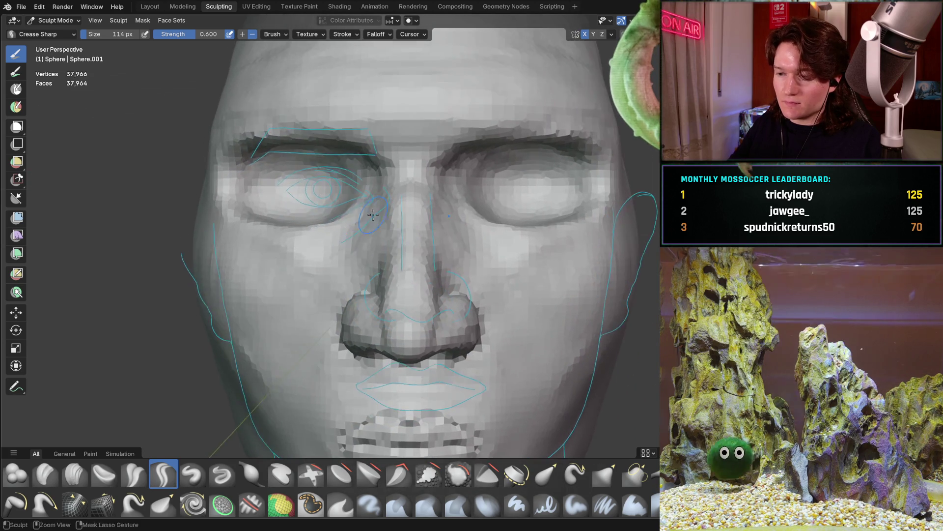
mouse_move(337, 257)
middle_mouse_down()
mouse_move(356, 254)
mouse_move(359, 207)
mouse_move(374, 225)
middle_mouse_up()
scroll(356, 254, "up", 2)
scroll(368, 231, "up", 3)
mouse_move(209, 309)
middle_mouse_down()
mouse_move(373, 216)
mouse_move(399, 220)
middle_mouse_up()
key("f")
left_click(398, 219)
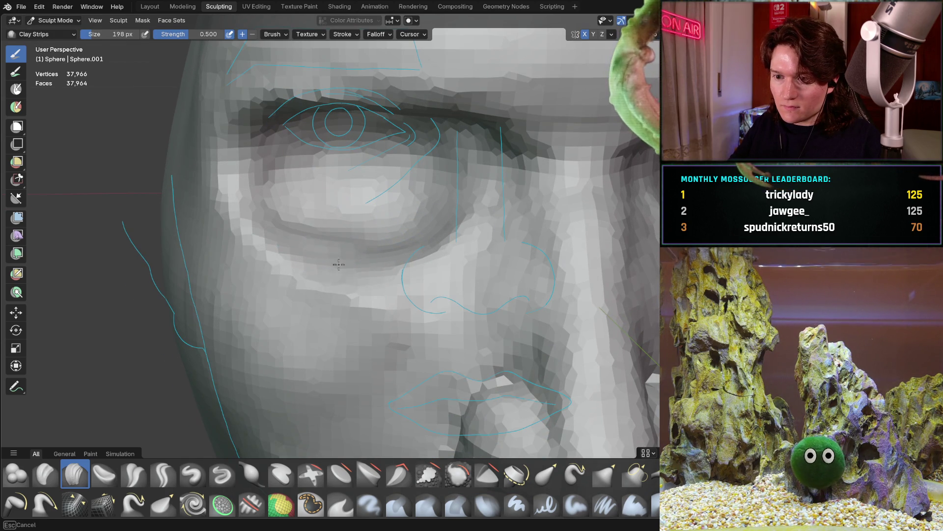
- Orbit and zoom around the sculpted eye and the side of the face
middle_click_drag(419, 227, 374, 263)
scroll(358, 253, "down", 6)
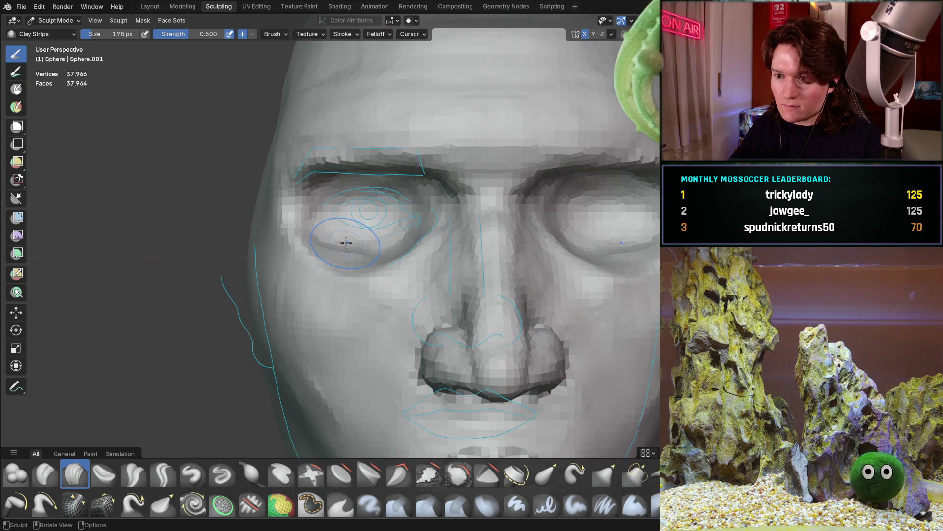
scroll(345, 242, "up", 6)
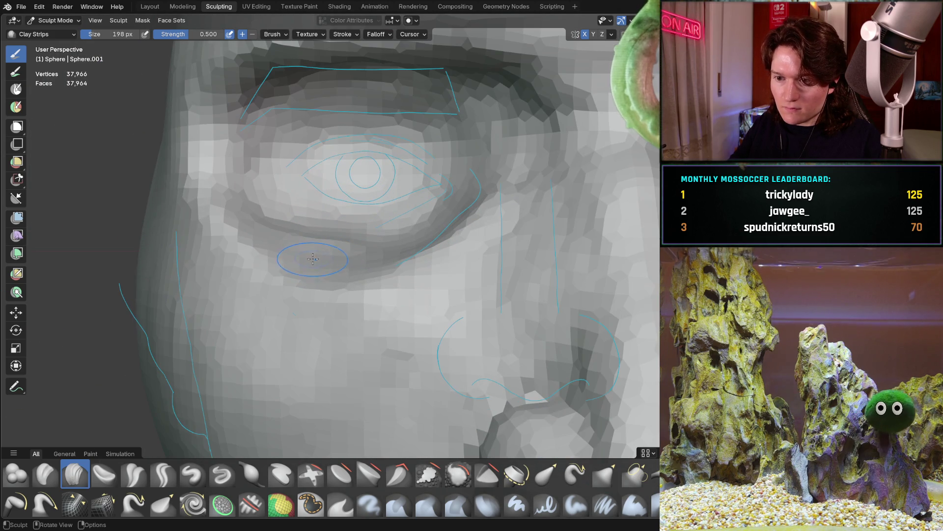
middle_click_drag(295, 251, 284, 246)
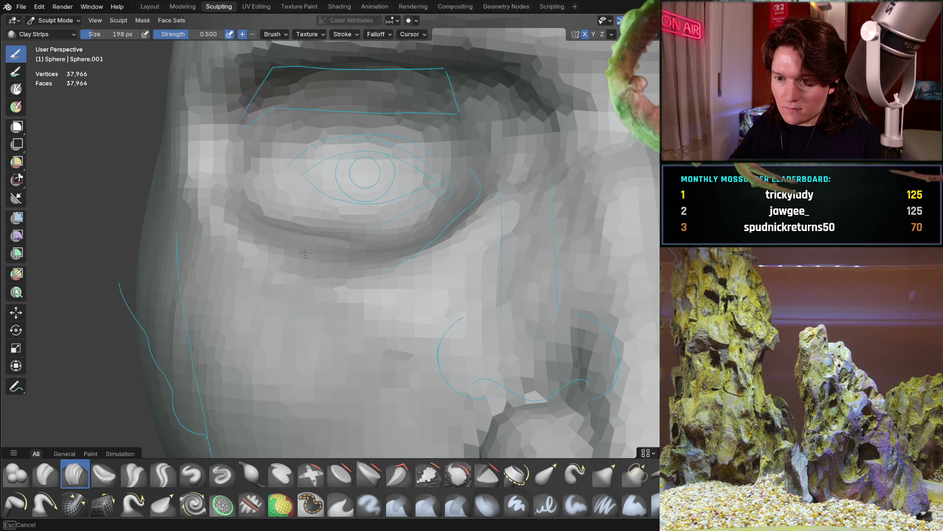
middle_click_drag(341, 255, 350, 292)
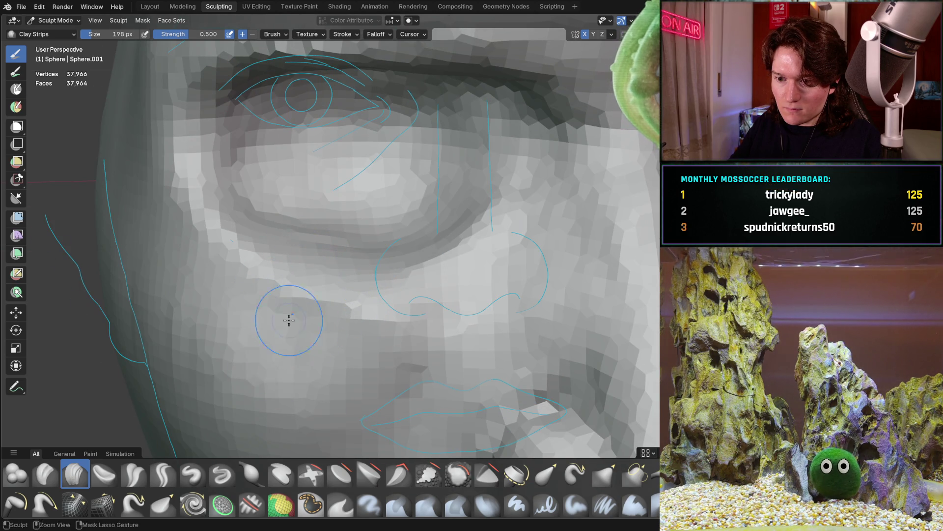
mouse_move(285, 328)
middle_mouse_down("shift")
mouse_move(292, 281)
mouse_move(316, 311)
middle_mouse_up("shift")
scroll(335, 287, "down", 5)
scroll(344, 290, "up", 3)
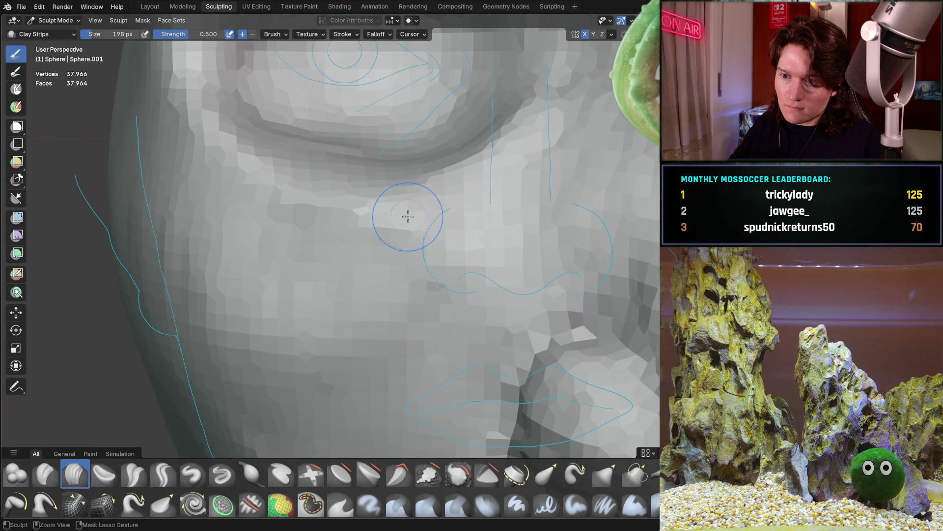
- View the eye socket from the cheek, front, below and side to frame it
middle_click_drag(415, 289, 441, 279)
middle_click_drag(506, 159, 489, 152)
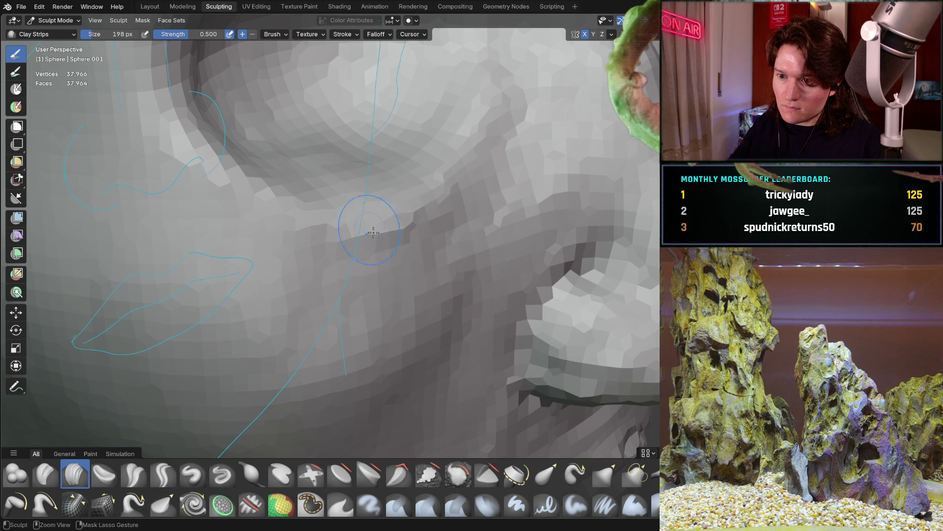
middle_click_drag(379, 211, 381, 271)
scroll(381, 221, "up", 3)
mouse_move(376, 233)
middle_mouse_down()
mouse_move(363, 211)
mouse_move(380, 274)
mouse_move(379, 253)
mouse_move(379, 328)
mouse_move(340, 315)
middle_mouse_up()
middle_click_drag(324, 261, 374, 342)
mouse_move(363, 256)
middle_mouse_down()
mouse_move(359, 225)
mouse_move(432, 221)
mouse_move(369, 312)
mouse_move(320, 273)
mouse_move(320, 286)
mouse_move(296, 295)
middle_mouse_up()
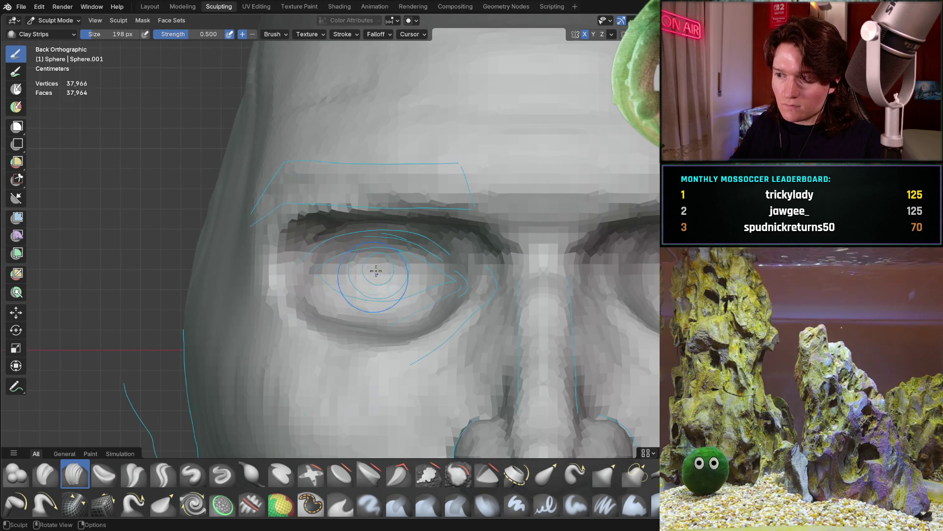
- Zoom in close on the eye and orbit into perspective with the eye guides visible
middle_click_drag(360, 272, 370, 240)
middle_click_drag(348, 259, 356, 239, "ctrl")
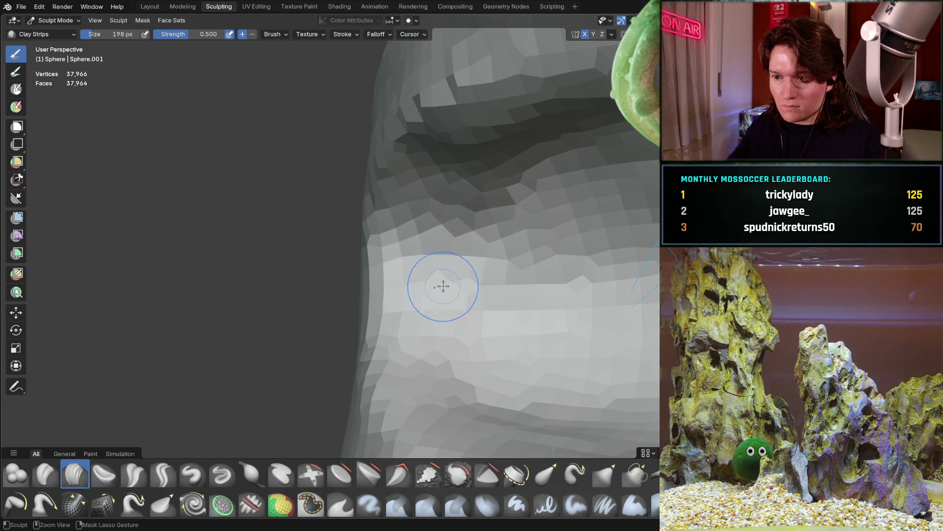
middle_click_drag(442, 268, 439, 214)
mouse_move(478, 253)
middle_mouse_down()
mouse_move(408, 252)
mouse_move(454, 202)
mouse_move(527, 177)
middle_mouse_up()
scroll(428, 201, "down", 2)
mouse_move(457, 180)
middle_mouse_down("shift")
mouse_move(479, 226)
mouse_move(469, 279)
mouse_move(484, 244)
middle_mouse_up("shift")
scroll(479, 226, "down", 2)
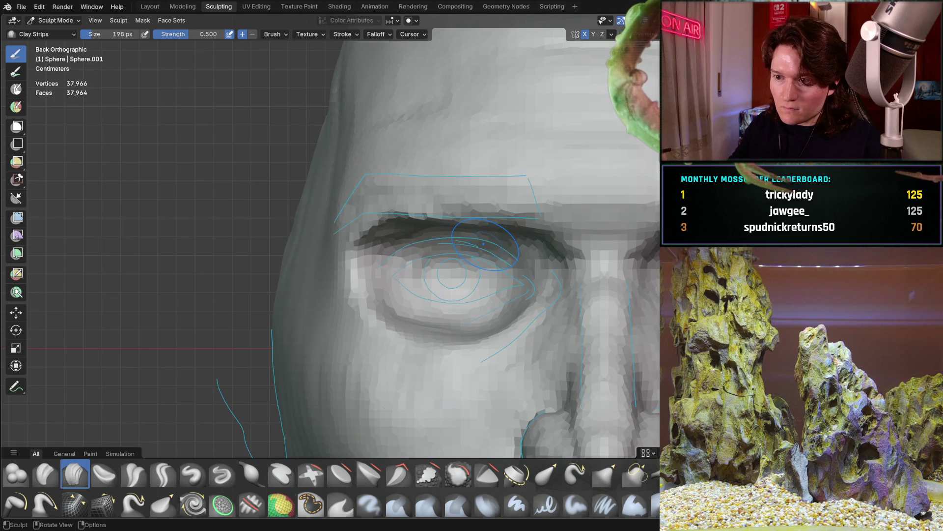
scroll(364, 239, "up", 2)
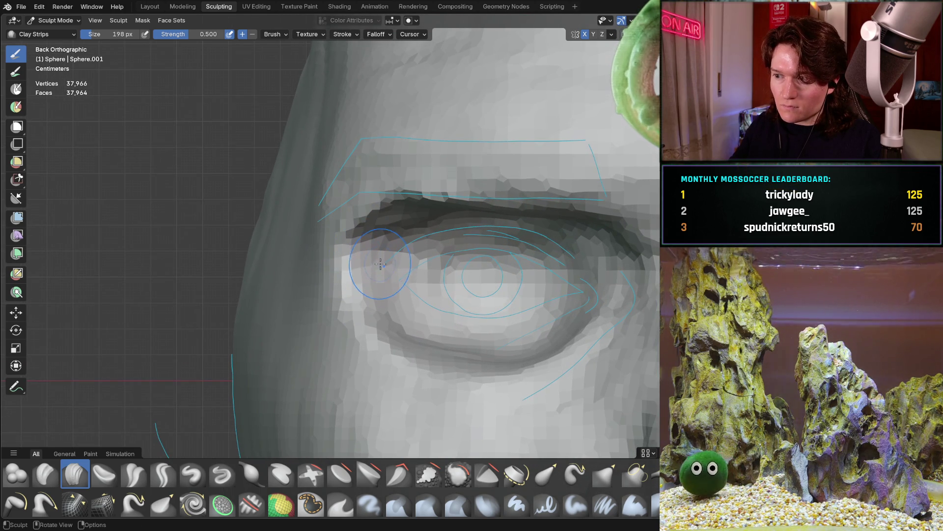
mouse_move(383, 269)
middle_mouse_down()
mouse_move(385, 207)
mouse_move(399, 208)
middle_mouse_up()
- Raise a ridge along the brow with Clay Strips strokes, then snap to orthographic view
mouse_move(424, 215)
left_mouse_down()
mouse_move(384, 240)
mouse_move(509, 220)
left_mouse_up()
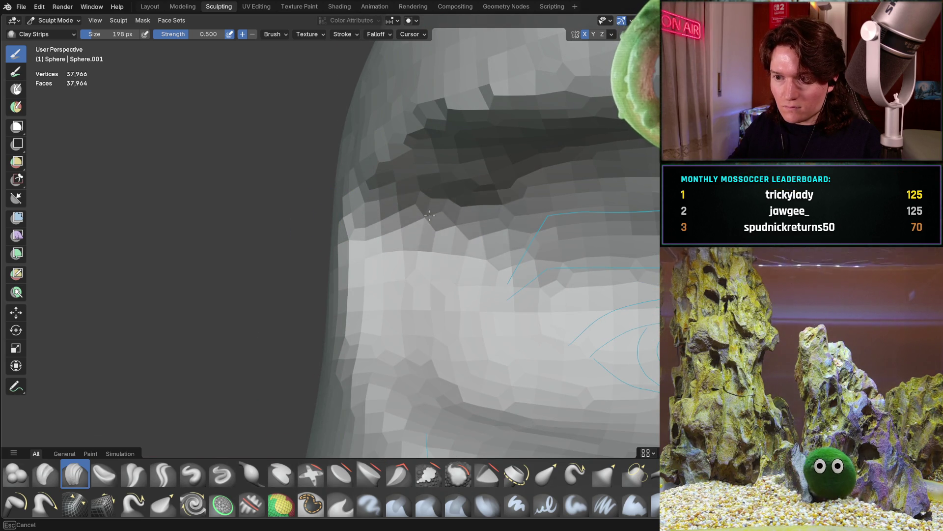
left_click_drag(527, 184, 492, 180)
middle_click_drag(492, 180, 492, 179)
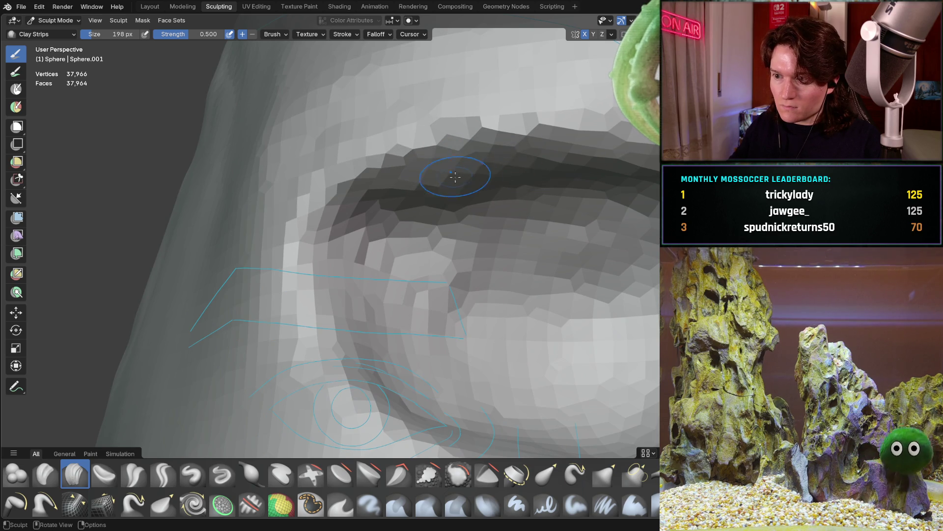
middle_click_drag(507, 170, 492, 171)
key("ctrl+KP_1")
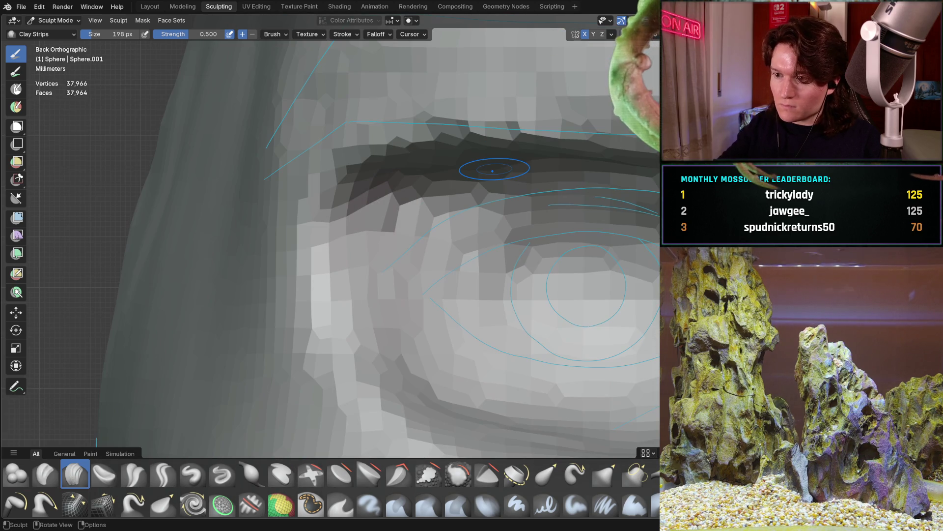
- Build up clay at the outer brow corner and along the outer eye-socket edge
mouse_move(443, 251)
middle_mouse_down()
mouse_move(467, 201)
mouse_move(491, 209)
mouse_move(474, 203)
mouse_move(432, 242)
middle_mouse_up()
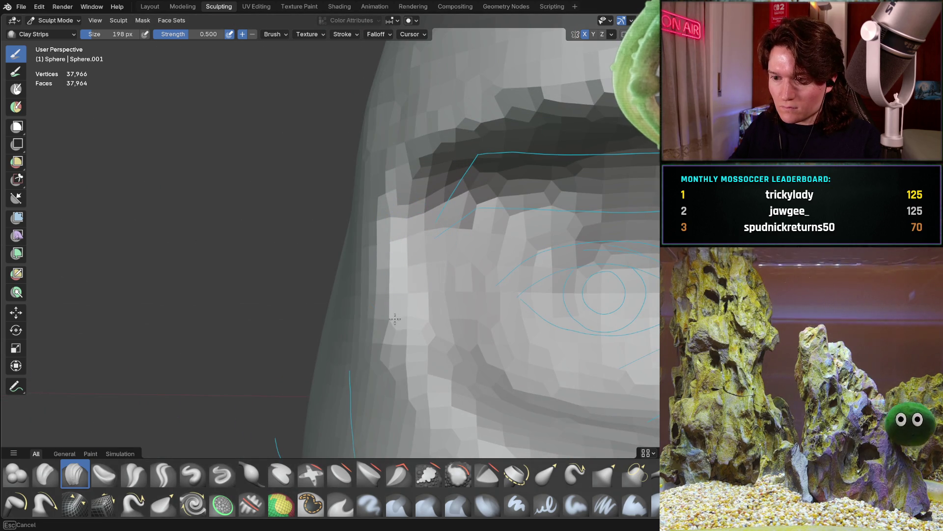
mouse_move(453, 297)
middle_mouse_down()
mouse_move(428, 318)
mouse_move(540, 318)
middle_mouse_up()
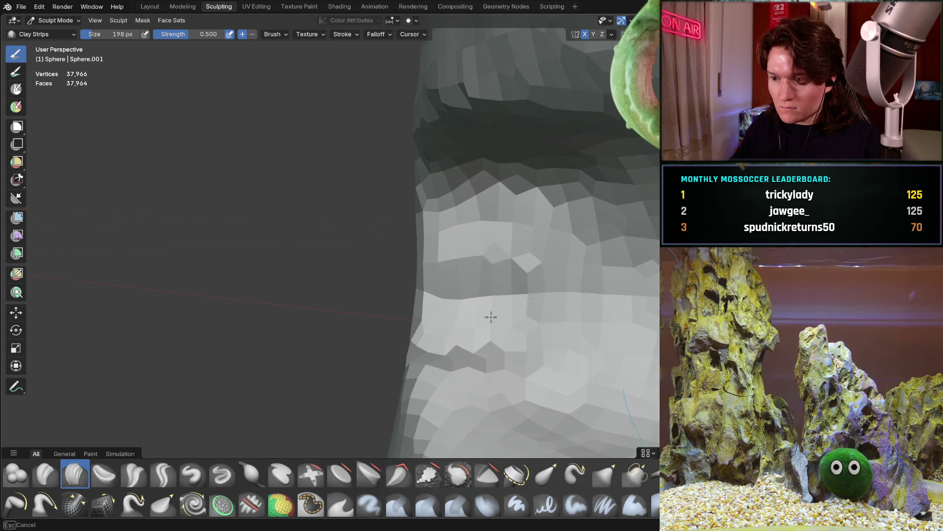
left_click_drag(485, 319, 472, 265)
mouse_move(559, 328)
middle_mouse_down()
mouse_move(590, 311)
mouse_move(504, 319)
middle_mouse_up()
middle_click_drag(569, 370, 525, 290)
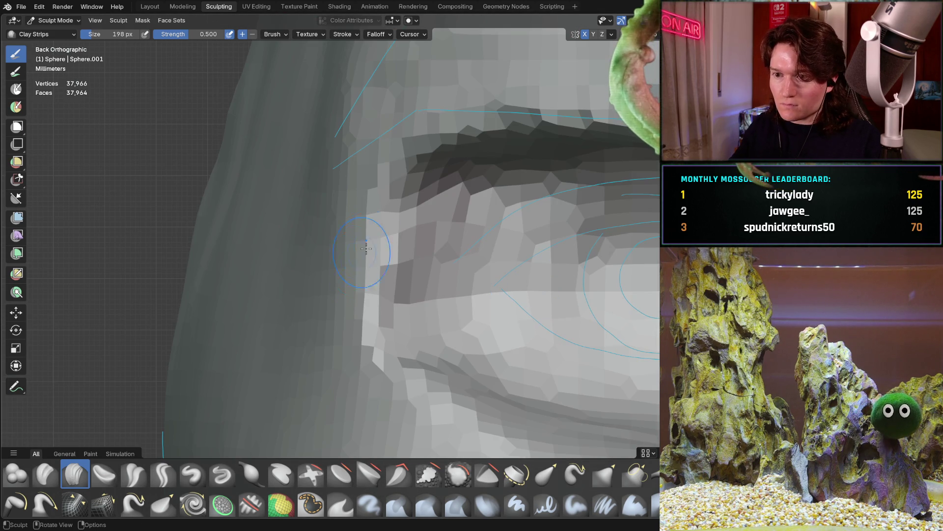
mouse_move(398, 246)
middle_mouse_down()
mouse_move(390, 248)
mouse_move(395, 259)
middle_mouse_up()
left_click_drag(386, 269, 435, 251)
- Add clay near the brow's outer end, then move in closer on the eye
middle_click_drag(401, 263, 396, 251)
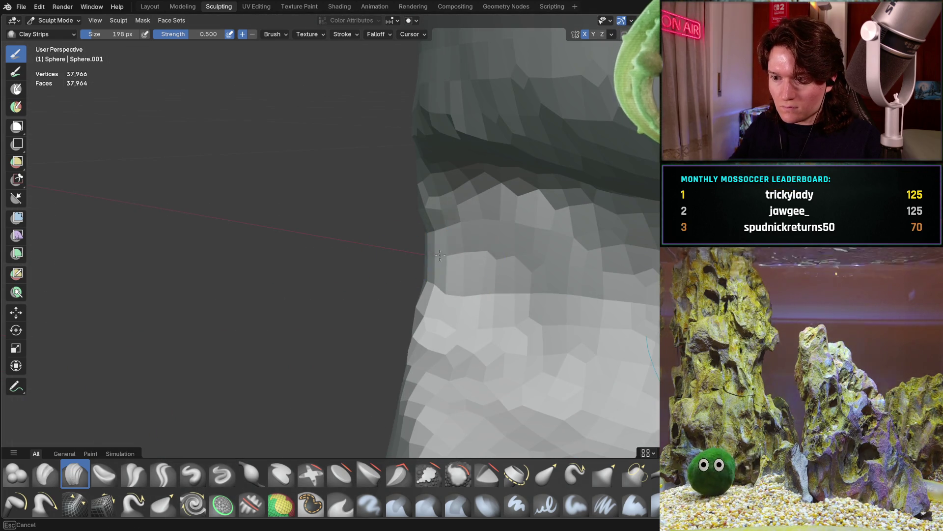
middle_click_drag(465, 268, 632, 212)
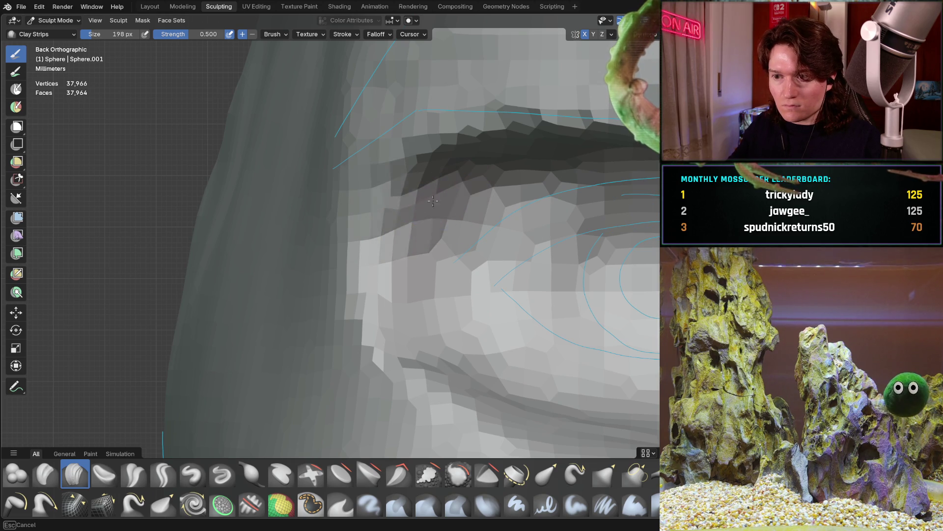
left_click_drag(413, 233, 415, 218)
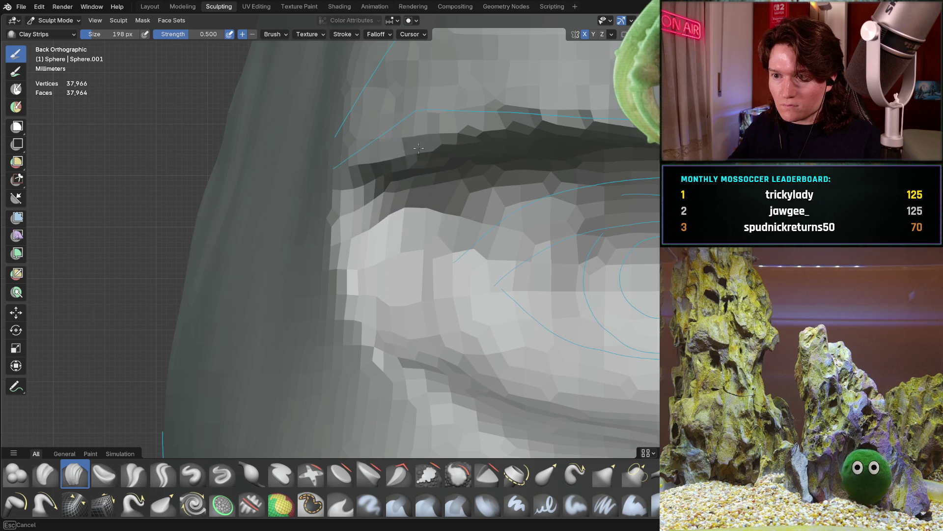
middle_click_drag(443, 190, 467, 212)
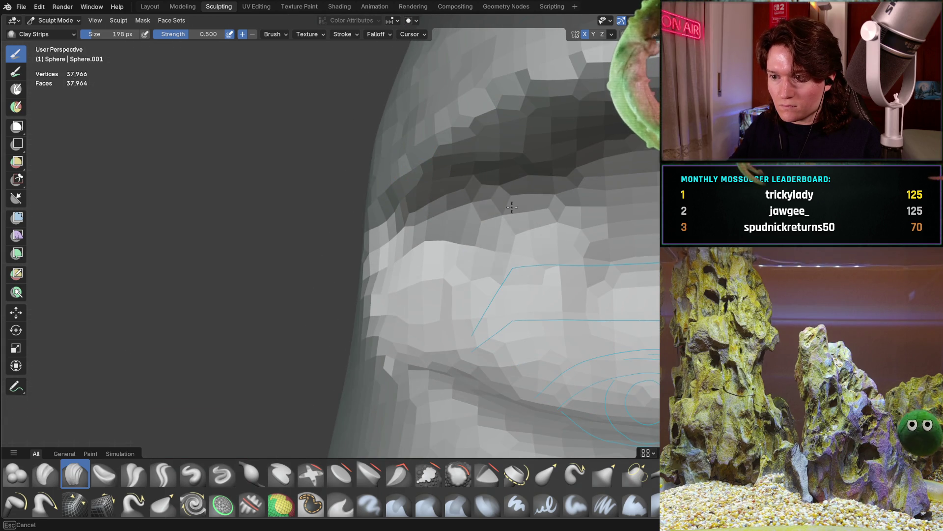
scroll(484, 242, "down", 8)
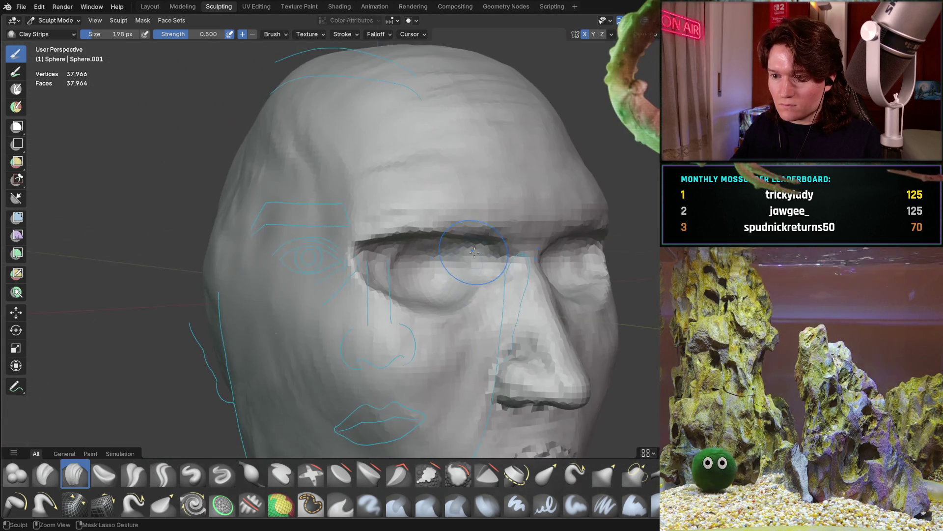
mouse_move(450, 271)
middle_mouse_down()
mouse_move(431, 263)
mouse_move(371, 280)
middle_mouse_up()
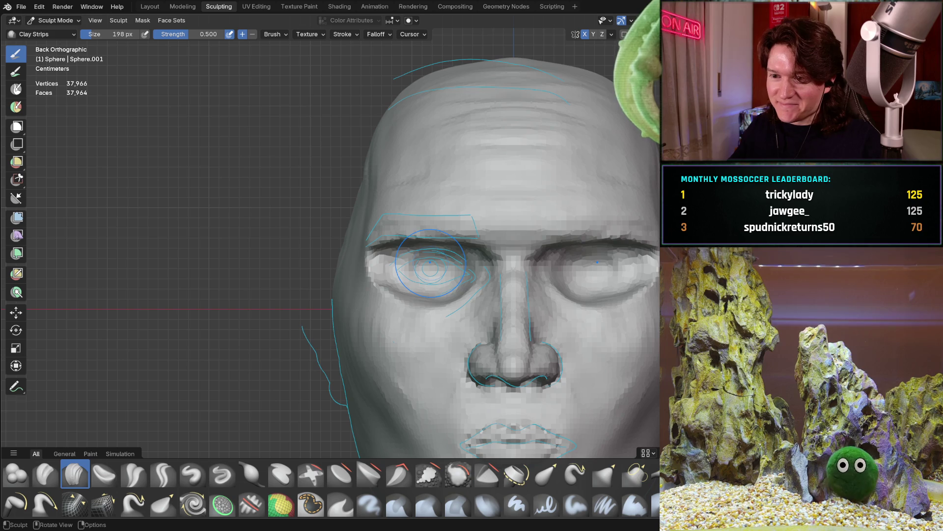
scroll(371, 280, "up", 8)
mouse_move(361, 266)
middle_mouse_down()
mouse_move(354, 255)
mouse_move(326, 262)
middle_mouse_up()
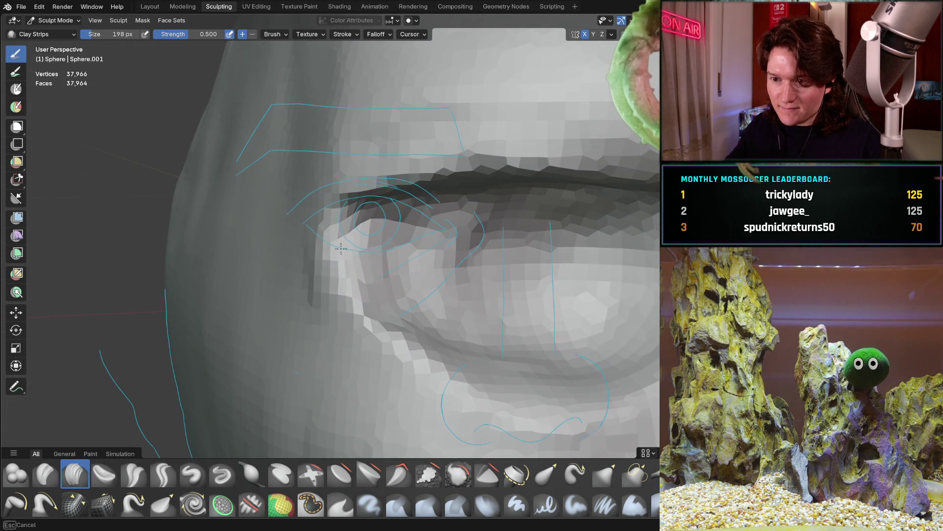
- Deepen the crease under the brow above the eye, then snap to orthographic view
mouse_move(313, 305)
middle_mouse_down()
mouse_move(290, 311)
mouse_move(271, 290)
mouse_move(266, 333)
middle_mouse_up()
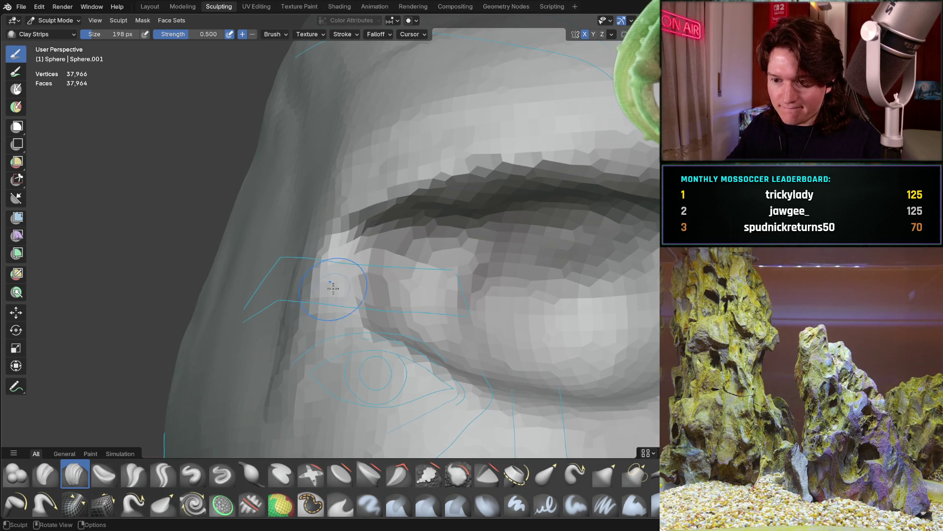
middle_click_drag(304, 287, 315, 275, "alt")
mouse_move(379, 249)
middle_mouse_down("shift")
mouse_move(389, 305)
mouse_move(319, 295)
mouse_move(339, 376)
middle_mouse_up("shift")
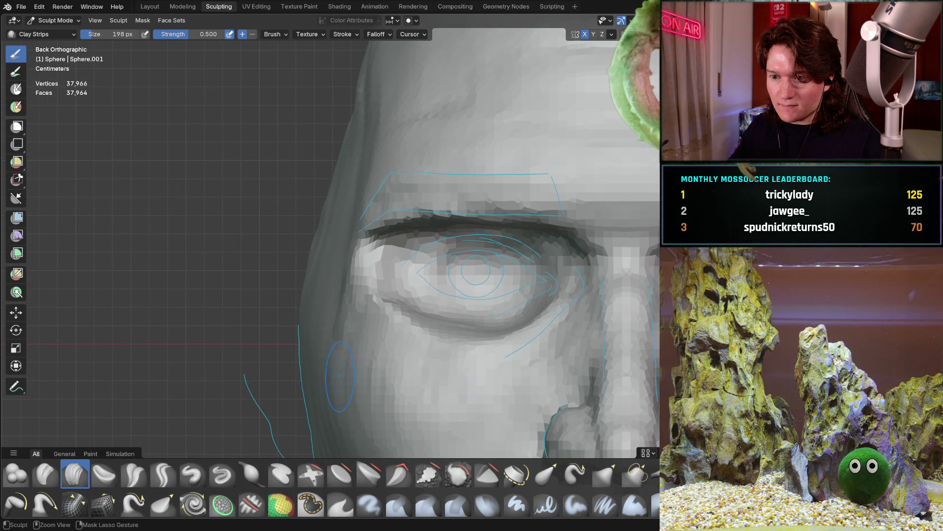
middle_click_drag(341, 327, 293, 277)
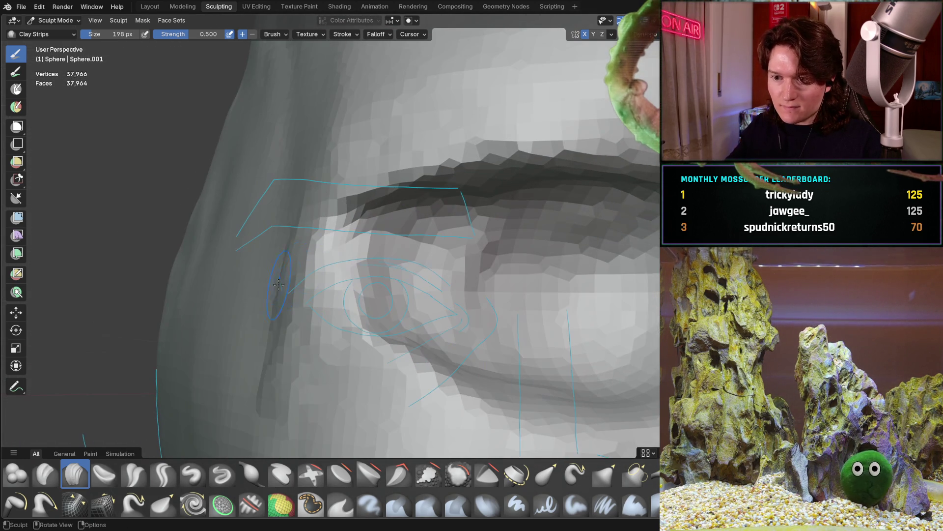
mouse_move(270, 321)
middle_mouse_down()
mouse_move(259, 326)
mouse_move(393, 264)
mouse_move(389, 314)
middle_mouse_up()
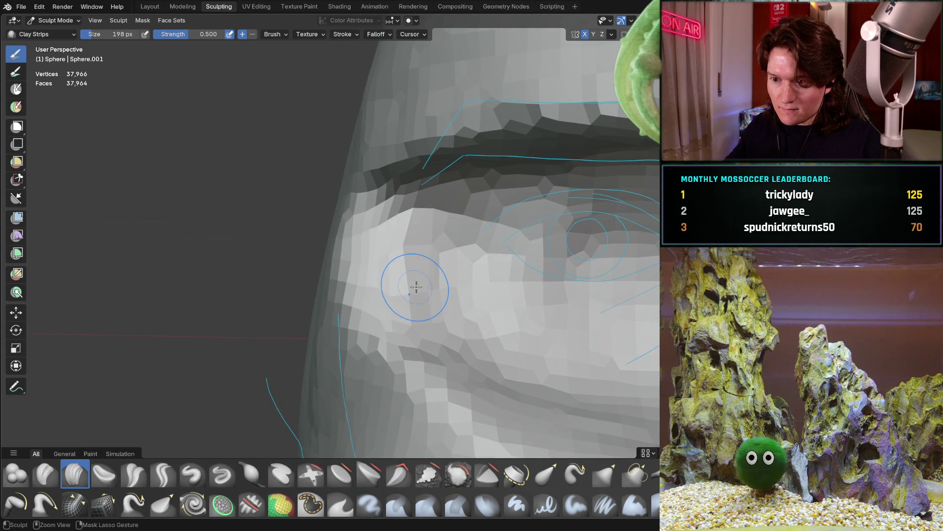
left_click_drag(378, 226, 388, 237, "ctrl")
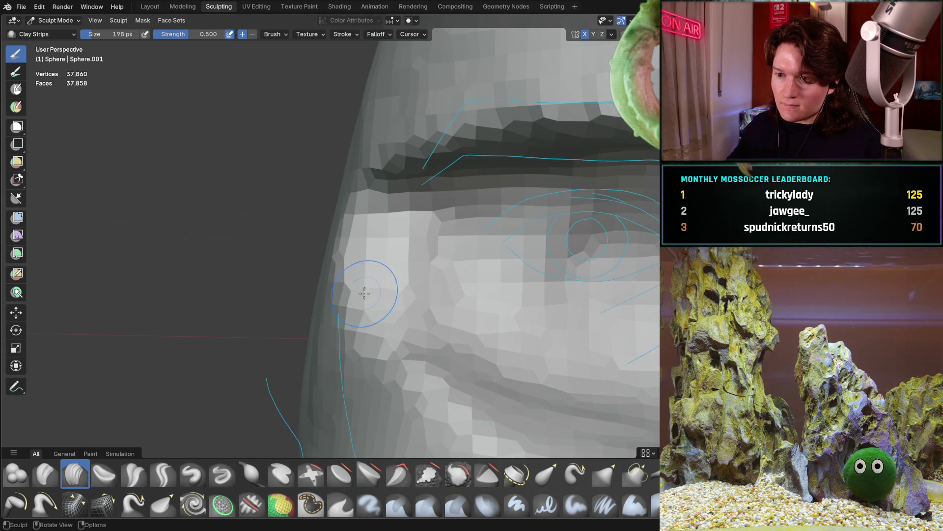
mouse_move(425, 239)
middle_mouse_down()
mouse_move(420, 255)
mouse_move(417, 244)
mouse_move(430, 320)
middle_mouse_up()
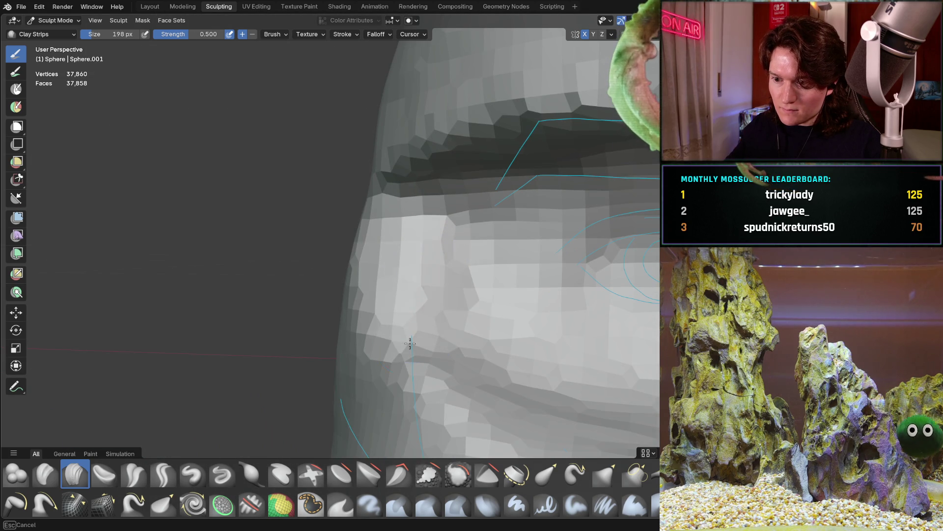
mouse_move(438, 228)
middle_mouse_down()
mouse_move(400, 290)
mouse_move(323, 349)
mouse_move(292, 428)
middle_mouse_up()
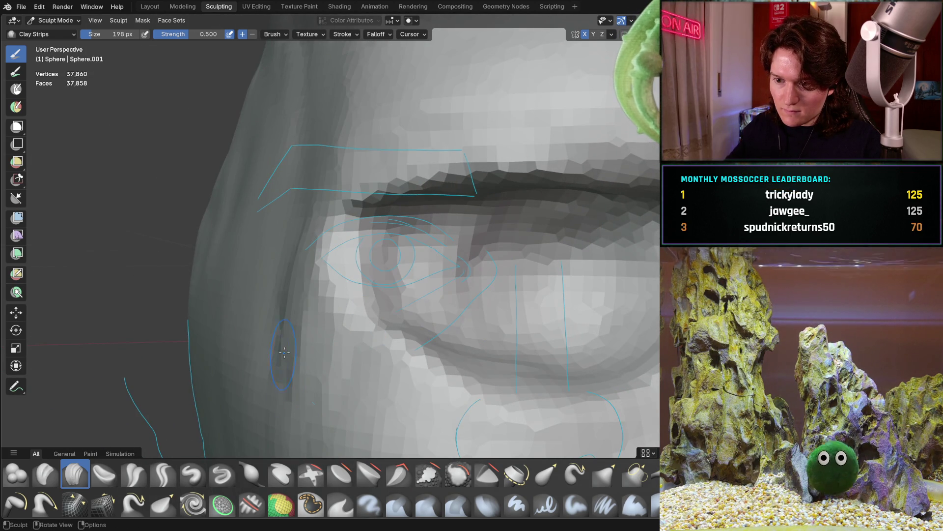
mouse_move(290, 259)
middle_mouse_down()
mouse_move(307, 288)
mouse_move(245, 260)
mouse_move(250, 226)
middle_mouse_up()
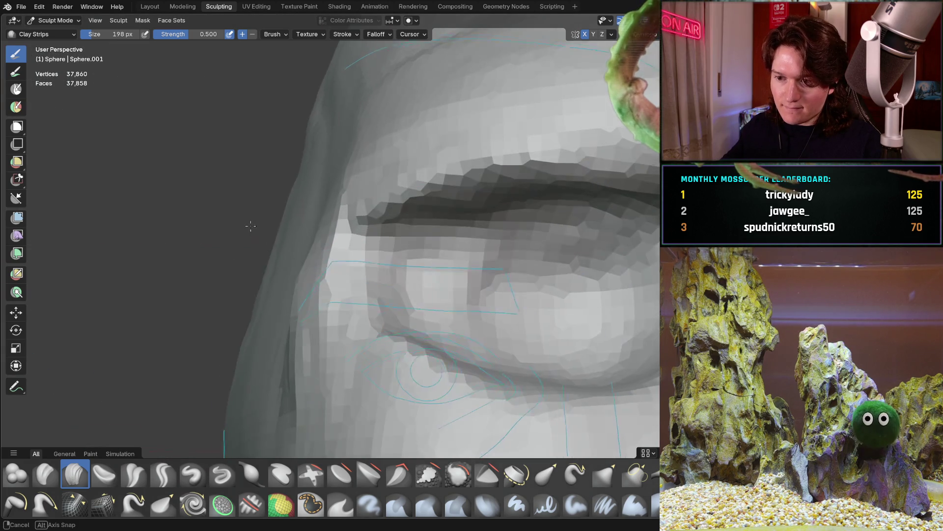
middle_click_drag(303, 245, 242, 264)
key("ctrl+KP_1")
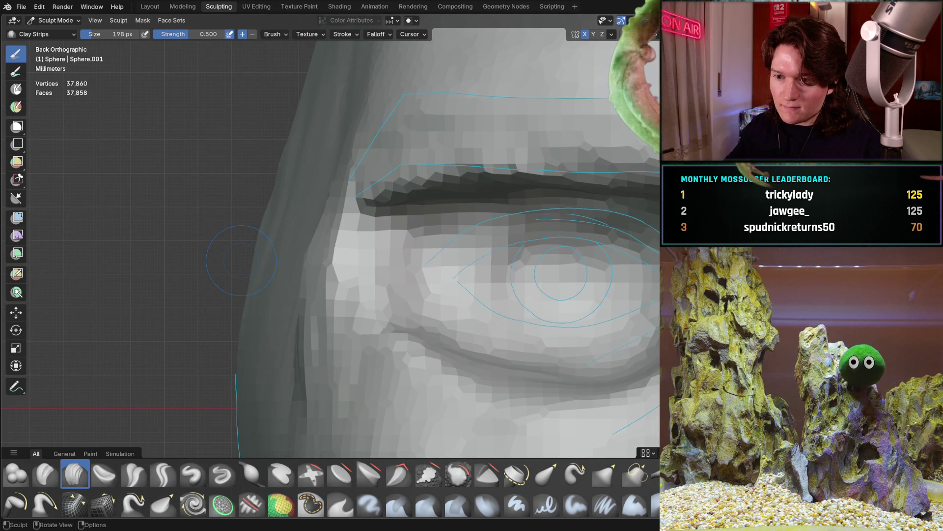
- Build up the mesh around the eye socket from an oblique angle
middle_click_drag(322, 242, 258, 226)
mouse_move(211, 341)
middle_mouse_down()
mouse_move(230, 269)
mouse_move(311, 300)
mouse_move(312, 270)
mouse_move(300, 254)
middle_mouse_up()
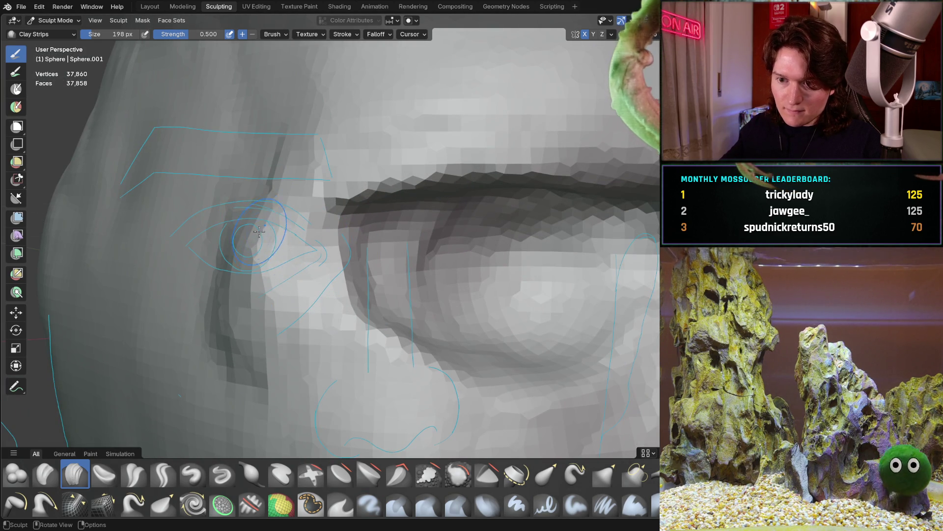
mouse_move(196, 285)
left_mouse_down()
mouse_move(206, 246)
mouse_move(264, 193)
left_mouse_up()
mouse_move(264, 193)
middle_mouse_down()
mouse_move(284, 193)
mouse_move(246, 260)
mouse_move(196, 207)
middle_mouse_up()
key("ctrl+KP_1")
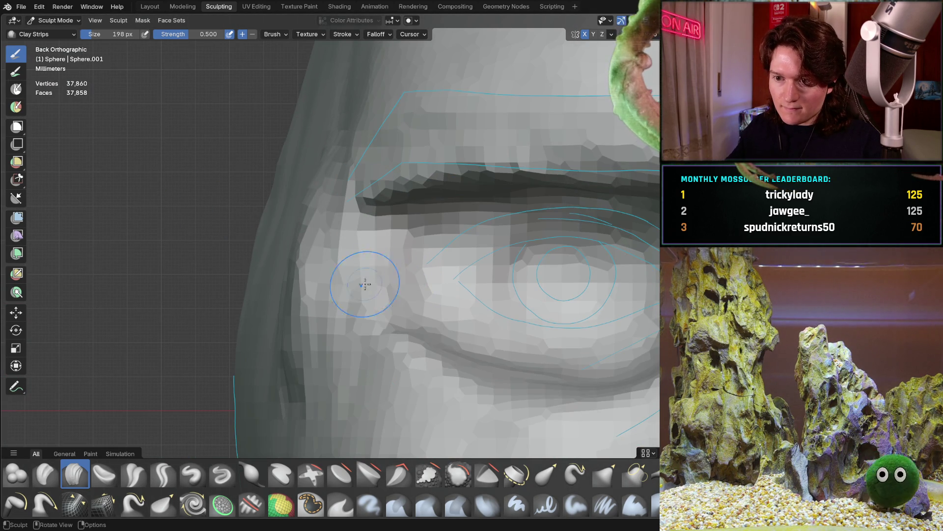
- Re-sculpt the creases at the nose bridge and inner brow
mouse_move(315, 280)
middle_mouse_down()
mouse_move(302, 271)
mouse_move(334, 248)
middle_mouse_up()
mouse_move(333, 247)
left_mouse_down("ctrl")
mouse_move(314, 265)
mouse_move(240, 271)
mouse_move(323, 256)
left_mouse_up("ctrl")
middle_click_drag(322, 257, 368, 269)
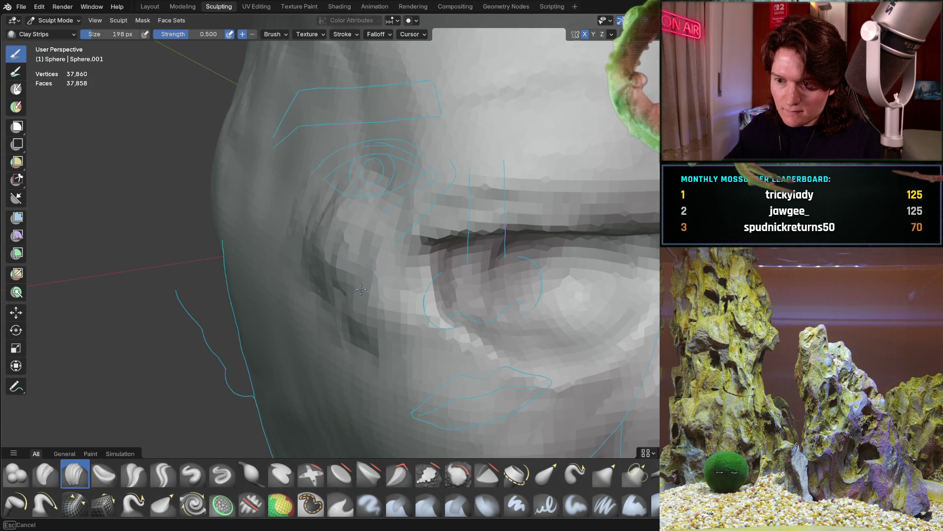
middle_click_drag(323, 261, 386, 306)
mouse_move(386, 234)
middle_mouse_down()
mouse_move(414, 295)
mouse_move(385, 200)
middle_mouse_up()
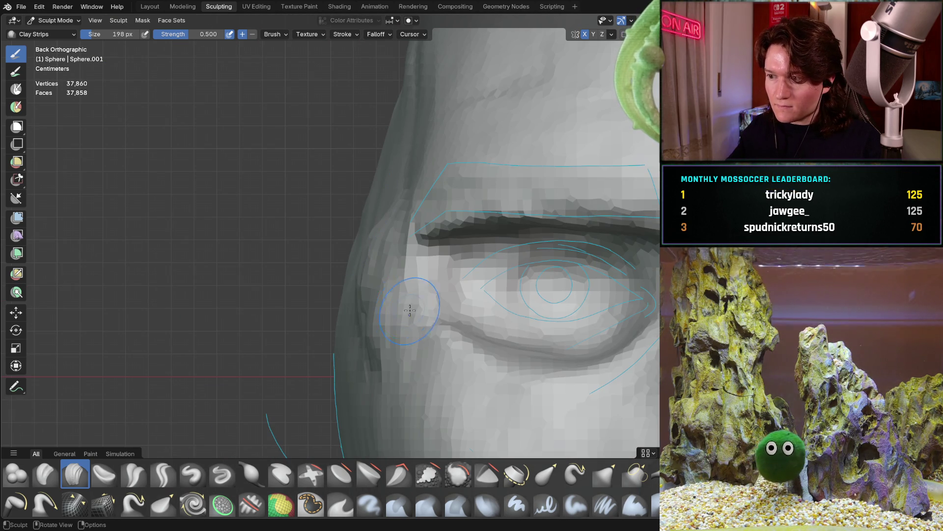
- Orbit around the brow and eye, then zoom out to review the face, jaw and cheek
scroll(408, 292, "up", 2)
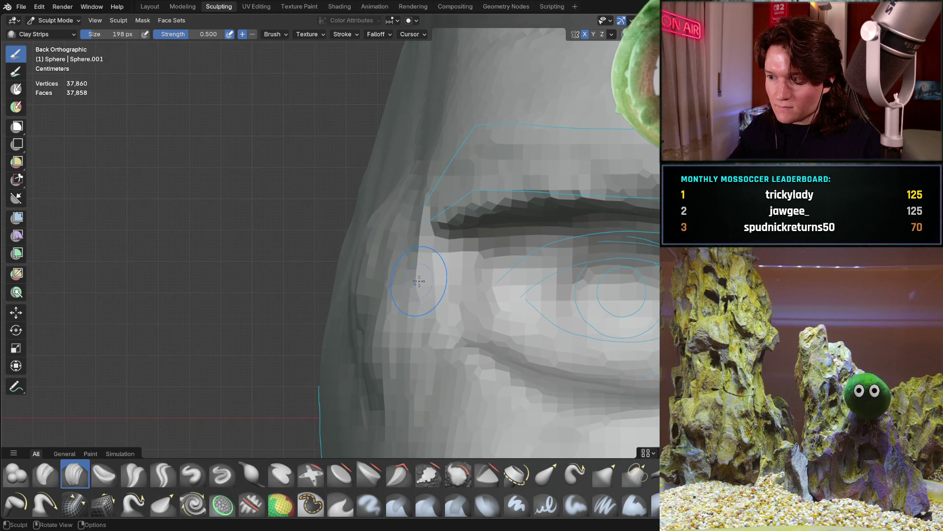
mouse_move(424, 276)
middle_mouse_down()
mouse_move(440, 253)
mouse_move(377, 235)
mouse_move(396, 158)
middle_mouse_up()
mouse_move(399, 202)
middle_mouse_down()
mouse_move(457, 190)
mouse_move(340, 232)
middle_mouse_up()
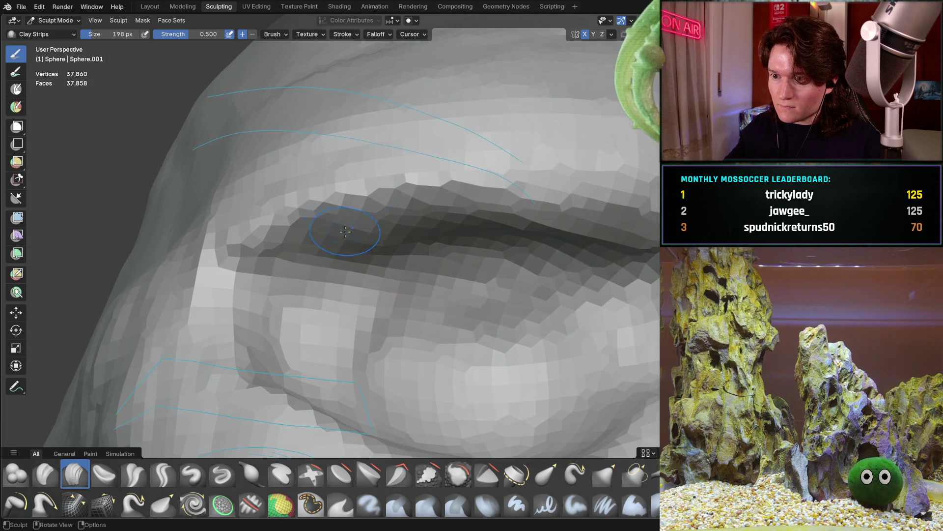
key("ctrl+KP_1")
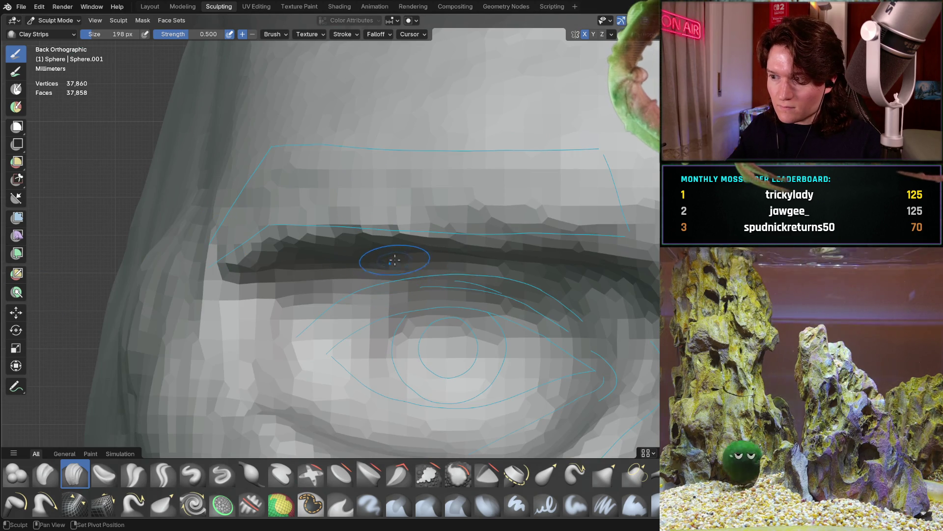
middle_click_drag(410, 268, 274, 249, "shift")
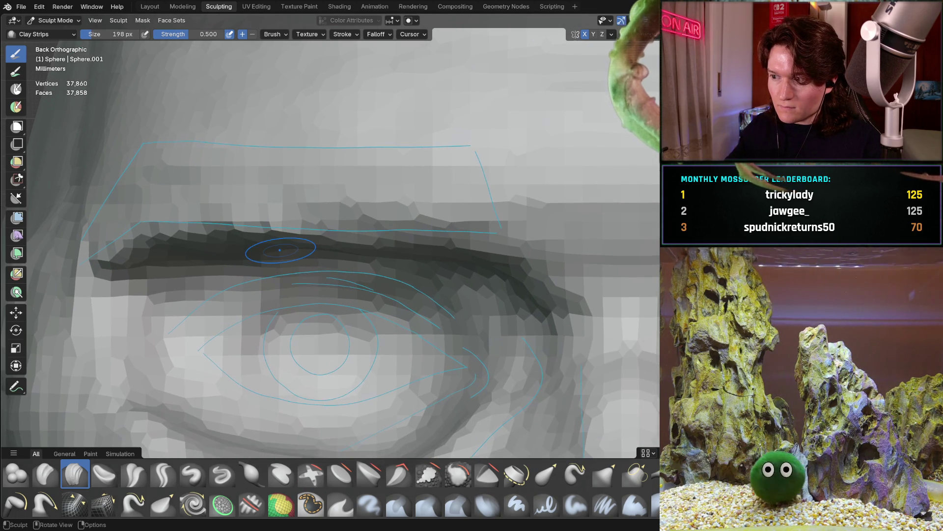
mouse_move(465, 268)
middle_mouse_down()
mouse_move(438, 265)
mouse_move(476, 224)
middle_mouse_up()
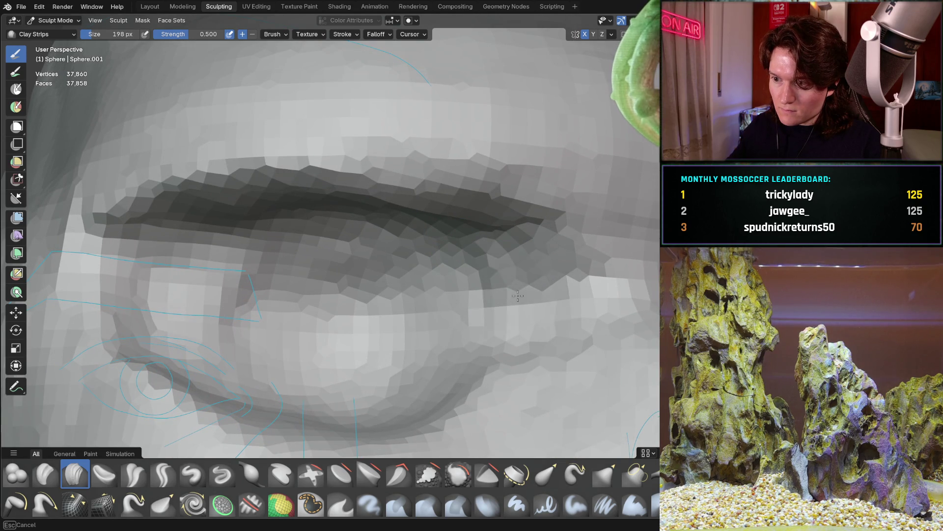
mouse_move(521, 348)
middle_mouse_down("ctrl")
mouse_move(524, 339)
mouse_move(447, 307)
mouse_move(403, 251)
mouse_move(363, 251)
mouse_move(333, 279)
middle_mouse_up("ctrl")
scroll(389, 227, "up", 4)
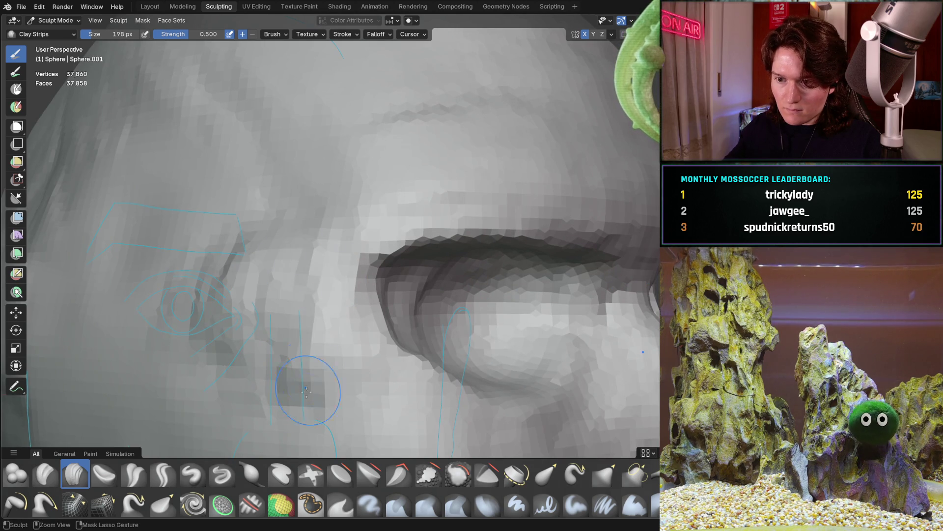
mouse_move(308, 363)
middle_mouse_down()
mouse_move(315, 258)
mouse_move(293, 152)
mouse_move(308, 112)
middle_mouse_up()
mouse_move(321, 160)
middle_mouse_down()
mouse_move(334, 241)
mouse_move(387, 258)
mouse_move(360, 308)
middle_mouse_up()
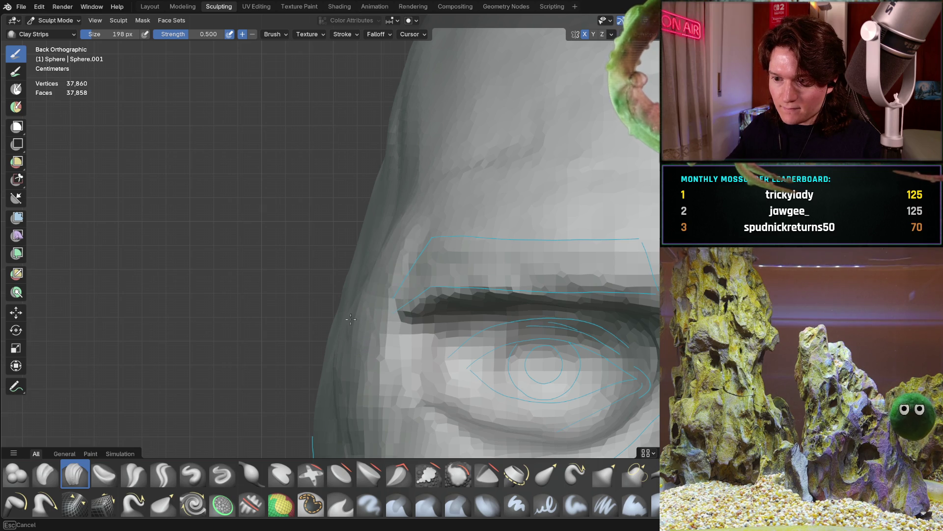
- Reshape the outer face edge and the crease beside the eye, raising a temple ridge
mouse_move(396, 199)
left_mouse_down()
mouse_move(378, 242)
mouse_move(413, 211)
left_mouse_up()
middle_click_drag(364, 229, 421, 238)
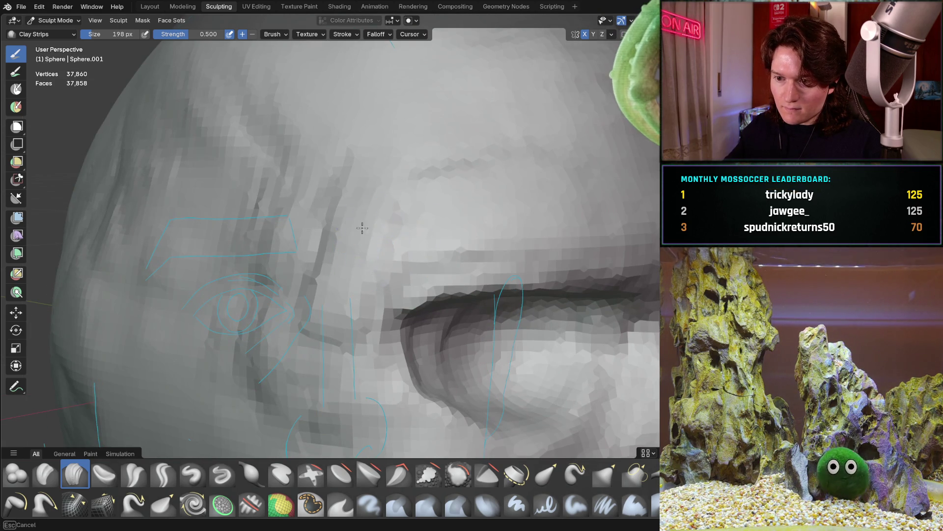
mouse_move(324, 285)
left_mouse_down()
mouse_move(319, 222)
mouse_move(339, 287)
left_mouse_up()
left_click_drag(292, 308, 285, 188)
scroll(308, 184, "down", 5)
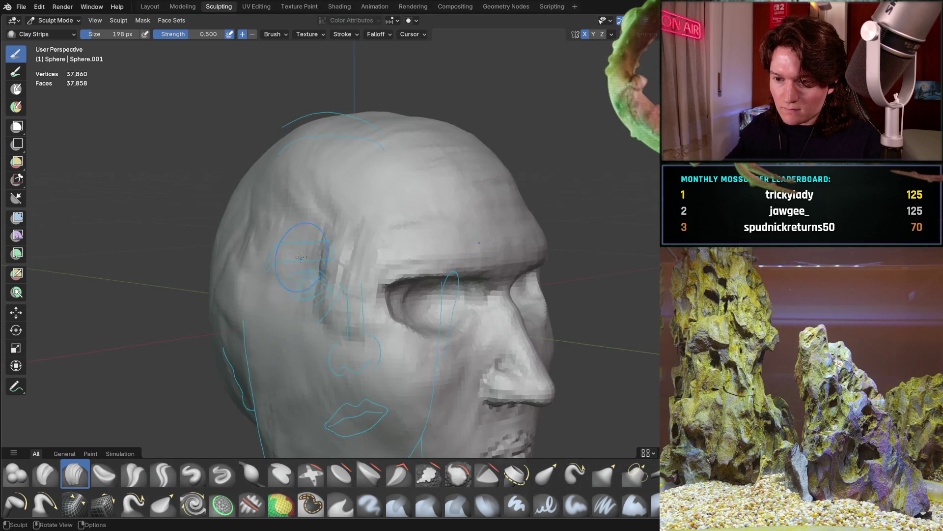
- Set the brush size to 264 px and add clay streaks to the forehead above the brow
middle_click_drag(308, 183, 276, 246)
scroll(342, 231, "up", 5)
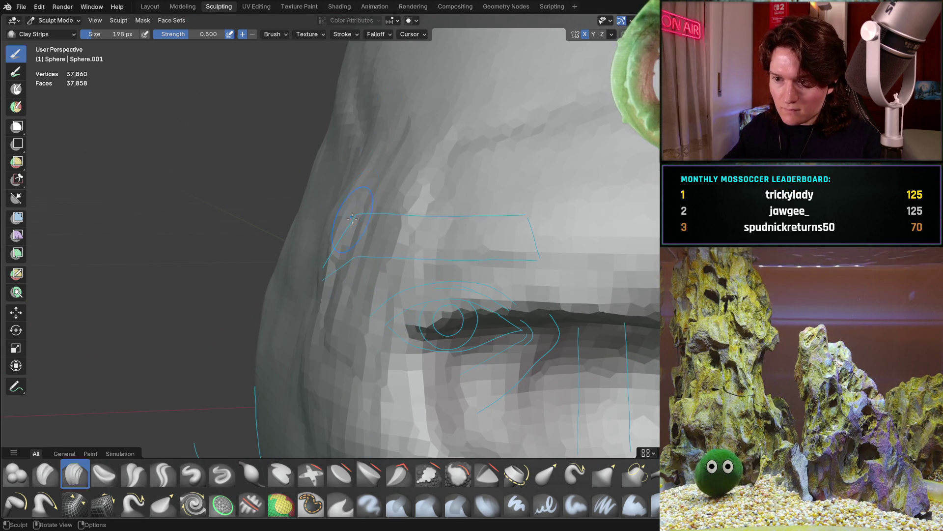
middle_click_drag(398, 105, 389, 142)
key("f")
left_click(386, 148)
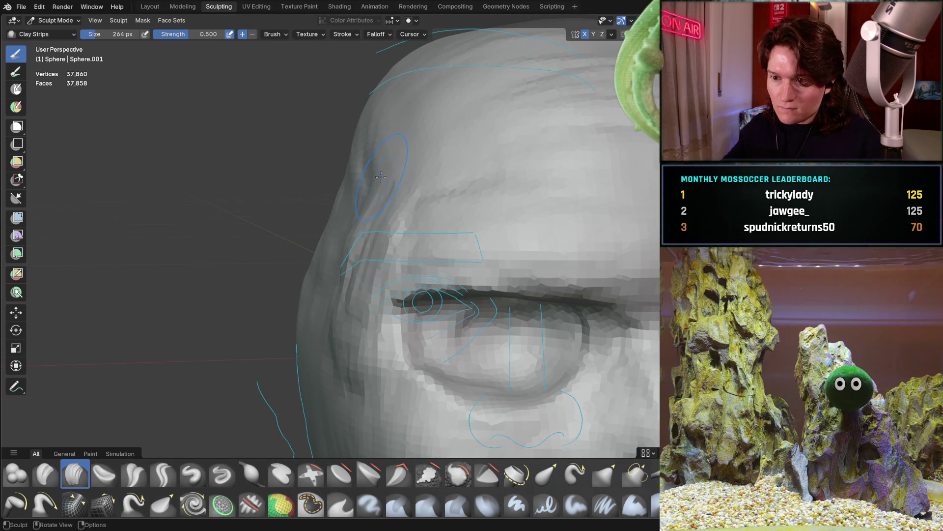
mouse_move(386, 148)
left_mouse_down()
mouse_move(390, 120)
mouse_move(387, 186)
left_mouse_up()
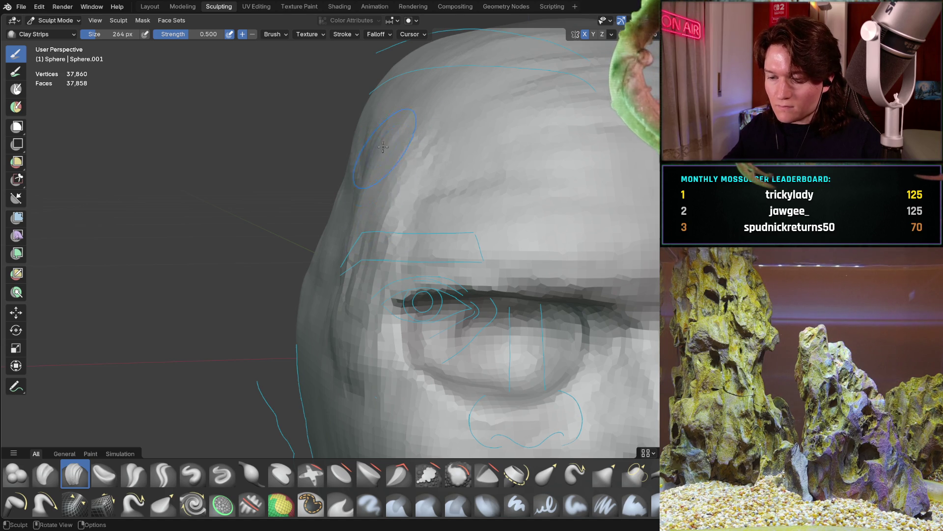
- Orbit around the brow and eye, then snap to the front orthographic view
mouse_move(364, 171)
middle_mouse_down()
mouse_move(443, 154)
mouse_move(418, 177)
mouse_move(326, 210)
mouse_move(362, 264)
mouse_move(384, 206)
mouse_move(360, 263)
middle_mouse_up()
scroll(418, 176, "down", 5)
scroll(374, 236, "up", 4)
scroll(384, 206, "up", 2)
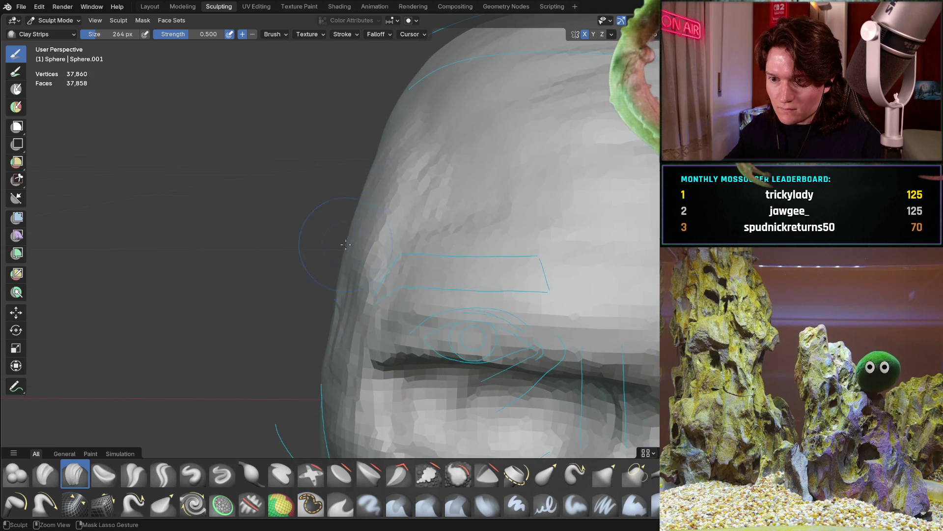
middle_click_drag(366, 213, 374, 198)
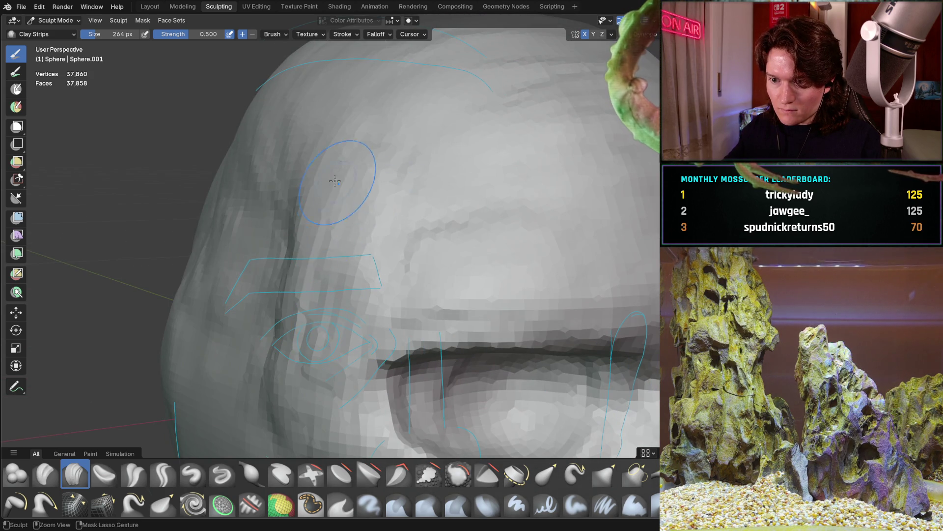
middle_click_drag(284, 340, 348, 272)
mouse_move(349, 234)
middle_mouse_down()
mouse_move(359, 204)
mouse_move(316, 210)
mouse_move(284, 237)
middle_mouse_up()
middle_click_drag(330, 199, 376, 171, "shift")
key("ctrl+KP_1")
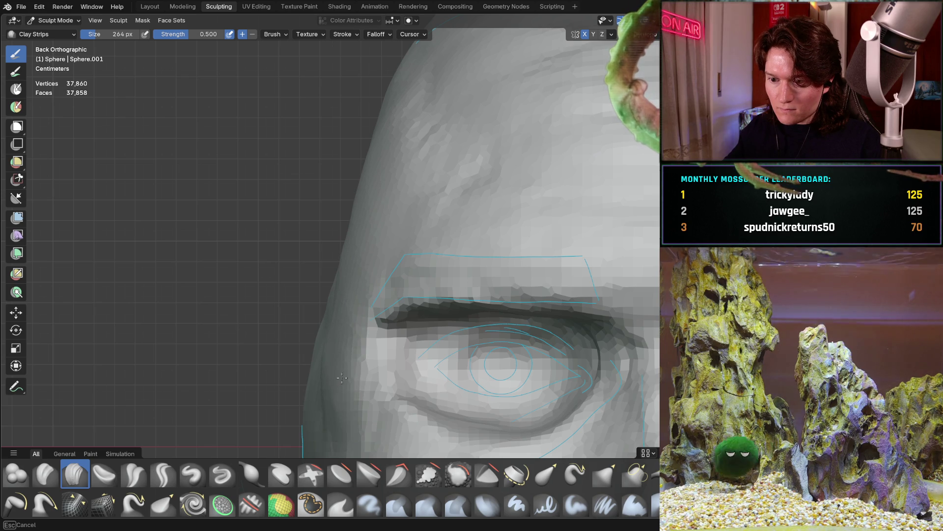
- From a side view, make a Clay Strips stroke along the temple beside the outer eye
mouse_move(325, 414)
middle_mouse_down()
mouse_move(317, 347)
mouse_move(341, 330)
mouse_move(287, 308)
middle_mouse_up()
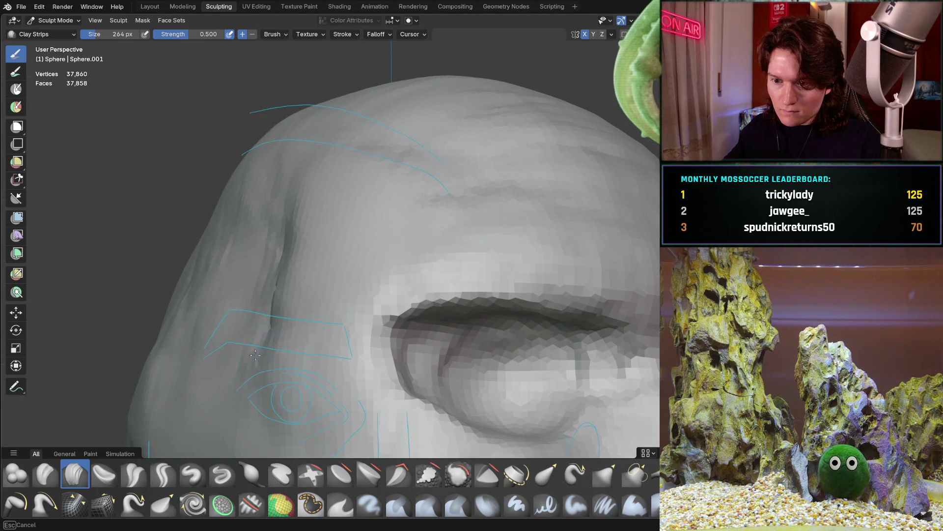
mouse_move(256, 337)
middle_mouse_down()
mouse_move(344, 275)
mouse_move(442, 231)
mouse_move(584, 198)
middle_mouse_up()
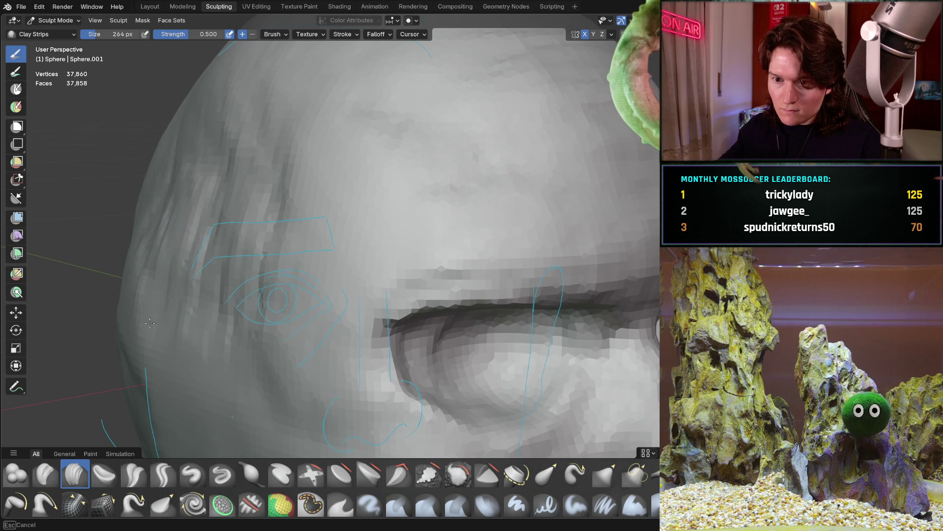
scroll(247, 342, "down", 3)
mouse_move(247, 342)
middle_mouse_down()
mouse_move(295, 316)
mouse_move(274, 326)
mouse_move(294, 380)
middle_mouse_up()
scroll(281, 344, "up", 3)
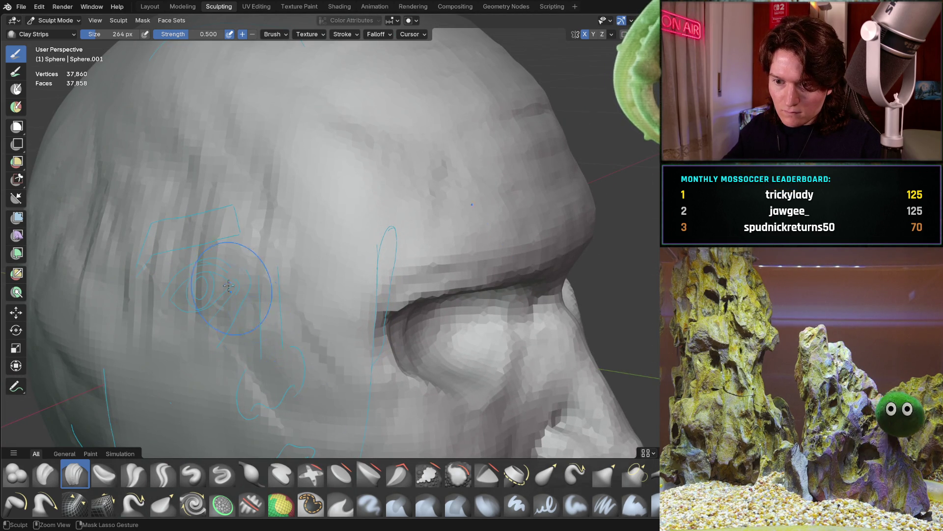
left_click_drag(245, 306, 174, 239)
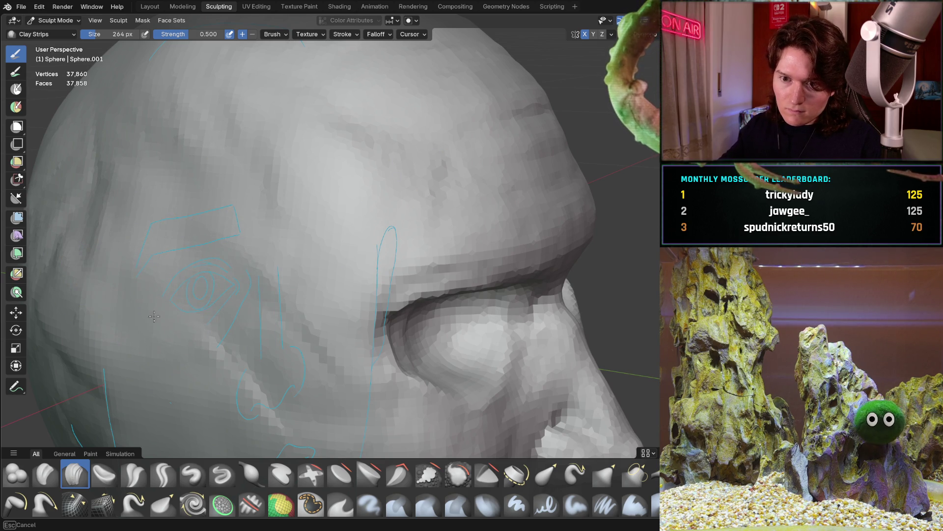
scroll(99, 198, "down", 4)
middle_click_drag(99, 198, 152, 257)
mouse_move(133, 196)
middle_mouse_down()
mouse_move(289, 259)
mouse_move(273, 241)
middle_mouse_up()
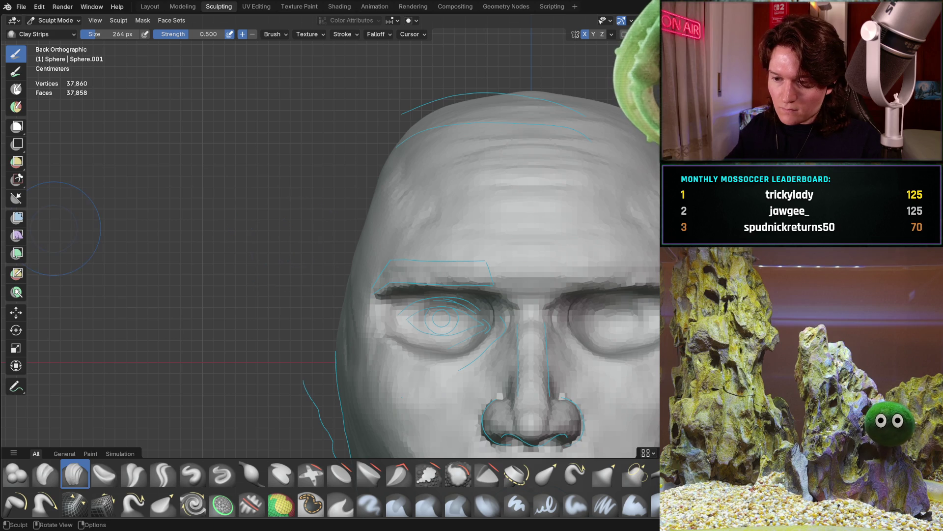
scroll(359, 278, "up", 4)
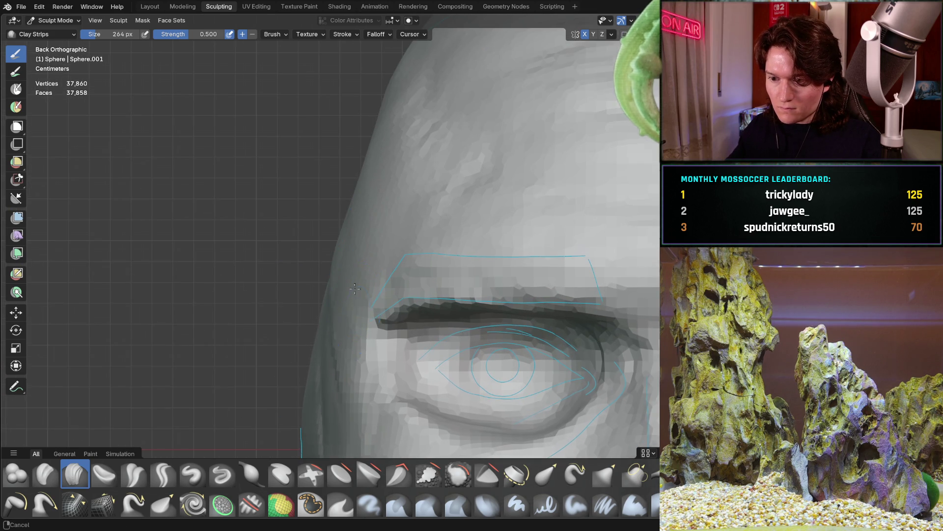
middle_click_drag(356, 304, 364, 218, "shift")
middle_click_drag(320, 260, 316, 316)
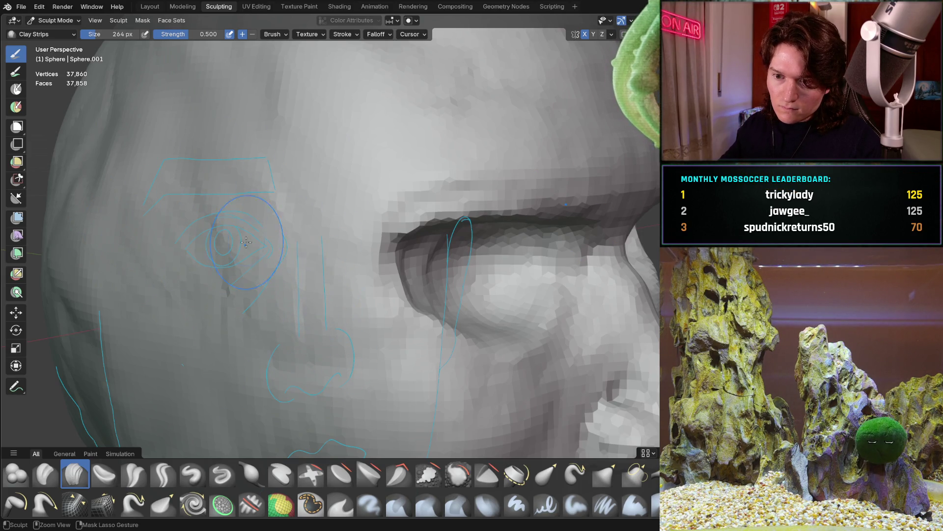
key("ctrl+KP_1")
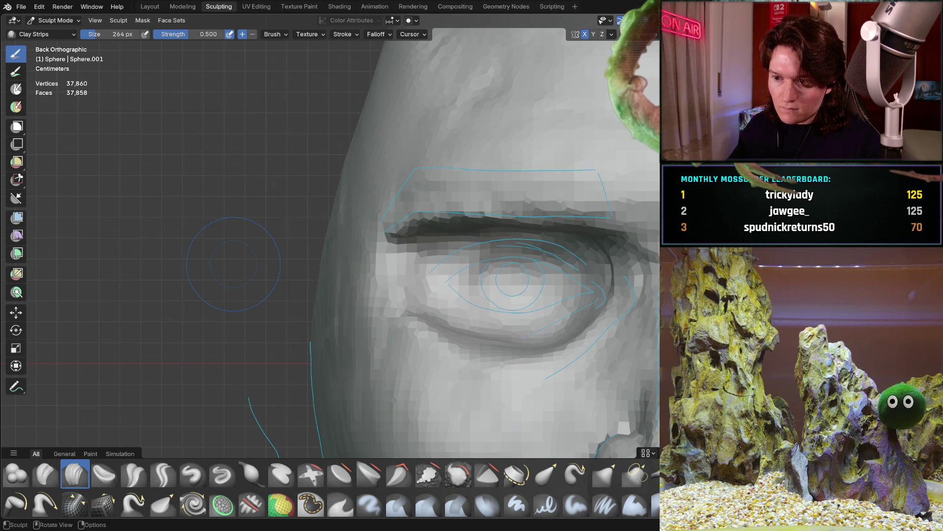
mouse_move(316, 280)
middle_mouse_down()
mouse_move(375, 284)
mouse_move(316, 263)
middle_mouse_up()
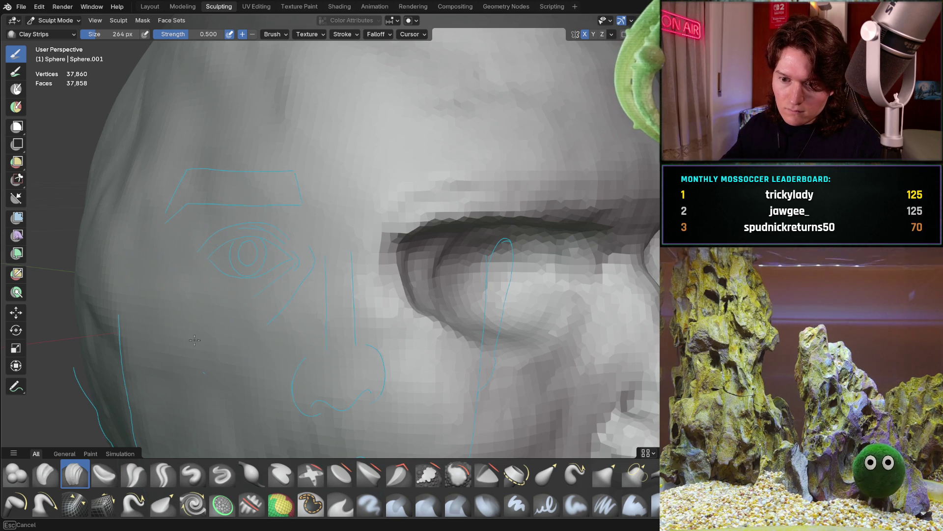
middle_click_drag(192, 292, 238, 263, "alt")
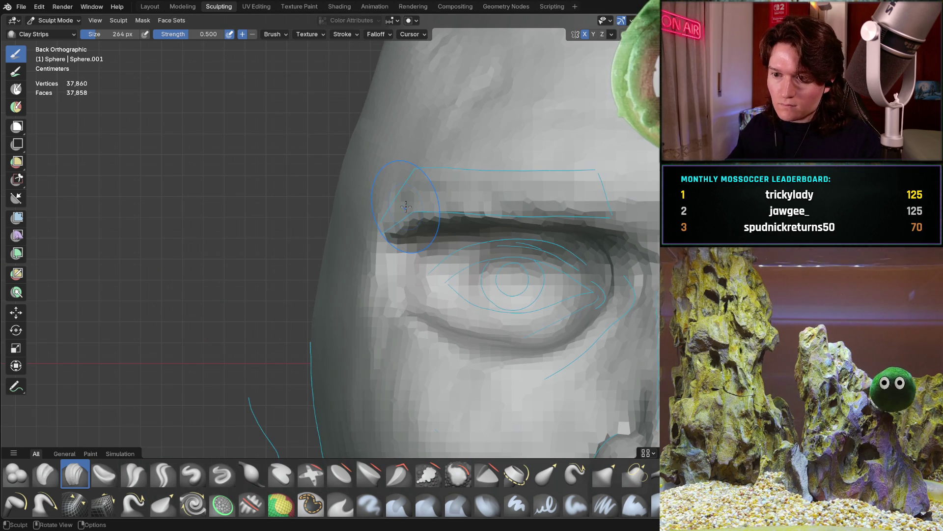
middle_click_drag(360, 288, 354, 285, "ctrl")
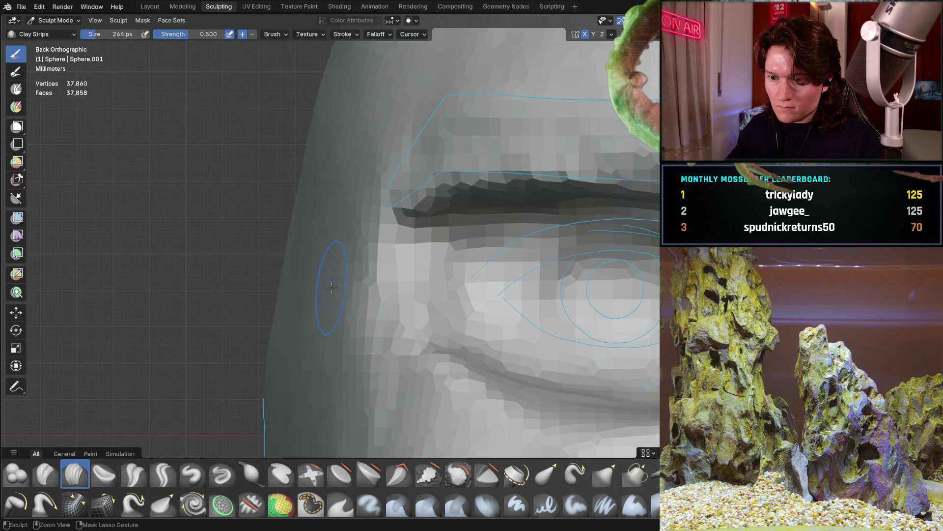
mouse_move(361, 308)
middle_mouse_down()
mouse_move(402, 300)
mouse_move(363, 326)
mouse_move(371, 328)
mouse_move(385, 303)
middle_mouse_up()
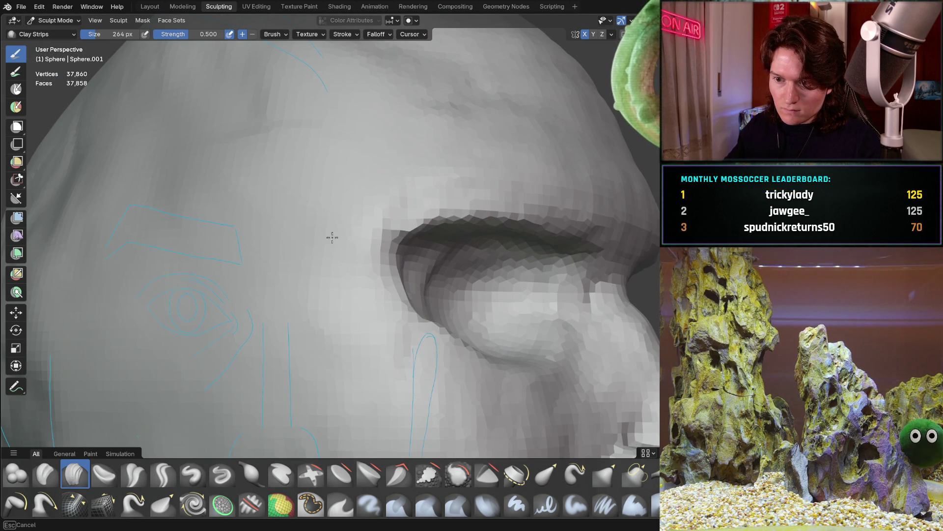
mouse_move(306, 245)
middle_mouse_down()
mouse_move(354, 316)
mouse_move(315, 280)
middle_mouse_up()
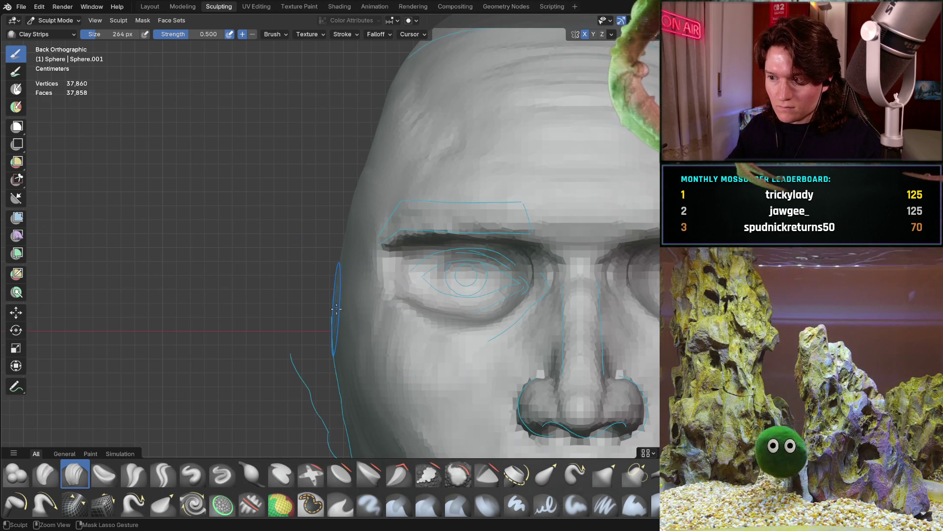
scroll(337, 307, "down", 6)
mouse_move(337, 307)
middle_mouse_down()
mouse_move(491, 294)
mouse_move(408, 285)
mouse_move(326, 253)
mouse_move(314, 344)
mouse_move(236, 347)
mouse_move(371, 276)
mouse_move(359, 295)
mouse_move(353, 275)
mouse_move(339, 319)
mouse_move(312, 324)
middle_mouse_up()
scroll(388, 275, "up", 5)
scroll(389, 275, "down", 4)
scroll(283, 328, "up", 3)
scroll(353, 301, "up", 5)
scroll(348, 285, "up", 3)
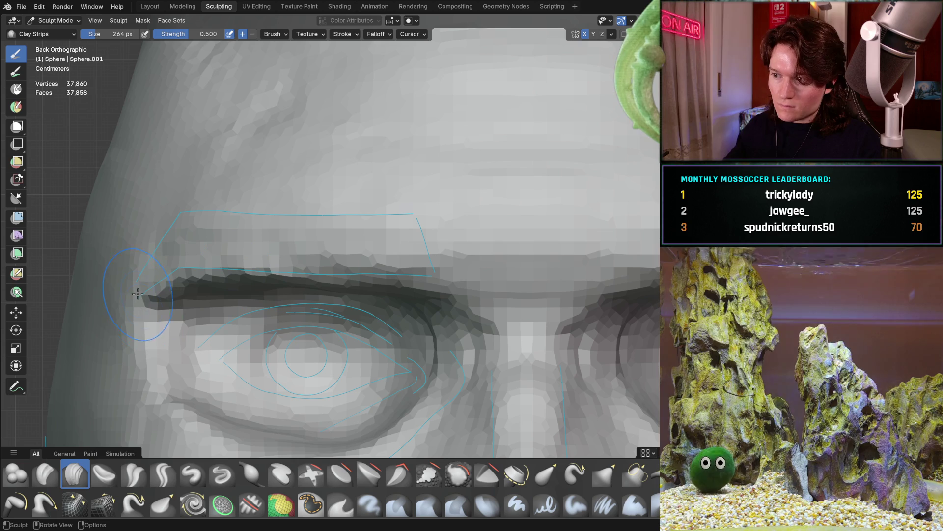
mouse_move(264, 282)
middle_mouse_down()
mouse_move(146, 286)
mouse_move(349, 270)
mouse_move(353, 320)
mouse_move(295, 173)
mouse_move(339, 305)
mouse_move(275, 295)
mouse_move(236, 215)
middle_mouse_up()
scroll(339, 305, "up", 5)
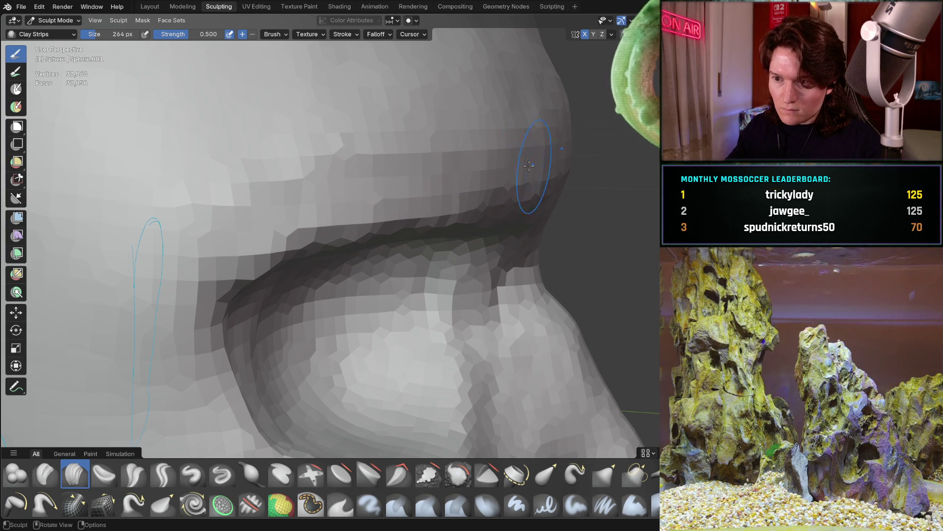
- Lay a Clay Strips stroke on the crown of the skull, then view the side profile
mouse_move(543, 169)
middle_mouse_down()
mouse_move(487, 211)
mouse_move(375, 200)
mouse_move(358, 236)
middle_mouse_up()
scroll(359, 236, "up", 6)
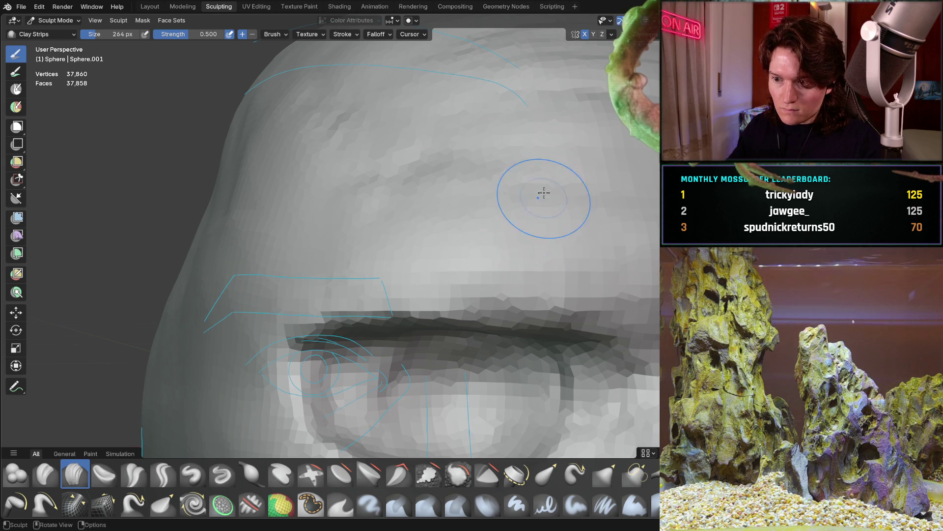
scroll(544, 198, "down", 5)
mouse_move(463, 231)
middle_mouse_down()
mouse_move(411, 242)
mouse_move(423, 231)
mouse_move(414, 225)
mouse_move(328, 246)
mouse_move(336, 212)
middle_mouse_up()
mouse_move(386, 88)
middle_mouse_down()
mouse_move(443, 143)
mouse_move(485, 148)
mouse_move(419, 172)
mouse_move(331, 244)
mouse_move(312, 246)
mouse_move(358, 260)
middle_mouse_up()
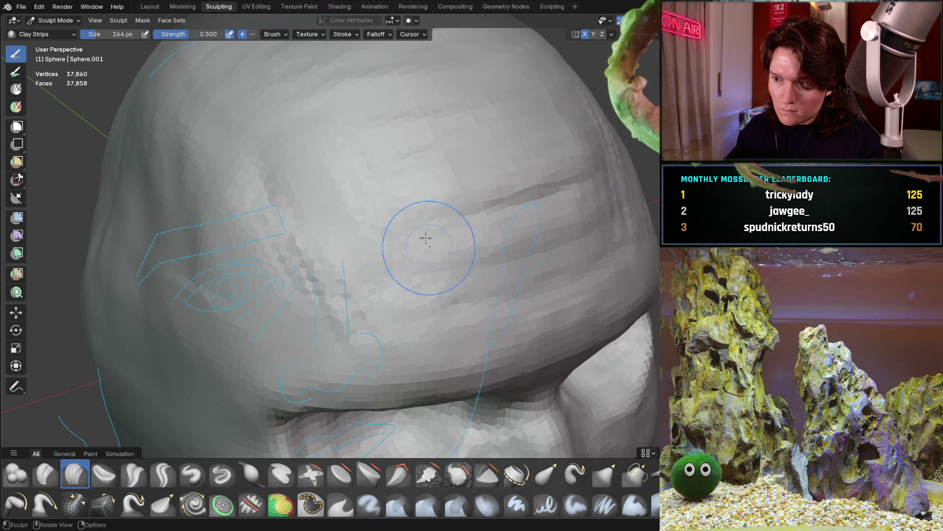
mouse_move(550, 152)
middle_mouse_down()
mouse_move(530, 187)
mouse_move(418, 233)
mouse_move(393, 226)
middle_mouse_up()
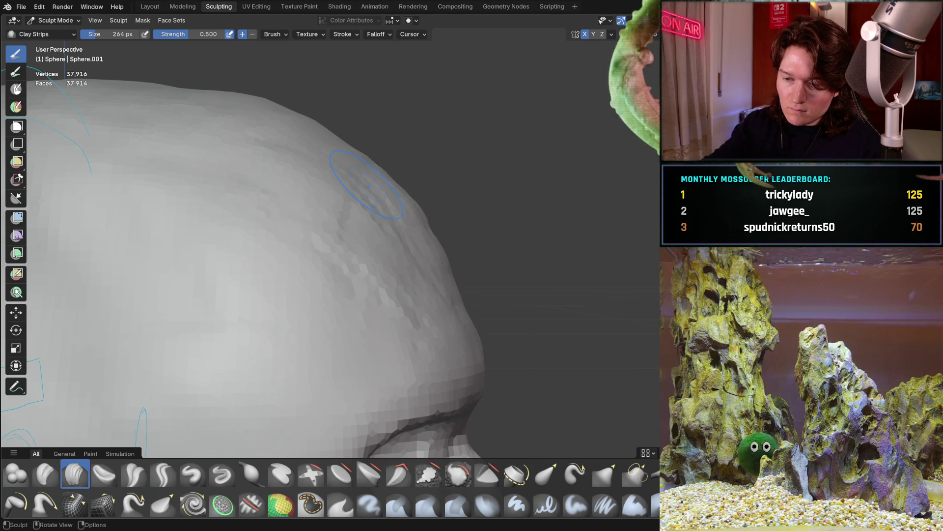
mouse_move(347, 200)
left_mouse_down()
mouse_move(252, 230)
mouse_move(422, 219)
mouse_move(395, 297)
left_mouse_up()
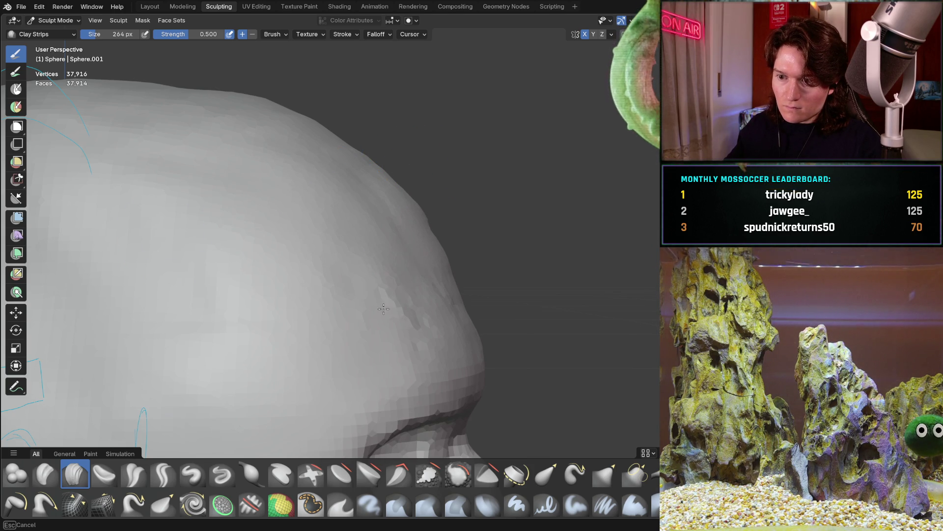
mouse_move(367, 230)
middle_mouse_down()
mouse_move(449, 259)
mouse_move(404, 354)
mouse_move(416, 319)
mouse_move(389, 261)
mouse_move(400, 232)
mouse_move(424, 220)
mouse_move(326, 250)
mouse_move(361, 321)
mouse_move(316, 330)
mouse_move(325, 339)
middle_mouse_up()
scroll(354, 295, "up", 5)
scroll(372, 270, "down", 5)
mouse_move(372, 269)
middle_mouse_down()
mouse_move(390, 242)
mouse_move(409, 290)
mouse_move(475, 216)
middle_mouse_up()
- Zoom in on the eye and brow and settle on the front orthographic view
mouse_move(377, 247)
middle_mouse_down()
mouse_move(348, 367)
mouse_move(363, 315)
mouse_move(346, 353)
mouse_move(359, 301)
mouse_move(347, 263)
mouse_move(320, 337)
mouse_move(301, 297)
mouse_move(360, 308)
mouse_move(360, 291)
mouse_move(339, 375)
mouse_move(337, 351)
middle_mouse_up()
scroll(347, 367, "up", 3)
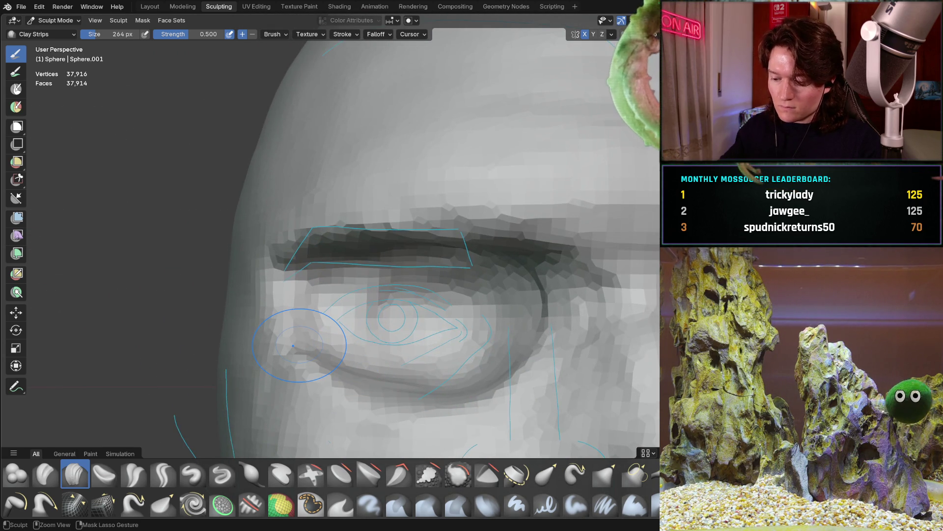
key("ctrl+KP_1")
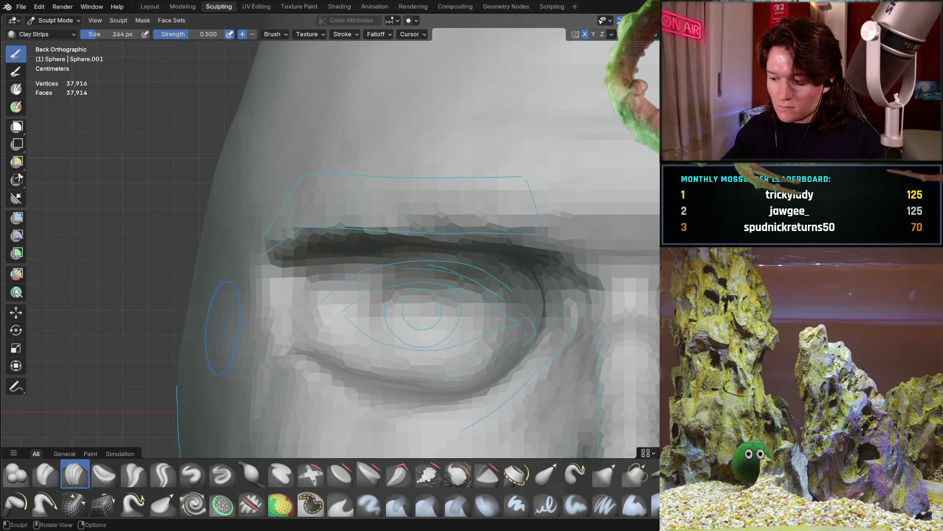
mouse_move(285, 329)
middle_mouse_down("ctrl")
mouse_move(258, 336)
mouse_move(343, 306)
mouse_move(318, 277)
mouse_move(327, 310)
mouse_move(349, 259)
middle_mouse_up("ctrl")
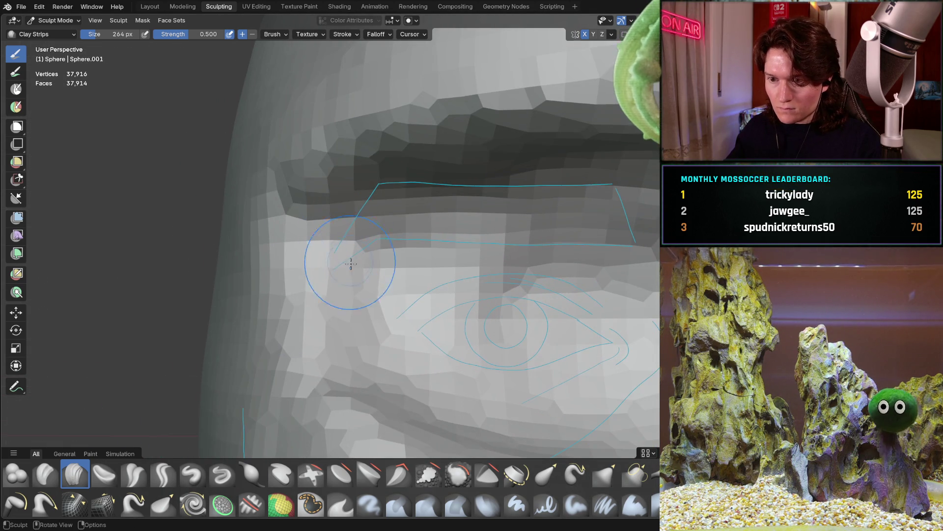
middle_click_drag(312, 363, 311, 304)
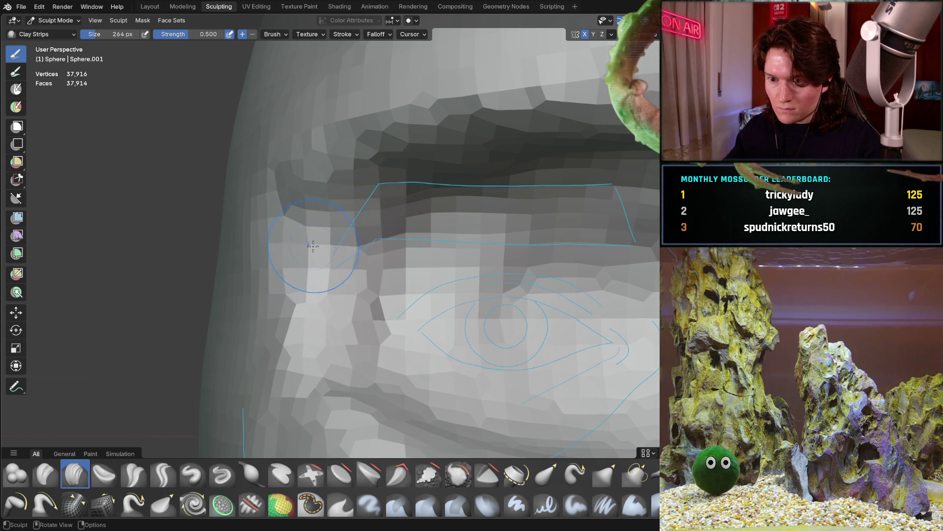
middle_click_drag(310, 244, 226, 247)
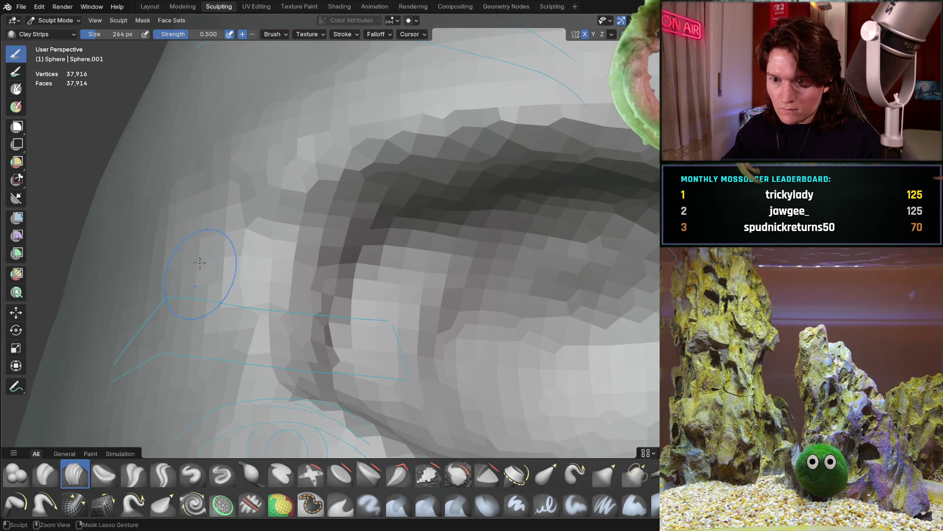
key("ctrl+KP_1")
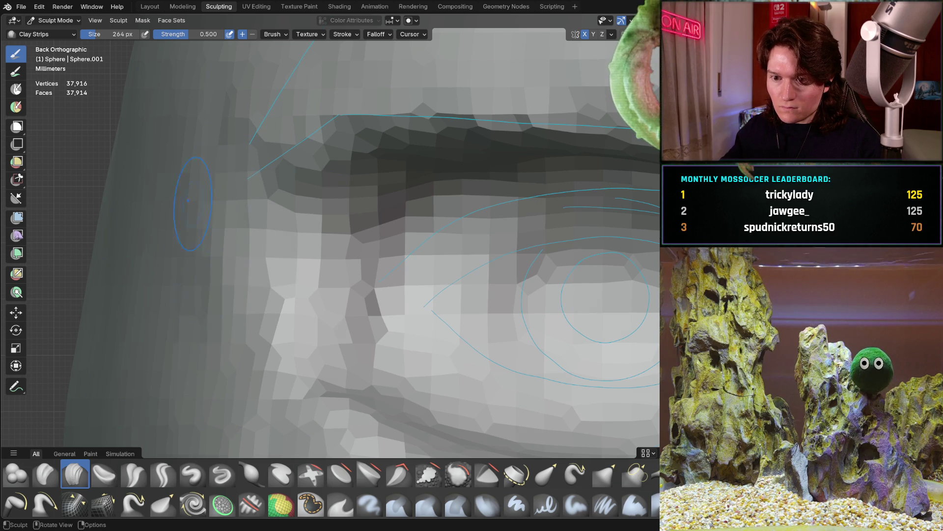
- Carve and deepen a crease at the outer eye corner below the brow
mouse_move(311, 225)
left_mouse_down()
mouse_move(314, 305)
mouse_move(378, 304)
mouse_move(367, 196)
left_mouse_up()
left_click_drag(319, 220, 301, 250)
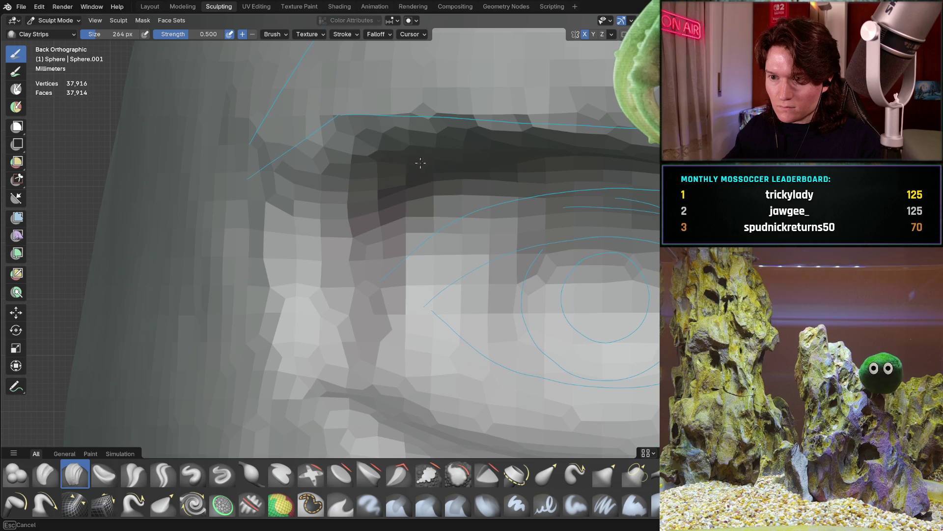
middle_click_drag(406, 189, 431, 169)
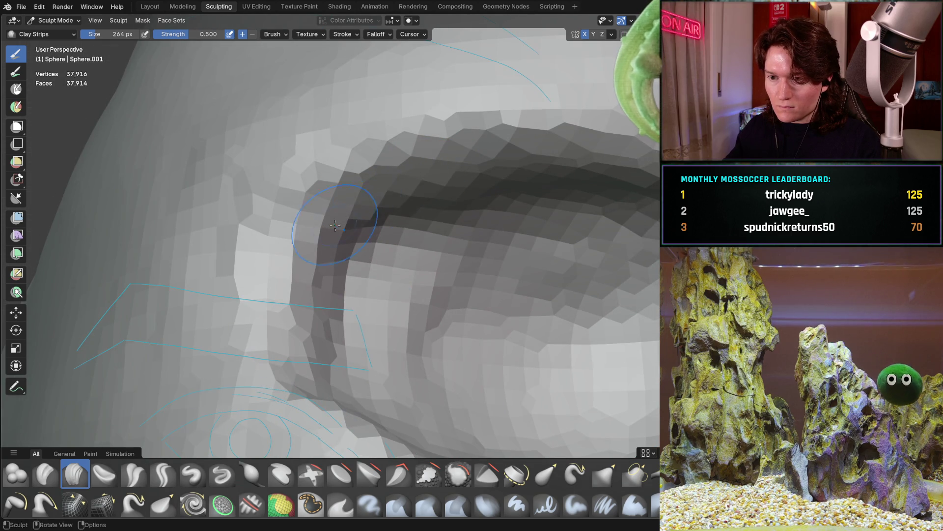
left_click_drag(344, 222, 292, 268)
middle_click_drag(298, 285, 299, 283)
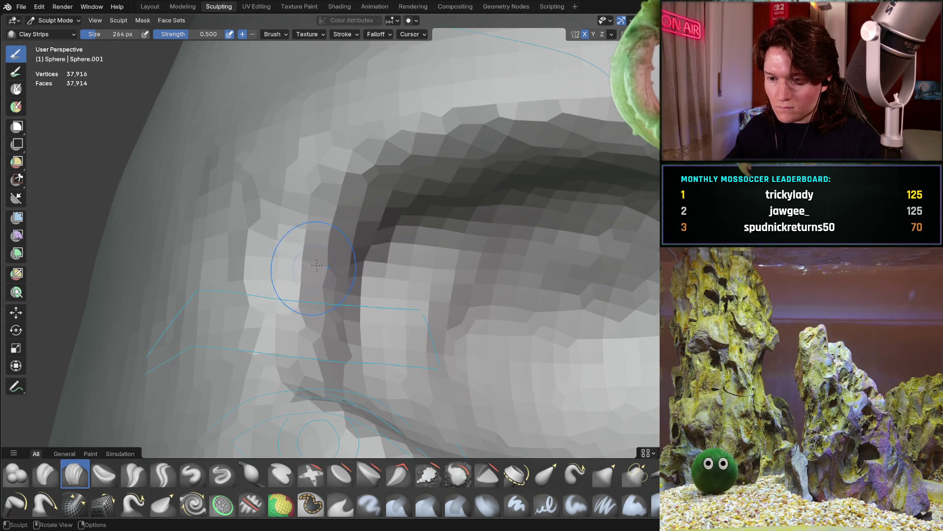
key("ctrl+KP_1")
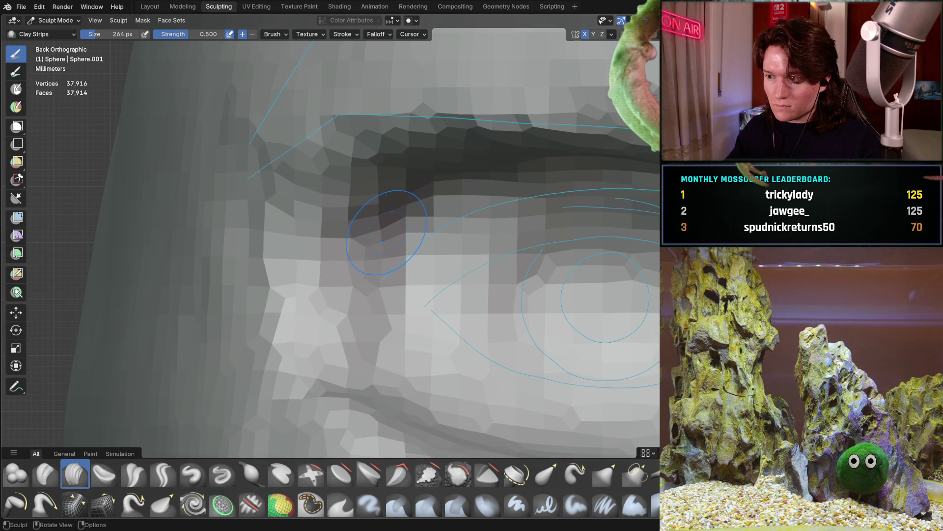
mouse_move(364, 238)
middle_mouse_down()
mouse_move(363, 195)
mouse_move(403, 256)
mouse_move(396, 354)
mouse_move(432, 344)
mouse_move(414, 224)
mouse_move(398, 275)
mouse_move(371, 227)
mouse_move(361, 282)
mouse_move(380, 295)
middle_mouse_up()
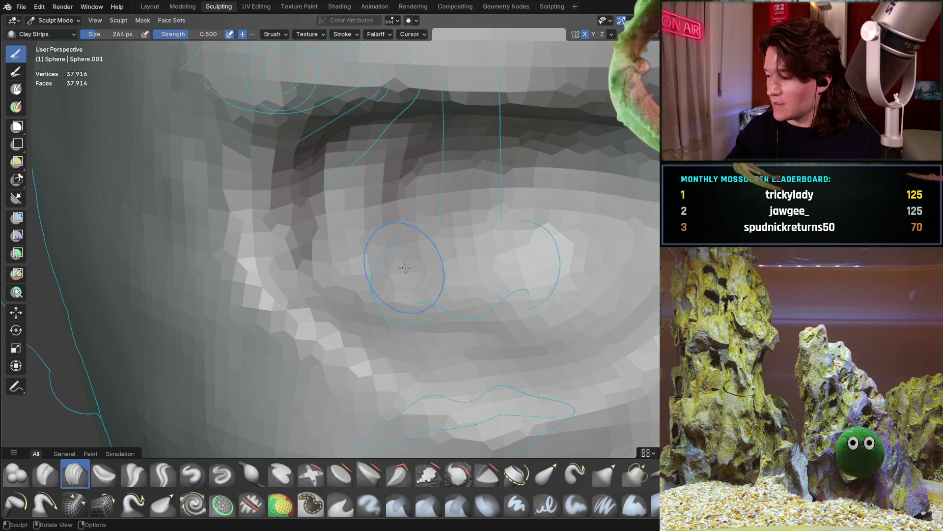
- Orbit beneath the eye and stroke along the crease under it to deepen it
mouse_move(366, 253)
middle_mouse_down()
mouse_move(353, 291)
mouse_move(414, 232)
middle_mouse_up()
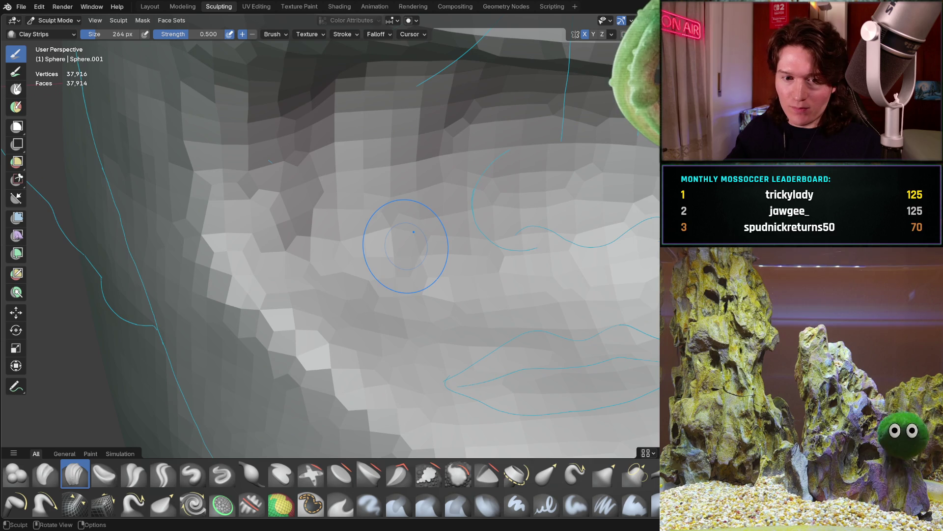
middle_click_drag(395, 269, 369, 200)
mouse_move(344, 160)
middle_mouse_down()
mouse_move(352, 177)
mouse_move(294, 294)
middle_mouse_up()
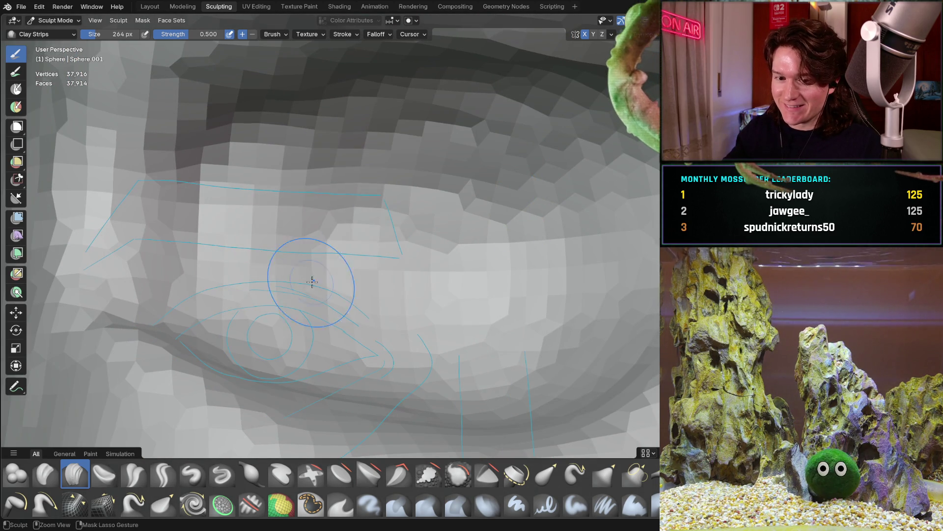
scroll(379, 231, "down", 4)
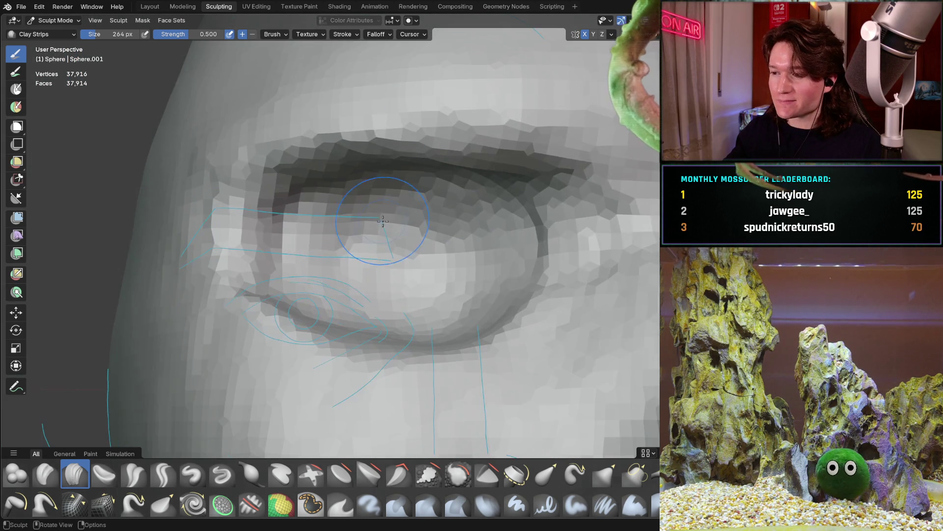
mouse_move(379, 232)
middle_mouse_down()
mouse_move(375, 210)
mouse_move(390, 337)
mouse_move(369, 278)
mouse_move(413, 262)
middle_mouse_up()
mouse_move(413, 262)
left_mouse_down()
mouse_move(472, 265)
mouse_move(334, 268)
left_mouse_up()
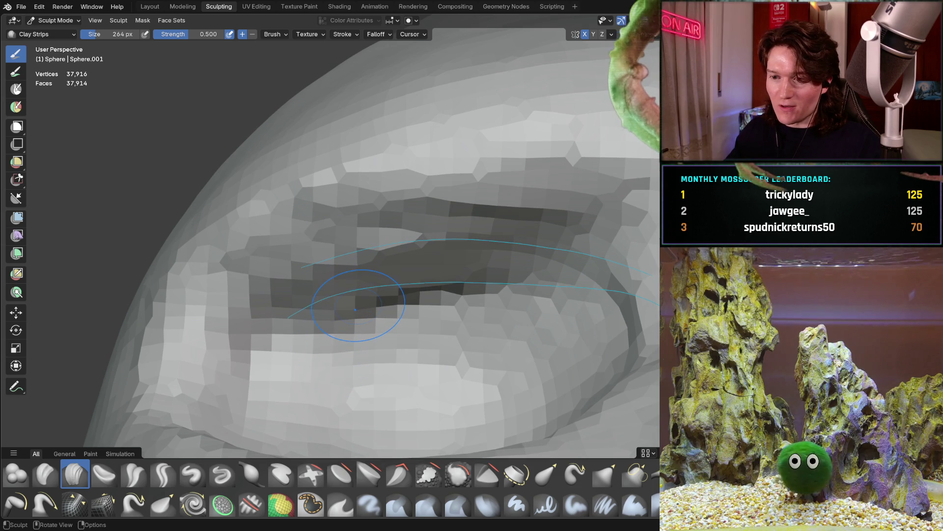
- Fill and reshape the upper eyelid crease, building up the upper lid
mouse_move(377, 346)
middle_mouse_down()
mouse_move(417, 309)
mouse_move(413, 266)
mouse_move(445, 232)
middle_mouse_up()
mouse_move(445, 233)
left_mouse_down()
mouse_move(403, 246)
mouse_move(305, 246)
mouse_move(442, 231)
mouse_move(327, 210)
mouse_move(373, 187)
mouse_move(344, 216)
left_mouse_up()
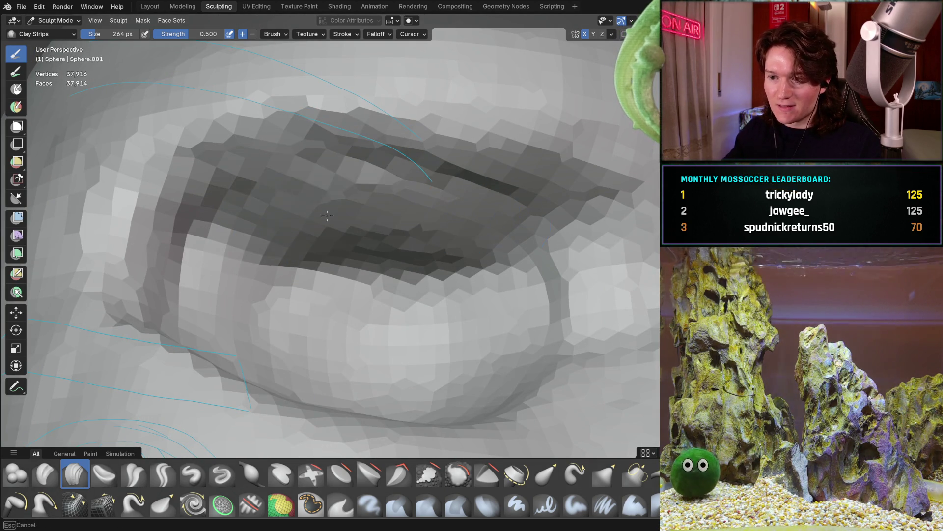
middle_click_drag(344, 216, 374, 239)
mouse_move(374, 239)
left_mouse_down()
mouse_move(442, 246)
mouse_move(343, 216)
mouse_move(432, 246)
mouse_move(316, 324)
left_mouse_up()
middle_click_drag(316, 324, 457, 256)
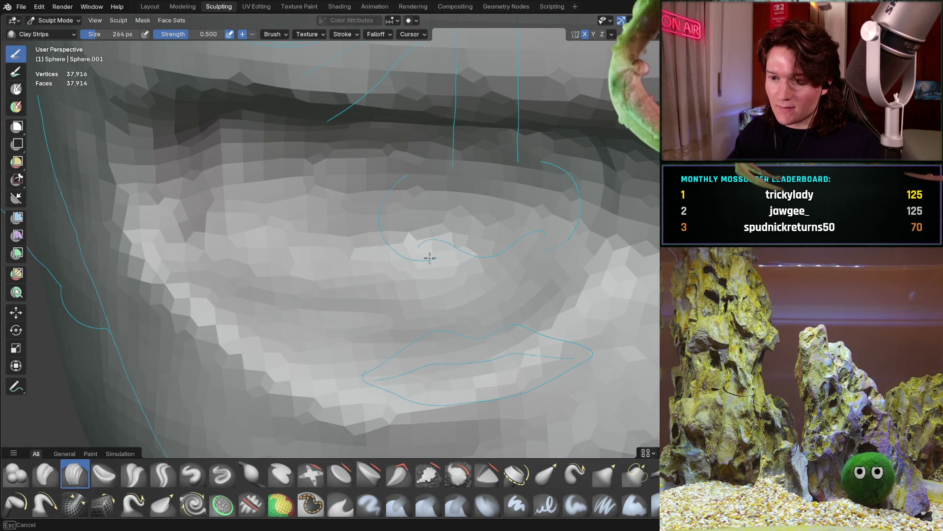
mouse_move(521, 257)
left_mouse_down()
mouse_move(305, 212)
mouse_move(389, 211)
mouse_move(429, 228)
mouse_move(347, 187)
left_mouse_up()
- Add more Clay Strips strokes to reshape the eyelid from a wider angle
mouse_move(347, 188)
middle_mouse_down()
mouse_move(479, 141)
mouse_move(442, 295)
middle_mouse_up()
mouse_move(442, 295)
left_mouse_down()
mouse_move(374, 211)
mouse_move(328, 250)
mouse_move(251, 270)
left_mouse_up()
mouse_move(364, 256)
left_mouse_down()
mouse_move(442, 212)
mouse_move(580, 275)
mouse_move(383, 320)
mouse_move(249, 307)
left_mouse_up()
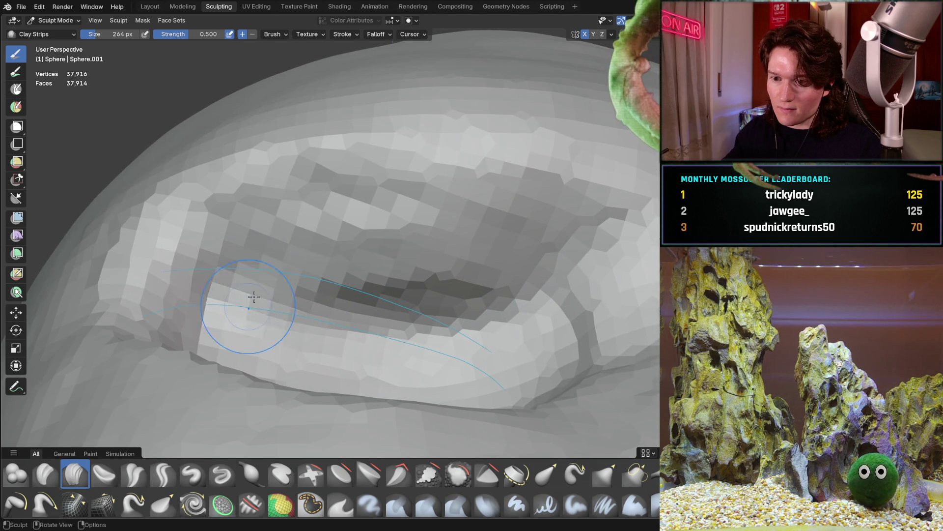
mouse_move(225, 326)
middle_mouse_down()
mouse_move(257, 312)
mouse_move(265, 274)
middle_mouse_up()
mouse_move(265, 274)
left_mouse_down()
mouse_move(299, 356)
mouse_move(344, 378)
left_mouse_up()
scroll(294, 309, "up", 3)
mouse_move(274, 311)
left_mouse_down()
mouse_move(249, 303)
mouse_move(373, 314)
mouse_move(464, 274)
mouse_move(478, 320)
left_mouse_up()
- Build up the lower eyelid and zoom out to see the whole head
mouse_move(532, 230)
left_mouse_down()
mouse_move(486, 216)
mouse_move(393, 226)
mouse_move(295, 286)
left_mouse_up()
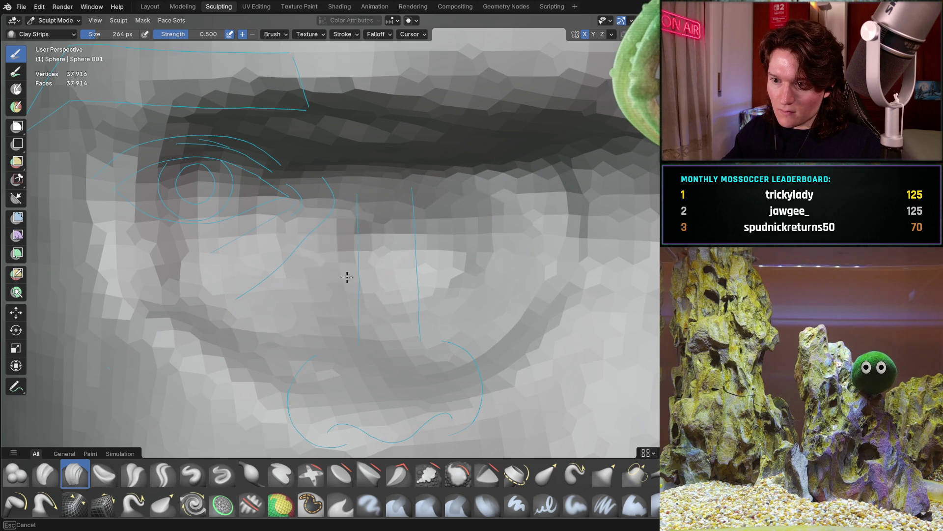
left_click_drag(419, 220, 432, 187)
scroll(362, 303, "down", 6)
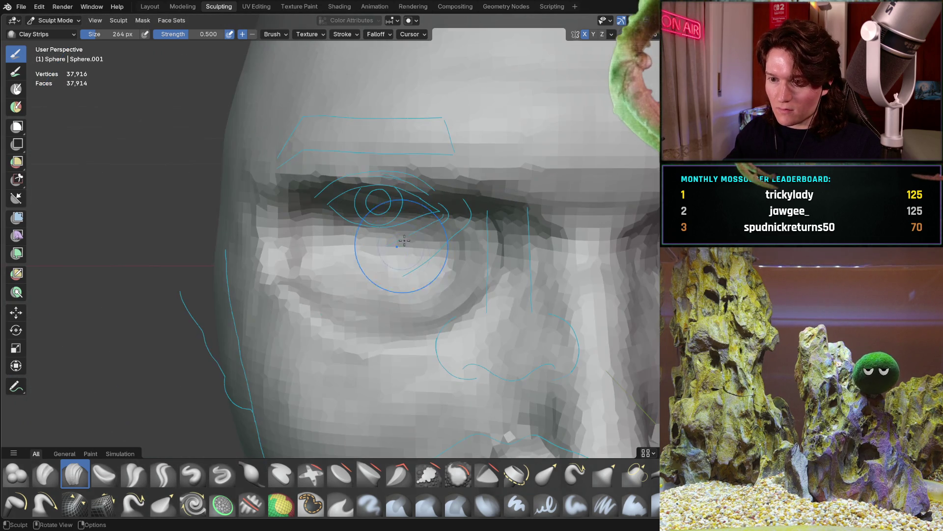
scroll(361, 303, "down", 3)
mouse_move(361, 303)
middle_mouse_down()
mouse_move(400, 255)
mouse_move(290, 263)
middle_mouse_up()
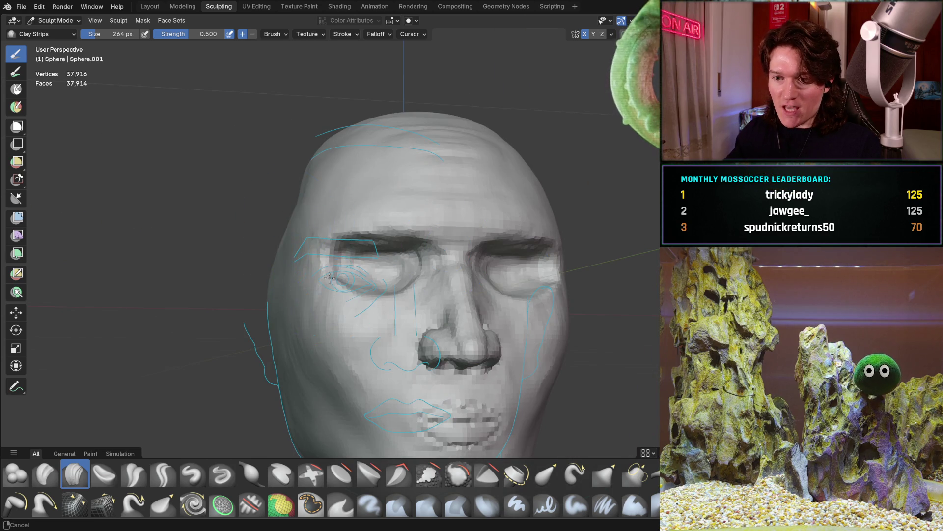
- Inspect the eye crease close up in front orthographic and perspective views
scroll(333, 284, "up", 4)
key("ctrl+KP_1")
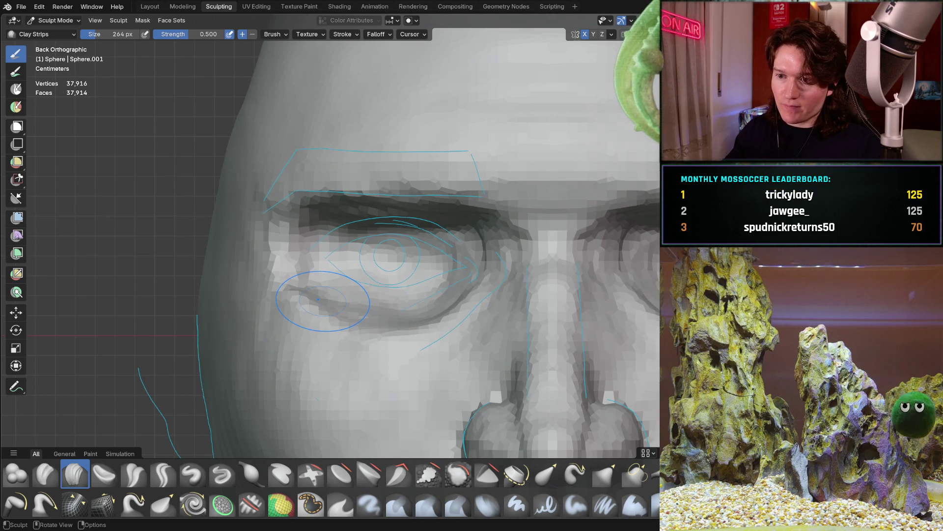
scroll(370, 255, "up", 6)
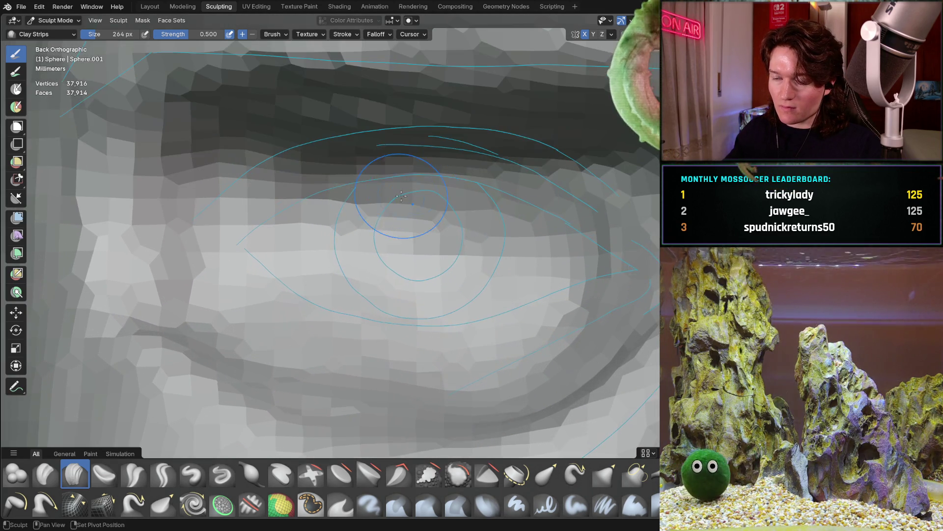
middle_click_drag(401, 196, 487, 235)
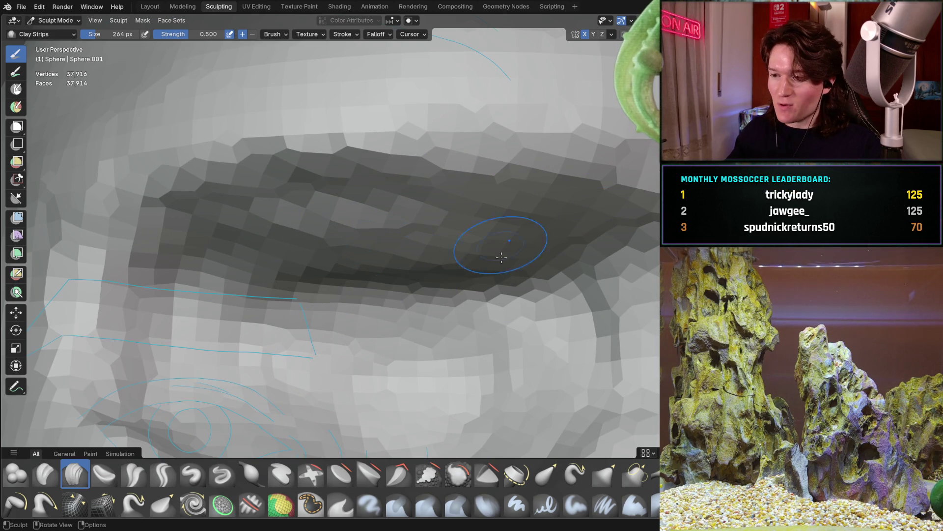
scroll(521, 216, "down", 8)
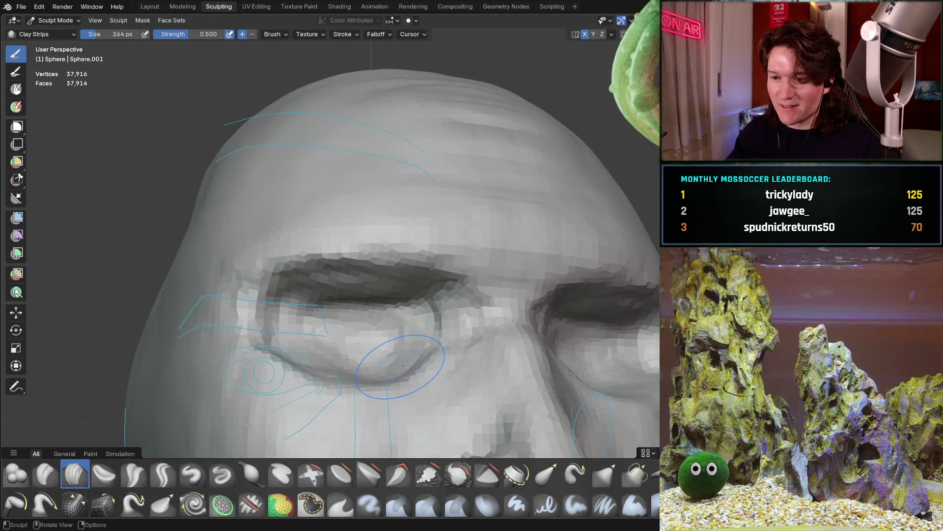
mouse_move(403, 365)
middle_mouse_down("ctrl")
mouse_move(422, 246)
mouse_move(390, 285)
mouse_move(419, 302)
mouse_move(422, 320)
middle_mouse_up("ctrl")
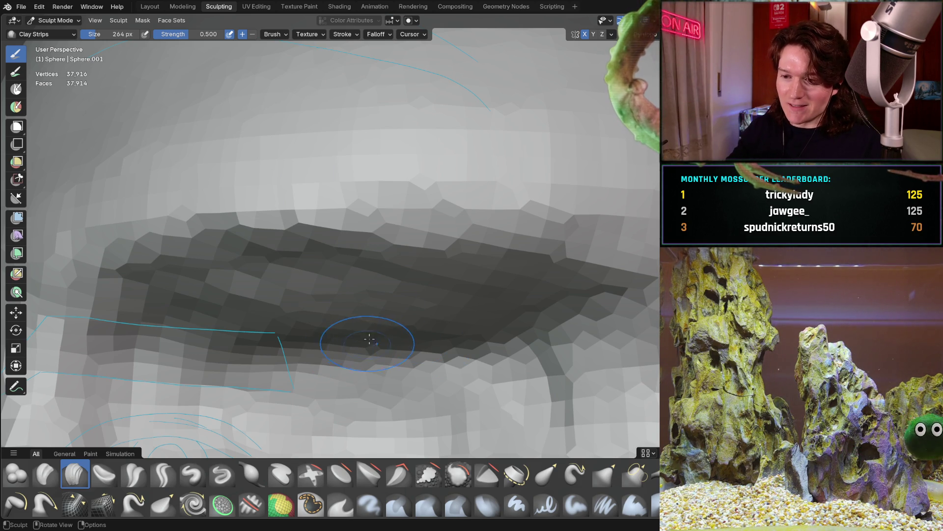
scroll(401, 272, "down", 8)
mouse_move(384, 295)
middle_mouse_down()
mouse_move(305, 313)
mouse_move(394, 315)
middle_mouse_up()
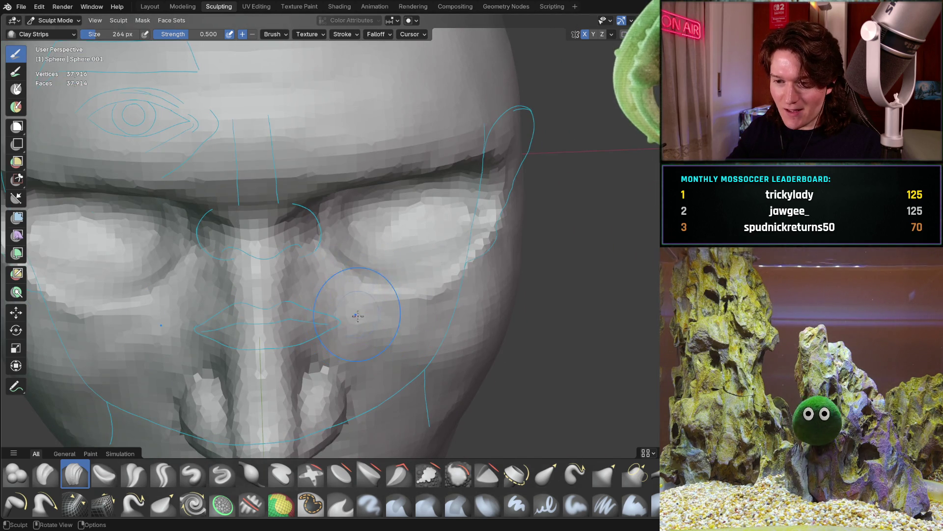
- Pan and orbit across the brow and eye, ending in the front orthographic view
scroll(357, 307, "up", 8)
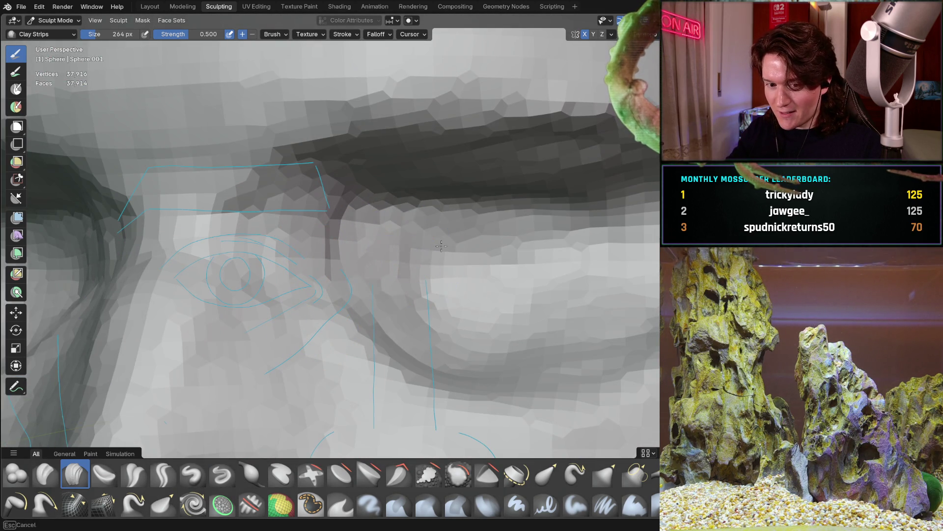
middle_click_drag(435, 238, 391, 261, "shift")
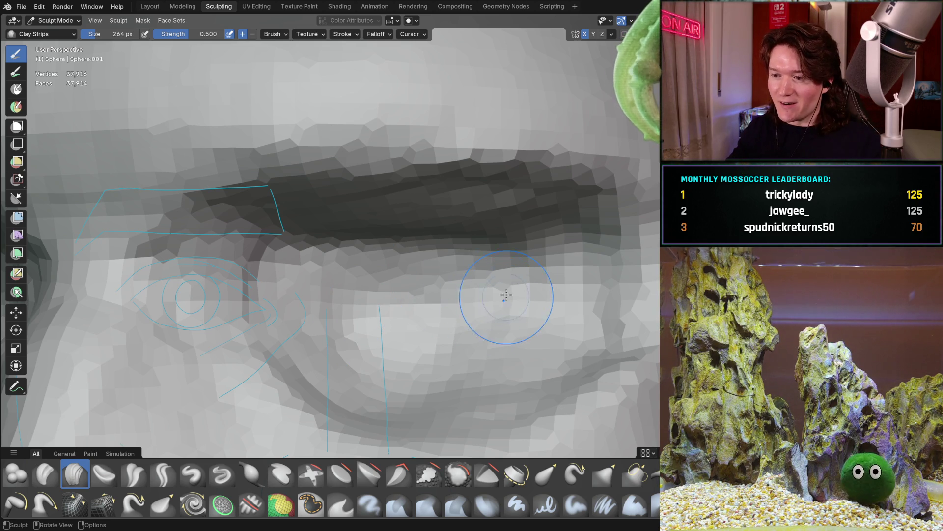
middle_click_drag(497, 265, 428, 290)
mouse_move(450, 236)
middle_mouse_down()
mouse_move(456, 301)
mouse_move(399, 316)
middle_mouse_up()
key("ctrl+KP_1")
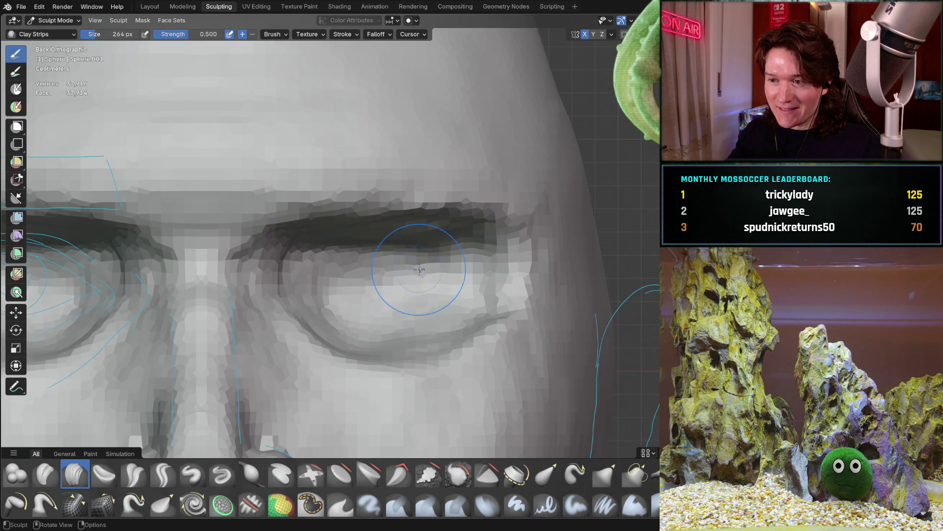
scroll(415, 275, "down", 5)
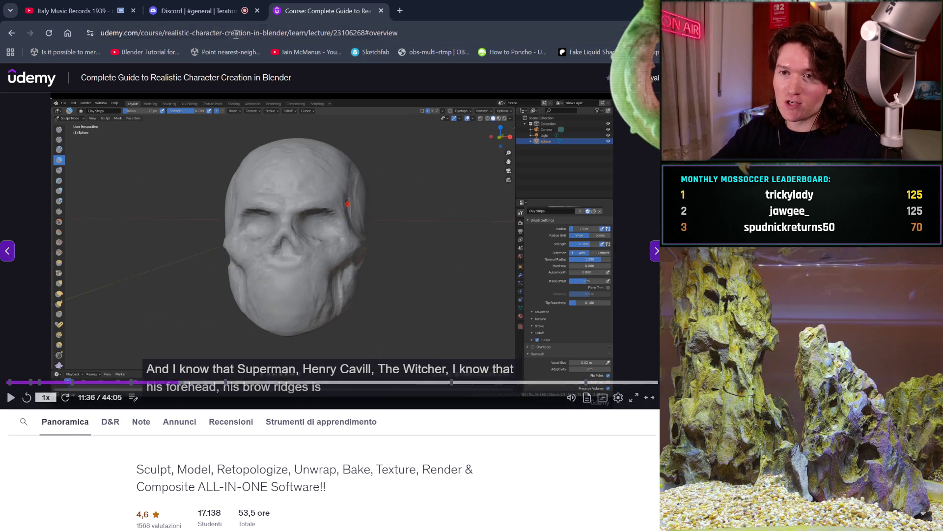
- View the head sculpt render posted in Discord's #general full size, then close it
left_click(191, 5)
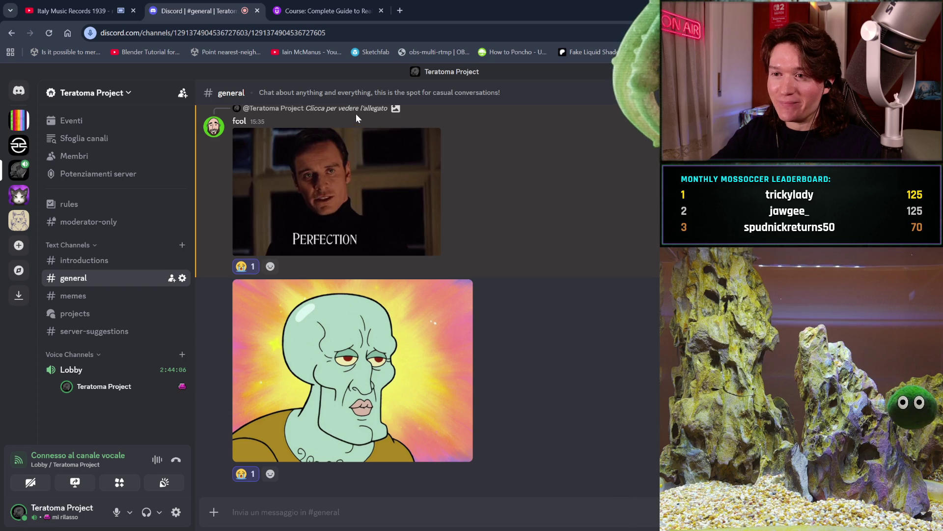
scroll(356, 113, "up", 10)
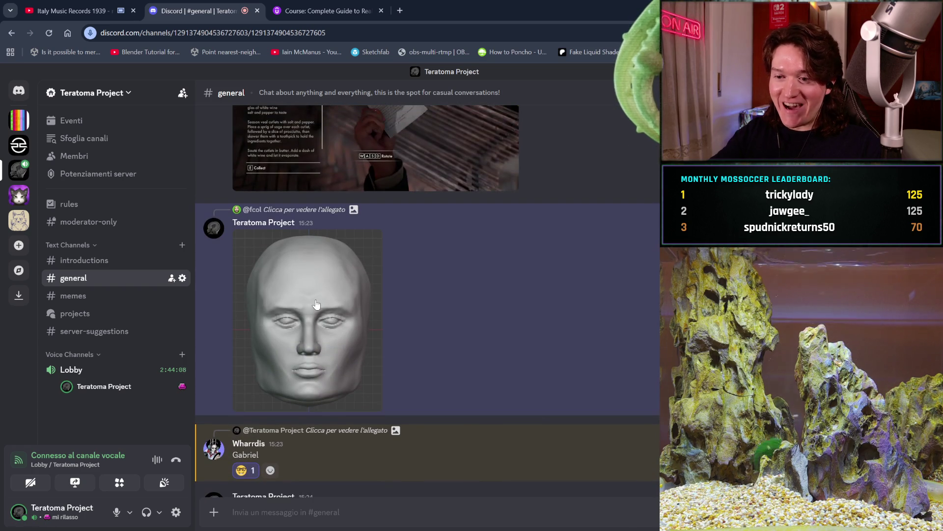
left_click(316, 304)
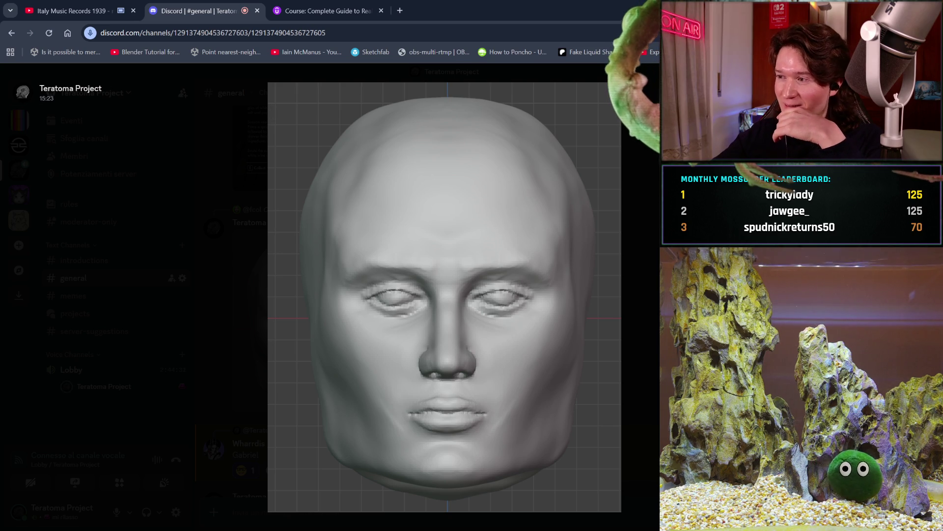
key("Escape")
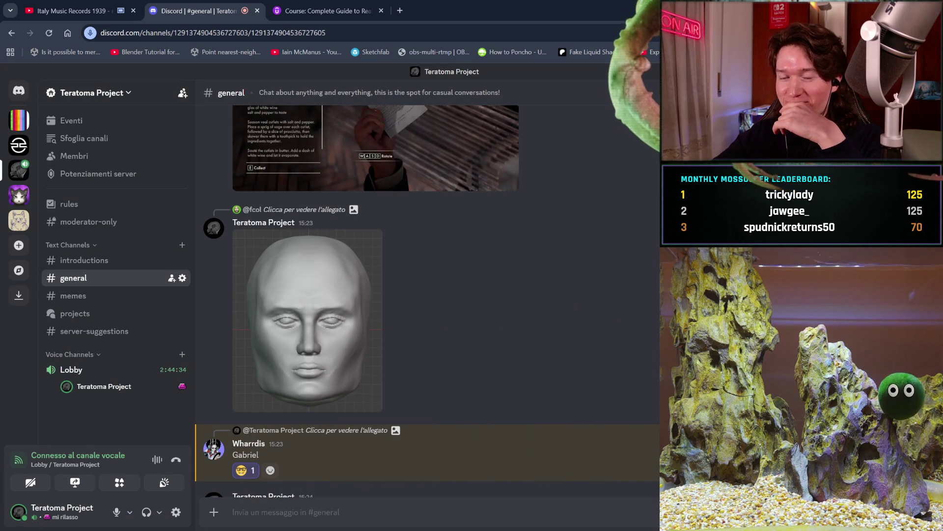
left_click(387, 4)
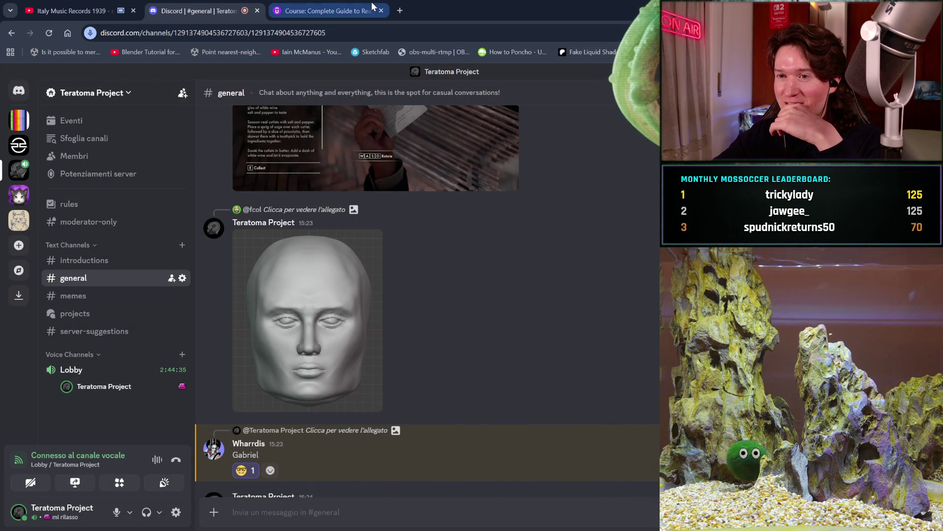
- Play the 'Face Basic Forms 1' lecture and scrub to the skull forehead section at 11:55
left_click(469, 284)
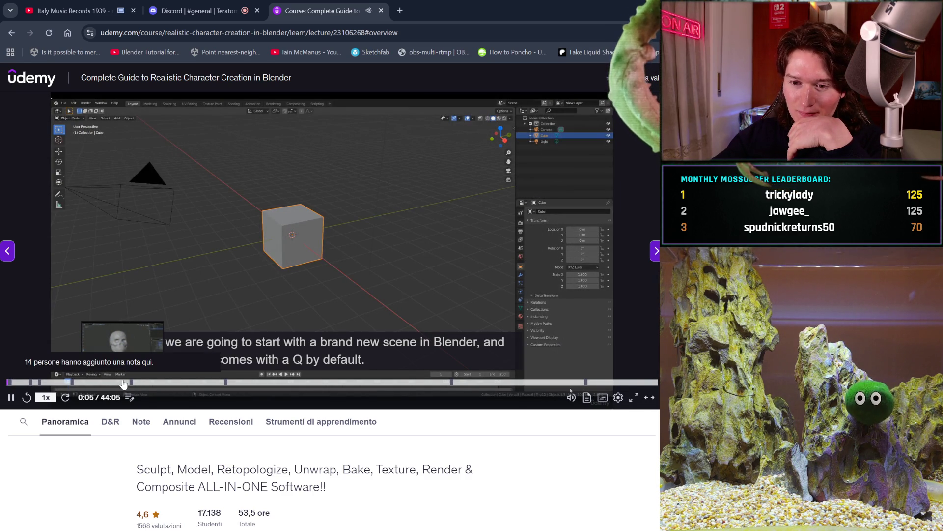
left_click(124, 383)
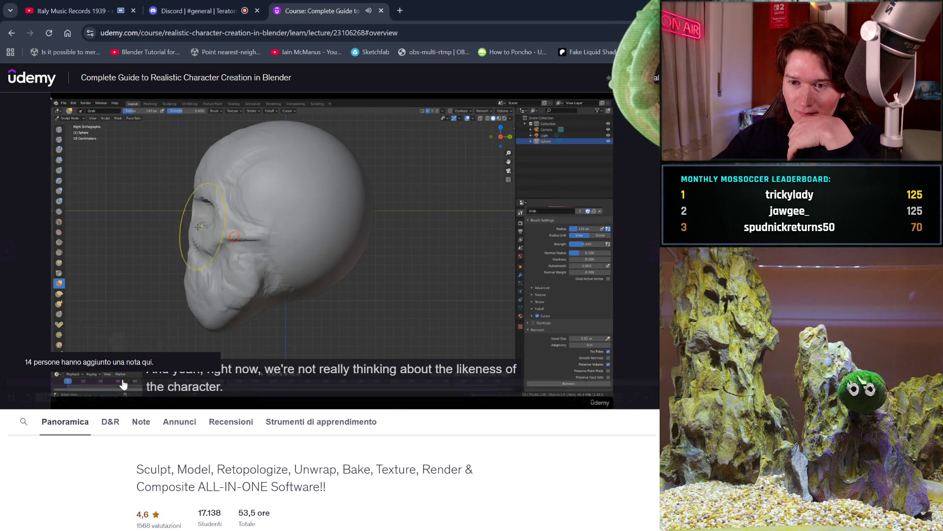
left_click(144, 384)
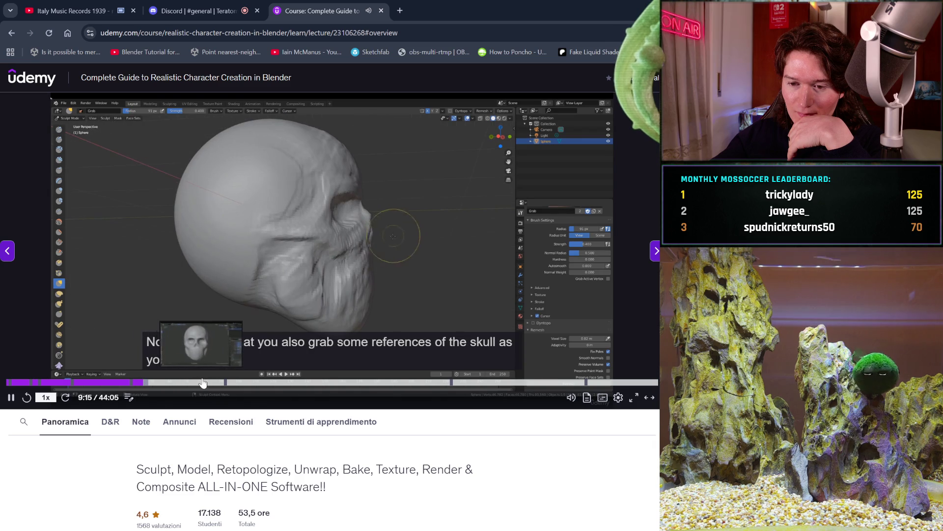
left_click(215, 386)
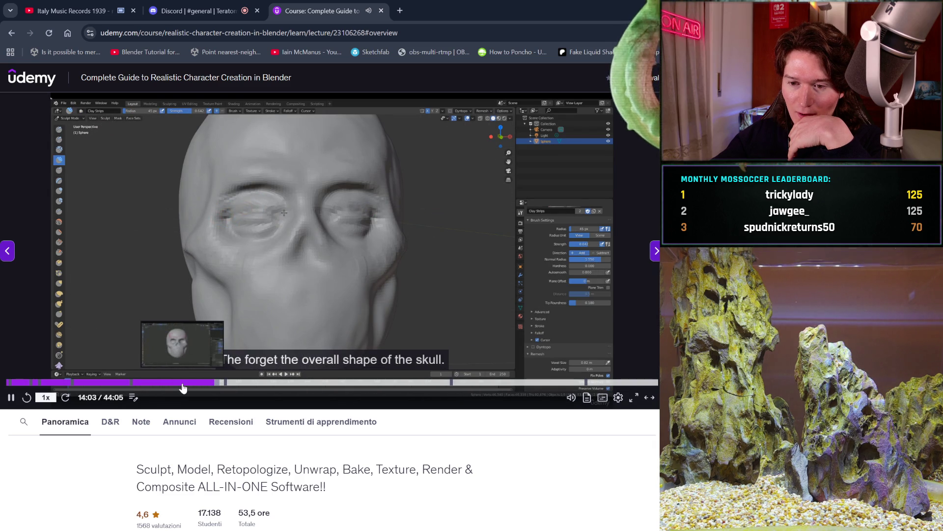
left_click(180, 387)
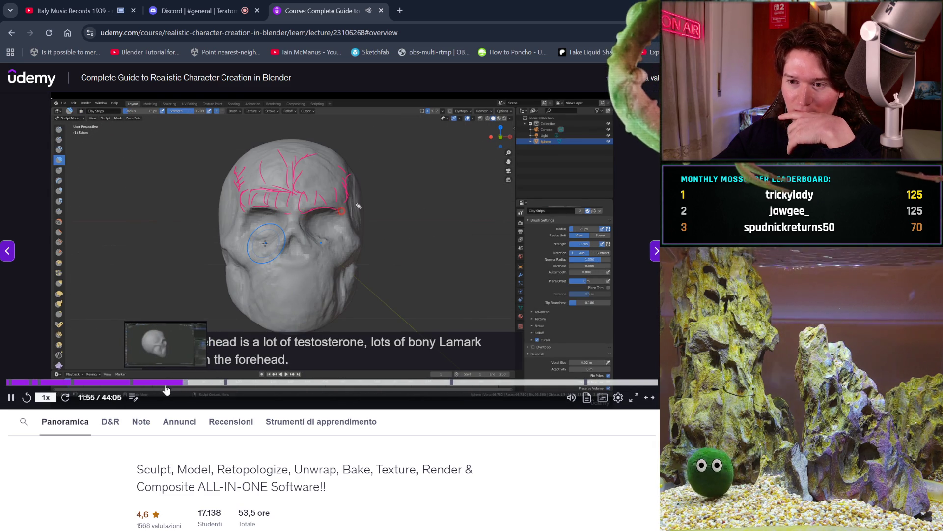
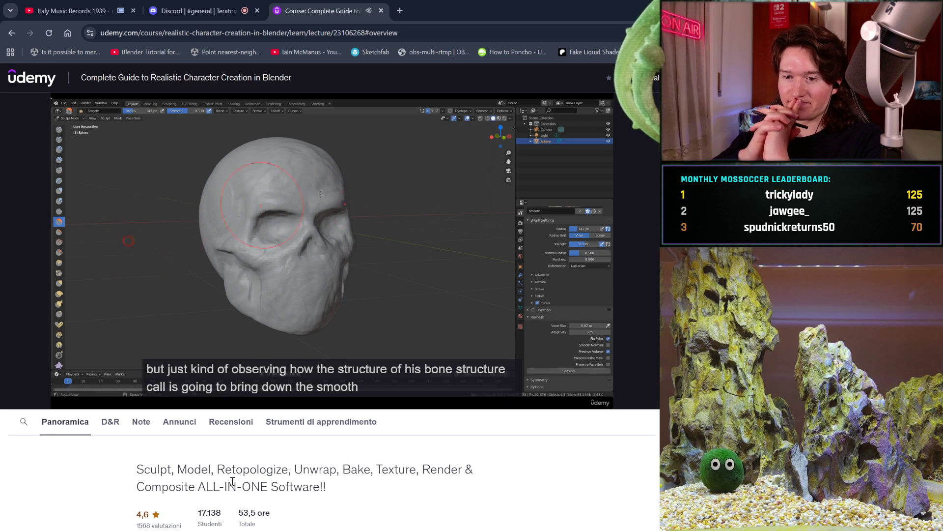
- Pause the Udemy skull-smoothing tutorial video at 12:23
left_click(392, 320)
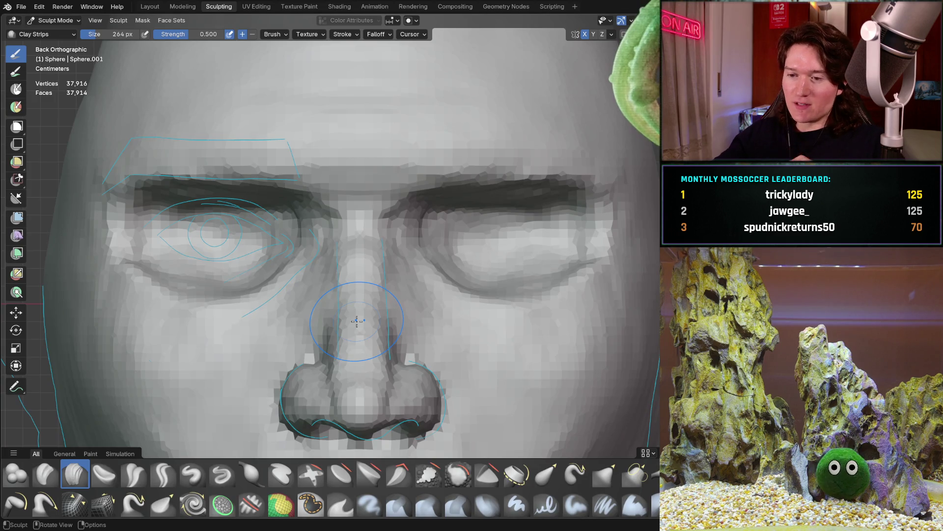
- Lay Clay Strips strokes across the temple, forehead and upper skull
mouse_move(272, 258)
middle_mouse_down()
mouse_move(338, 261)
mouse_move(287, 175)
mouse_move(221, 242)
middle_mouse_up()
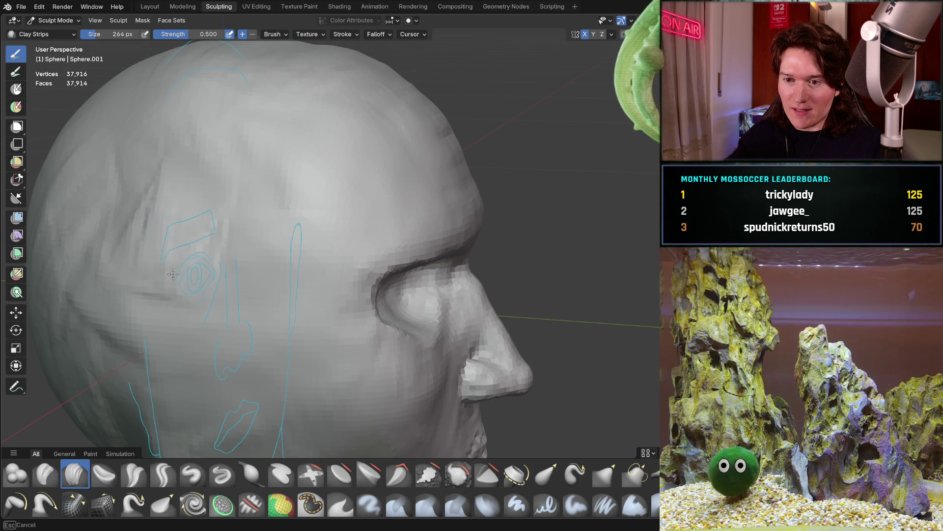
mouse_move(309, 304)
left_mouse_down()
mouse_move(263, 274)
mouse_move(169, 255)
mouse_move(137, 226)
left_mouse_up()
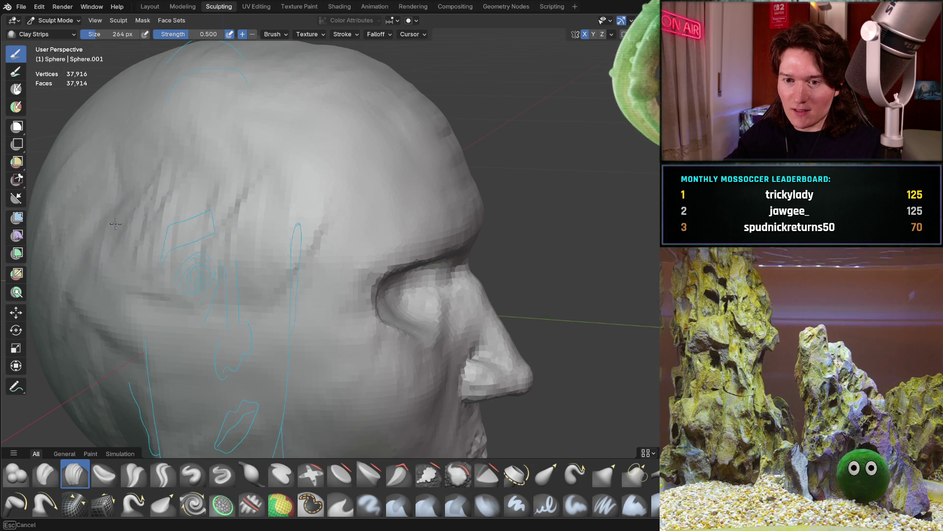
left_click_drag(159, 182, 275, 125)
mouse_move(275, 126)
middle_mouse_down()
mouse_move(300, 169)
mouse_move(295, 147)
mouse_move(310, 154)
middle_mouse_up()
scroll(321, 119, "up", 6)
scroll(321, 119, "down", 3)
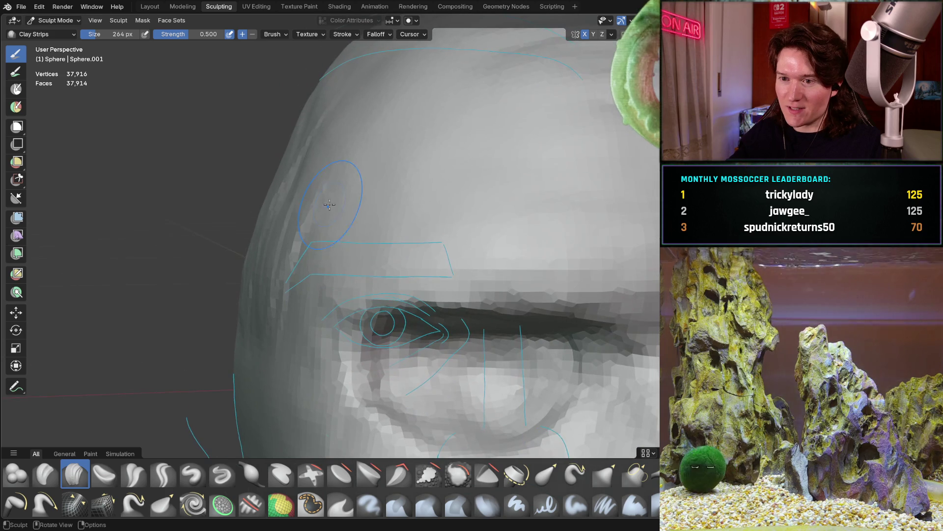
scroll(322, 118, "down", 3)
- Orbit around the head to inspect the back, top, right profile and front
mouse_move(321, 119)
middle_mouse_down()
mouse_move(337, 168)
mouse_move(223, 157)
middle_mouse_up()
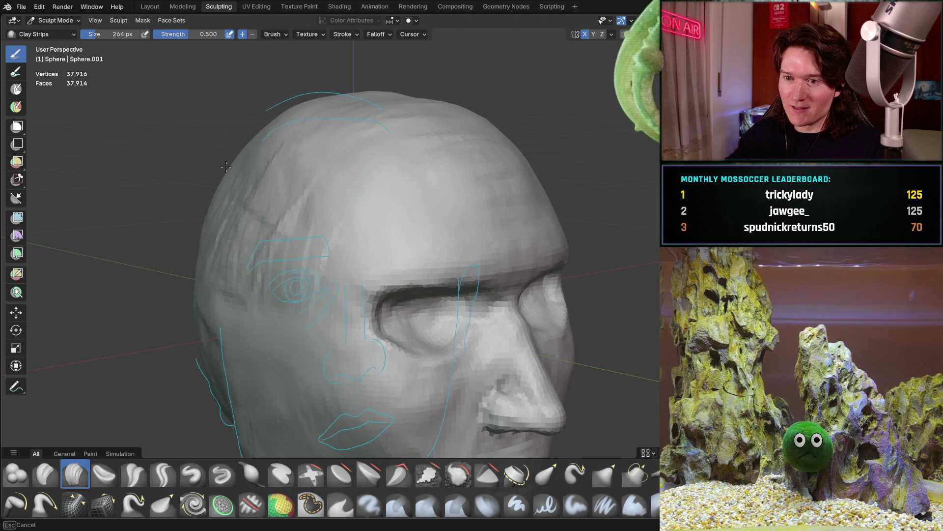
mouse_move(300, 214)
middle_mouse_down()
mouse_move(193, 242)
mouse_move(271, 202)
middle_mouse_up()
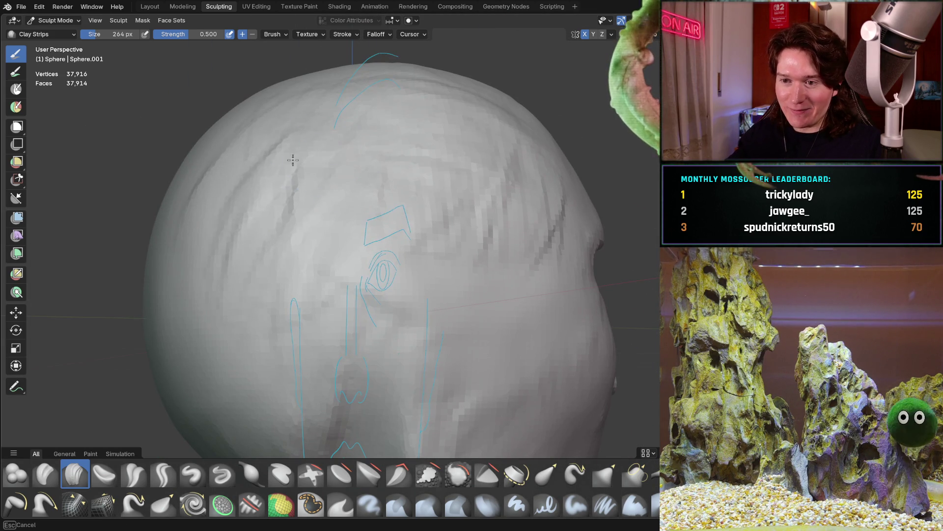
middle_click_drag(316, 306, 283, 283)
scroll(307, 295, "down", 4)
scroll(280, 285, "up", 4)
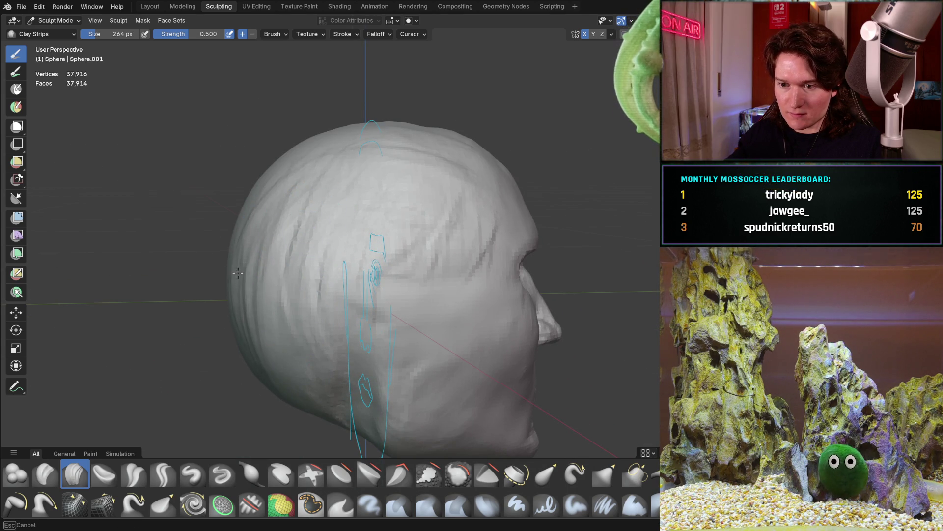
middle_click_drag(255, 217, 346, 235)
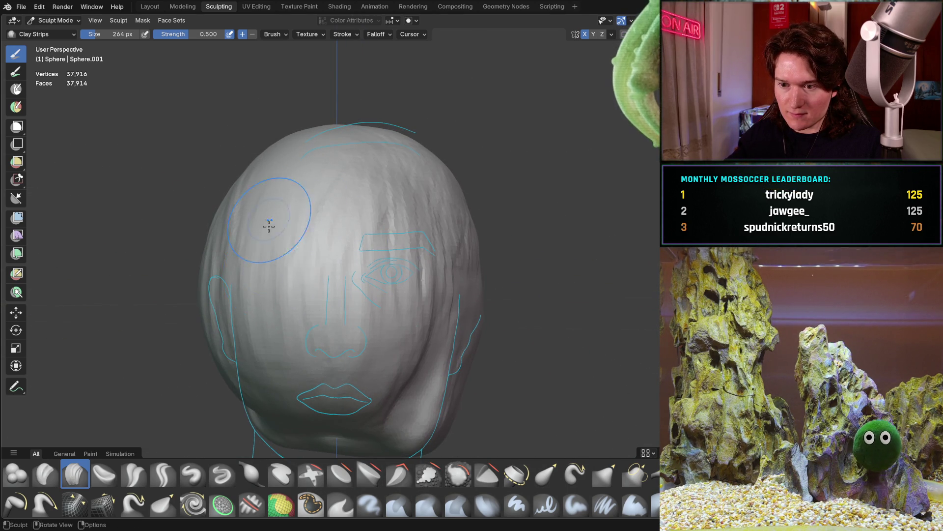
middle_click_drag(318, 231, 256, 281)
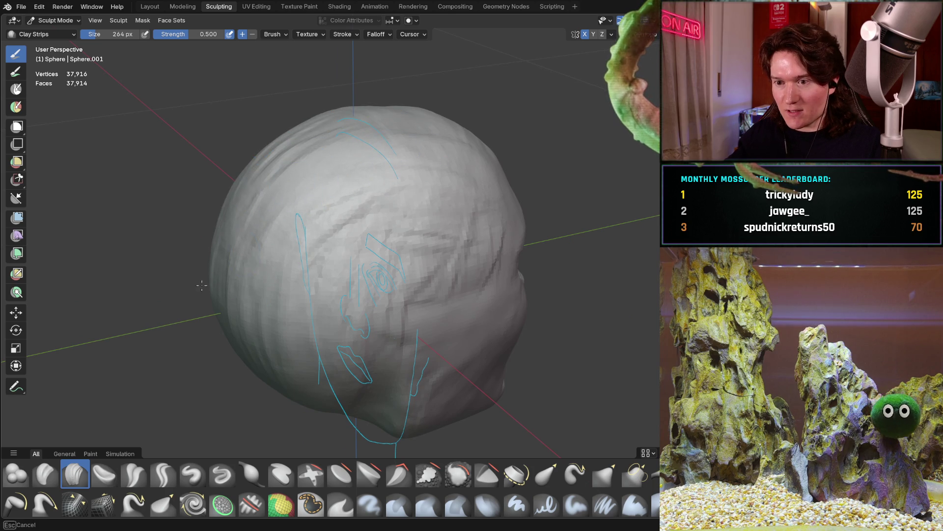
- Orbit to a side profile, check the face guide lines, and settle near the eye
middle_click_drag(348, 148, 361, 176)
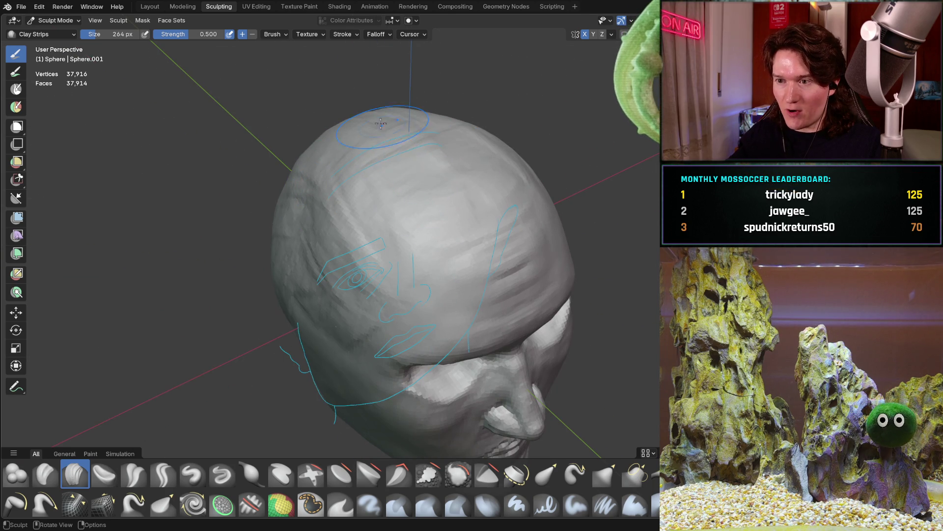
middle_click_drag(466, 150, 514, 100)
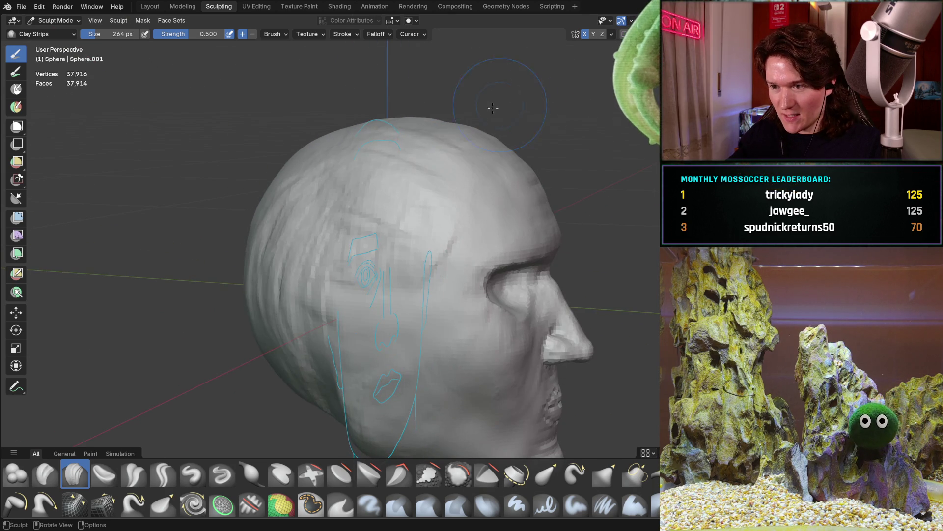
middle_click_drag(426, 128, 408, 169)
scroll(406, 172, "down", 3)
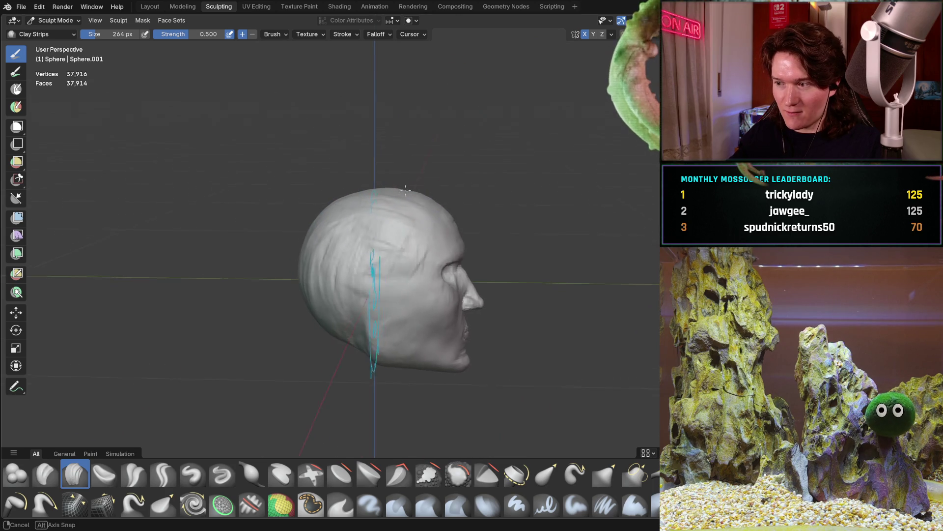
scroll(376, 236, "up", 6)
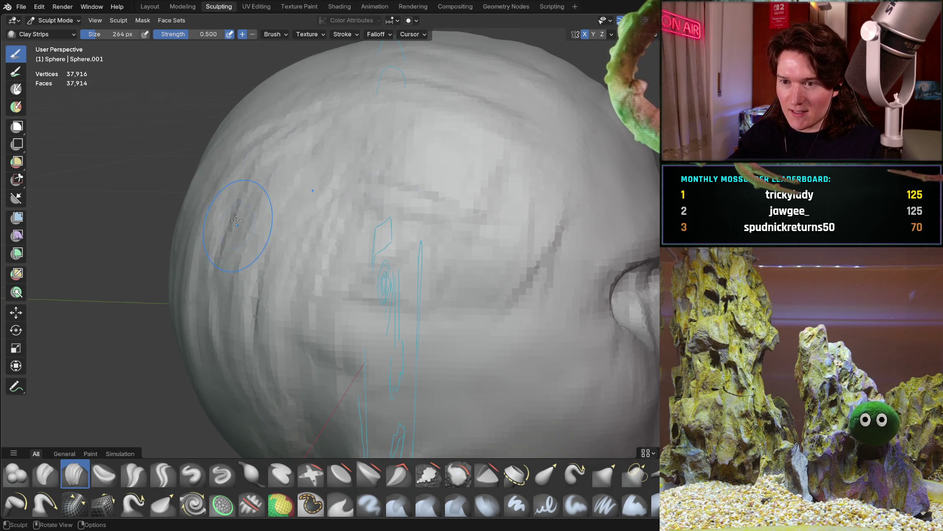
middle_click_drag(201, 149, 259, 147)
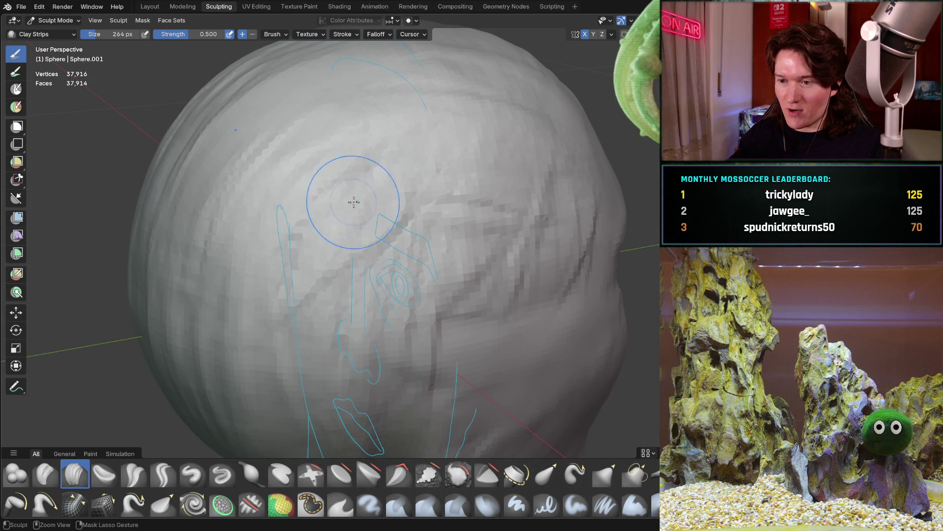
middle_click_drag(349, 212, 381, 197, "ctrl")
mouse_move(446, 135)
middle_mouse_down()
mouse_move(421, 186)
mouse_move(364, 169)
mouse_move(370, 158)
mouse_move(366, 193)
middle_mouse_up()
scroll(366, 197, "up", 5)
middle_click_drag(295, 207, 227, 216)
- From the front orthographic view, orbit above and add clay strips on the upper-left skull
key("ctrl+KP_1")
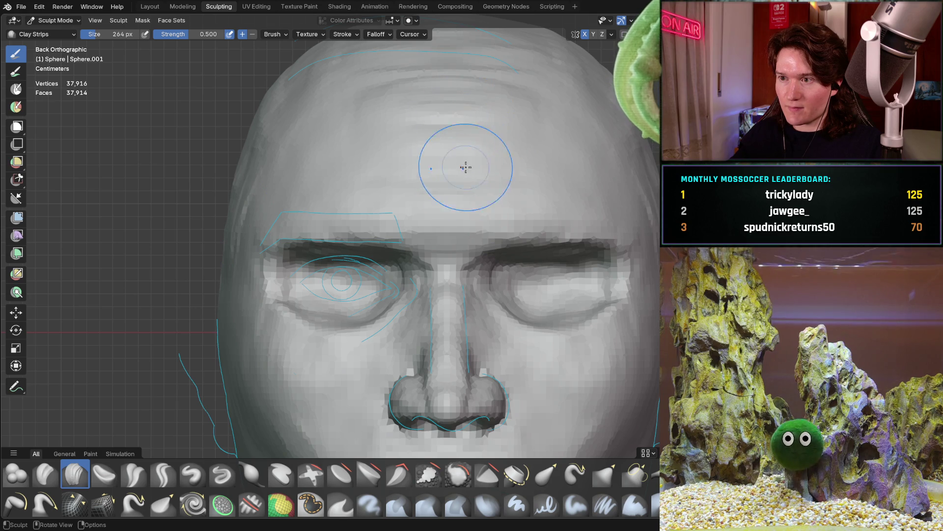
middle_click_drag(445, 140, 404, 200, "shift")
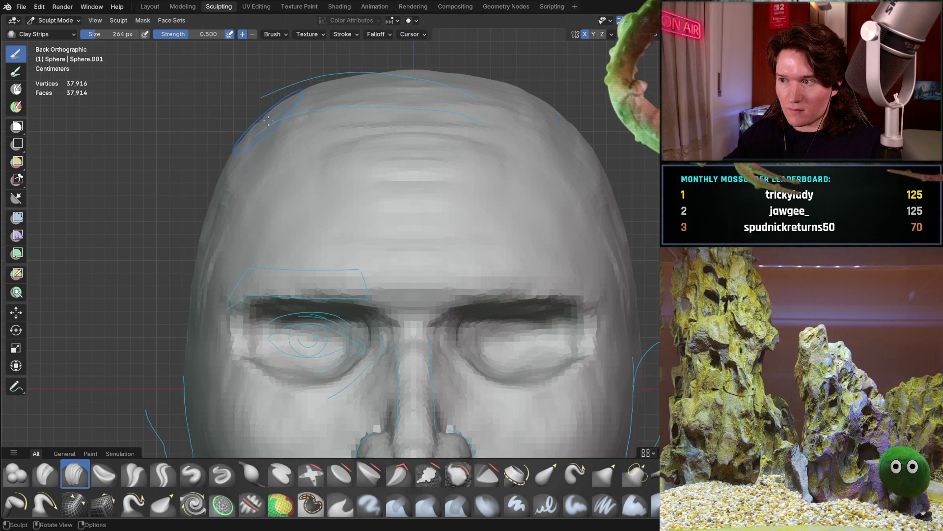
middle_click_drag(240, 131, 337, 137)
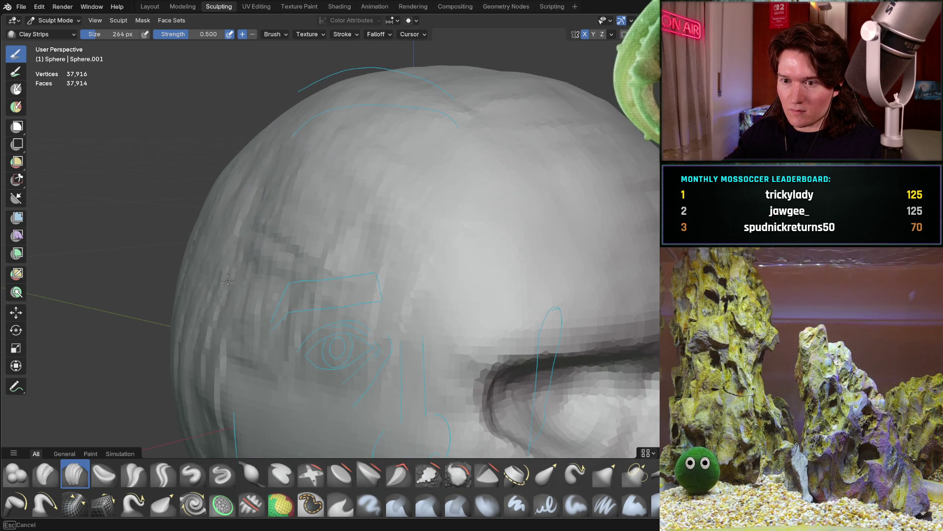
middle_click_drag(202, 170, 293, 179)
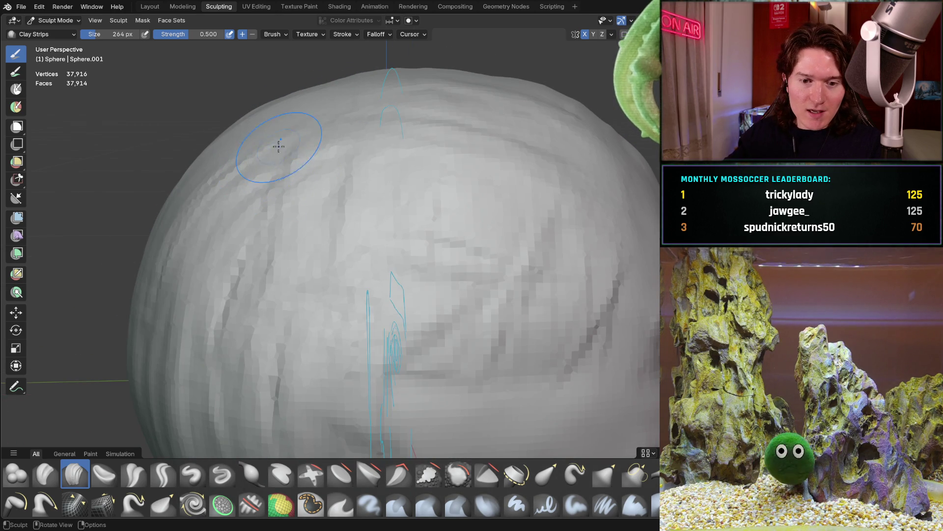
mouse_move(277, 171)
left_mouse_down()
mouse_move(268, 106)
mouse_move(252, 179)
mouse_move(195, 240)
left_mouse_up()
mouse_move(232, 302)
left_mouse_down()
mouse_move(275, 206)
mouse_move(299, 236)
mouse_move(209, 195)
left_mouse_up()
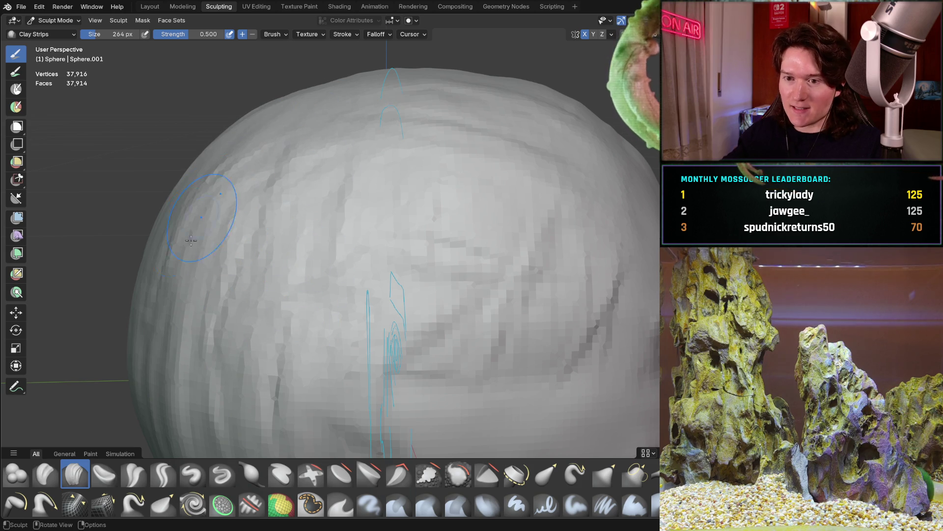
left_click_drag(155, 237, 158, 241)
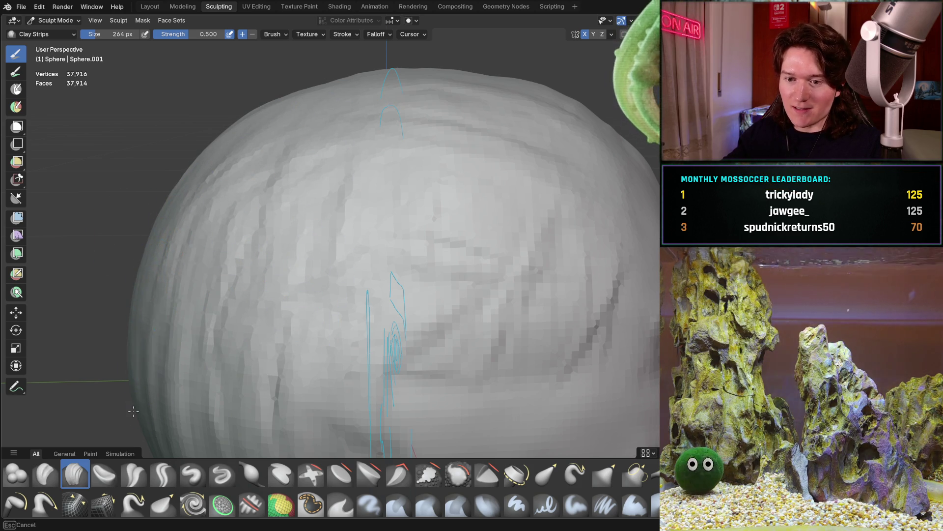
- Lay clay striations along the side of the skull, then zoom out to a side view
middle_click_drag(157, 241, 235, 239)
mouse_move(241, 158)
left_mouse_down()
mouse_move(187, 221)
mouse_move(248, 164)
left_mouse_up()
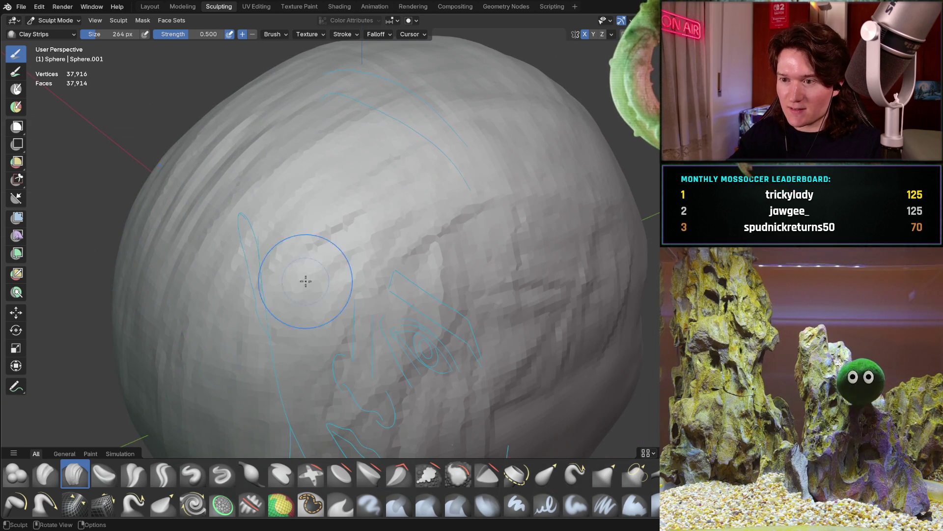
scroll(406, 252, "down", 3)
mouse_move(407, 252)
middle_mouse_down()
mouse_move(354, 270)
mouse_move(333, 240)
middle_mouse_up()
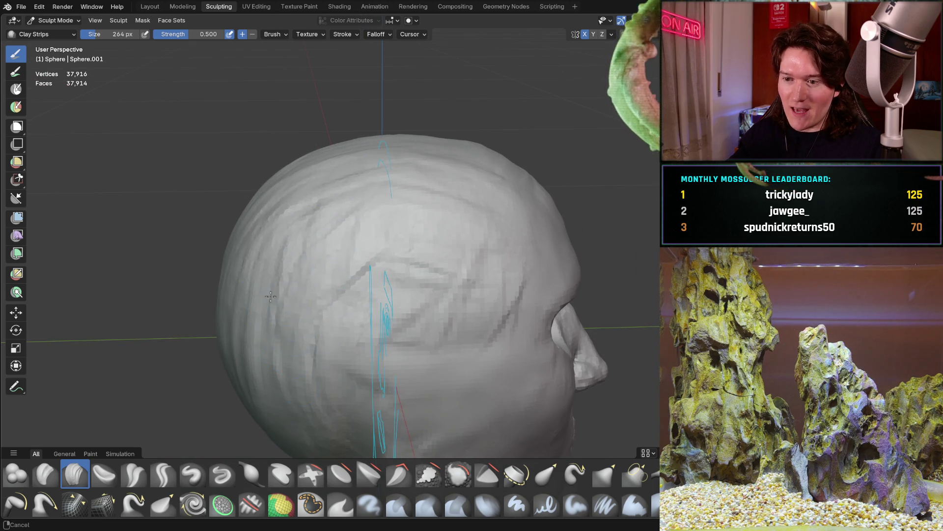
scroll(274, 226, "up", 4)
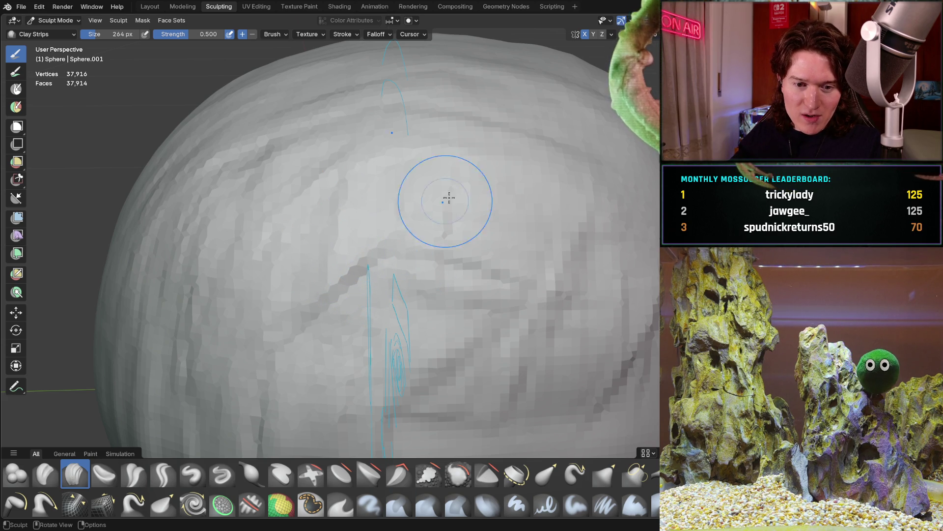
mouse_move(454, 189)
middle_mouse_down("ctrl")
mouse_move(438, 245)
mouse_move(379, 246)
mouse_move(255, 332)
mouse_move(274, 282)
middle_mouse_up("ctrl")
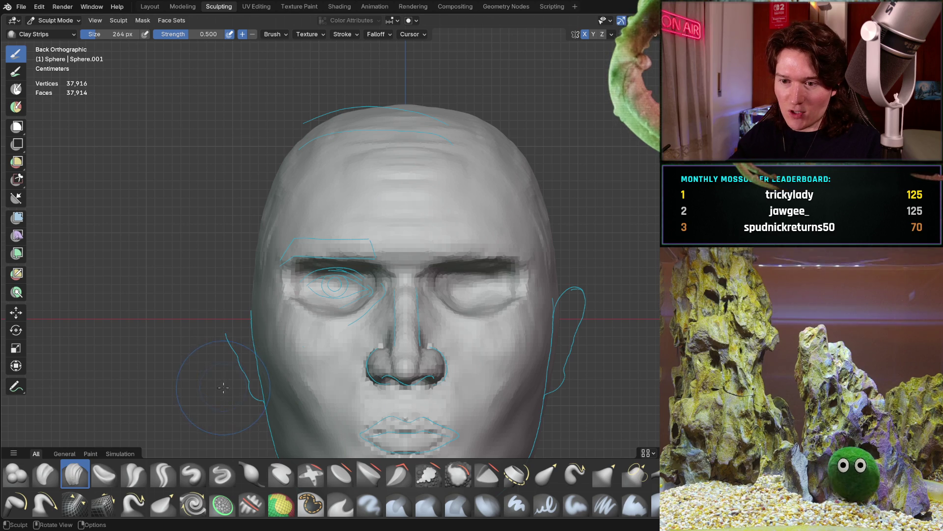
- Orbit to a three-quarter view and stroke clay onto the skull side, reaching 38,670 vertices
scroll(238, 347, "up", 5)
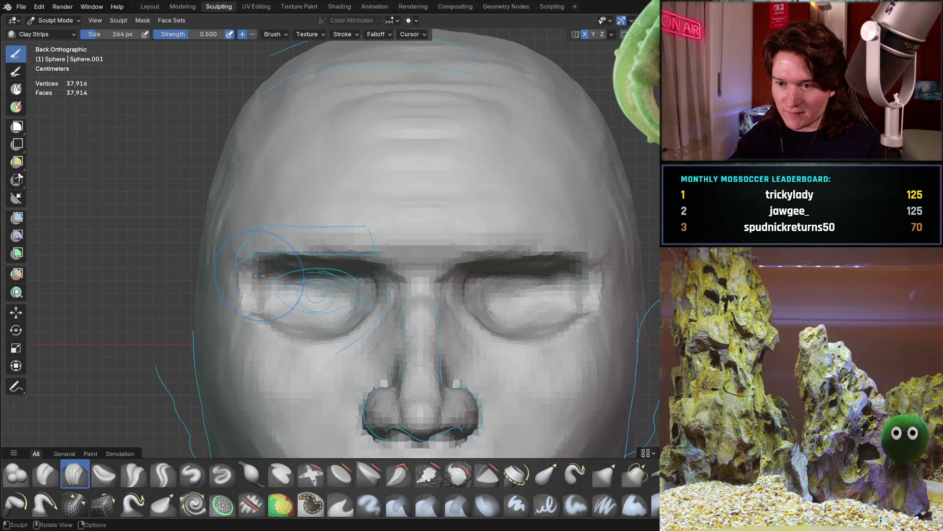
middle_click_drag(237, 347, 309, 300)
scroll(309, 300, "down", 3)
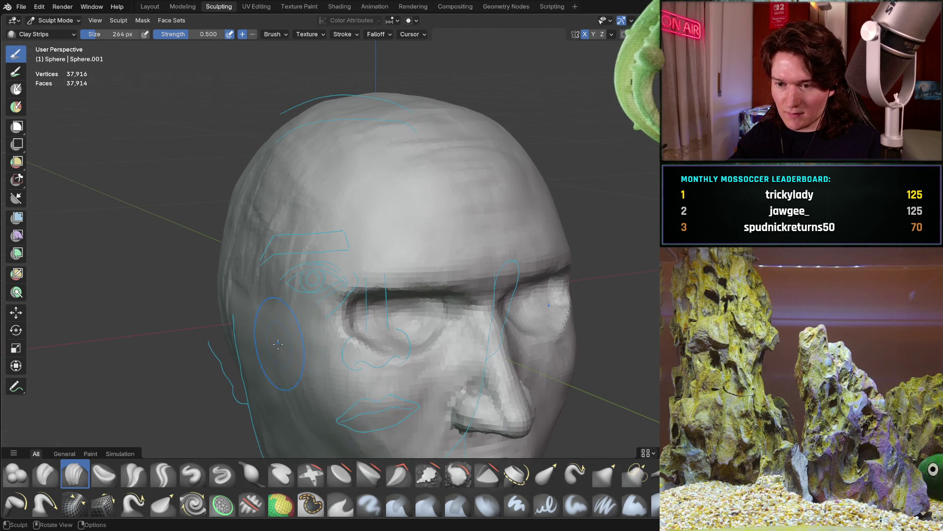
scroll(248, 321, "up", 3)
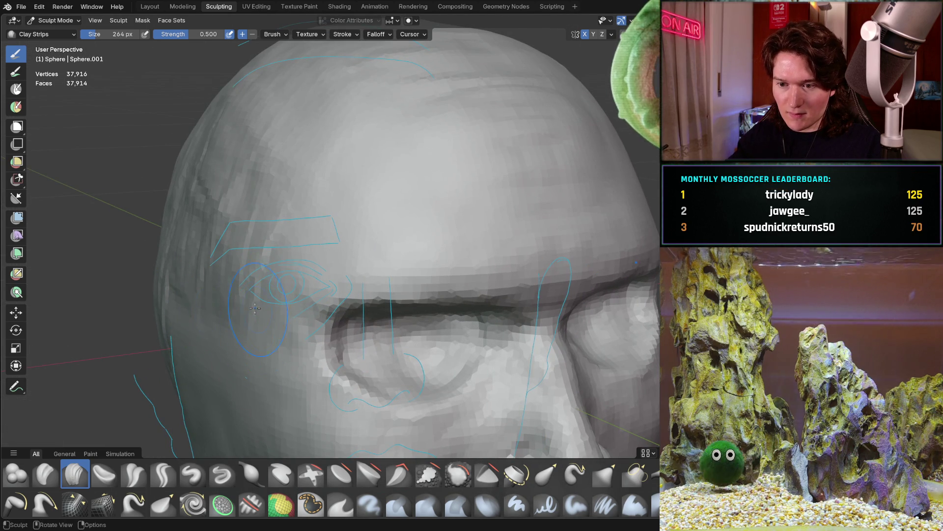
middle_click_drag(220, 324, 295, 295)
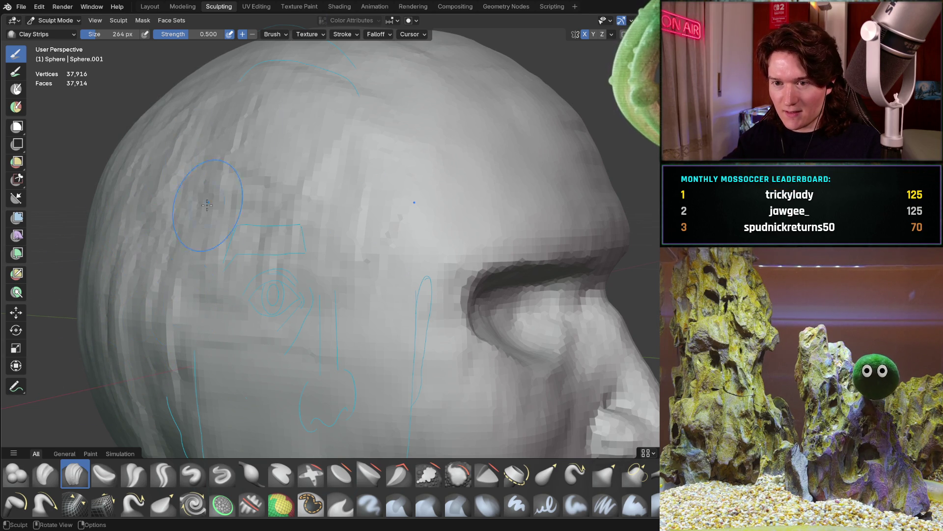
middle_click_drag(280, 305, 336, 187)
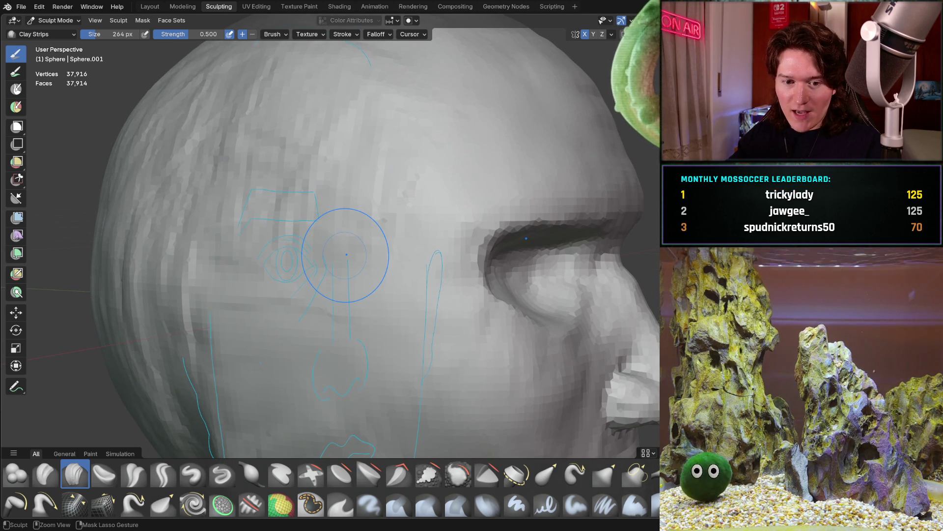
mouse_move(359, 182)
middle_mouse_down("ctrl")
mouse_move(310, 206)
mouse_move(362, 185)
mouse_move(270, 263)
middle_mouse_up("ctrl")
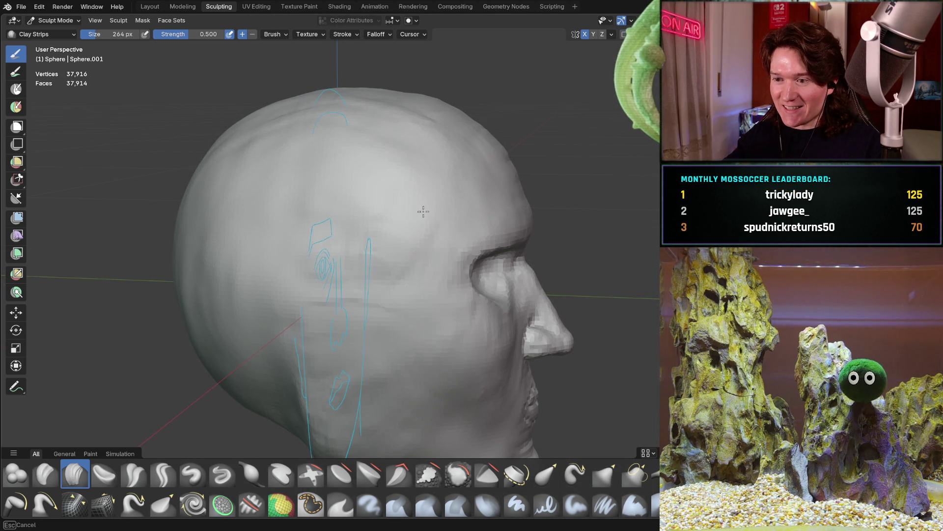
mouse_move(362, 235)
middle_mouse_down()
mouse_move(354, 168)
mouse_move(416, 179)
middle_mouse_up()
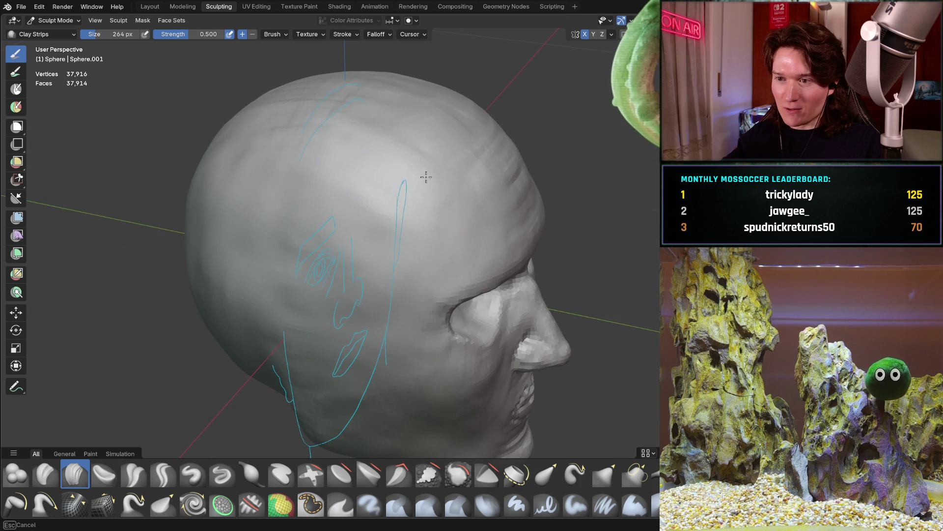
left_click_drag(417, 158, 344, 202)
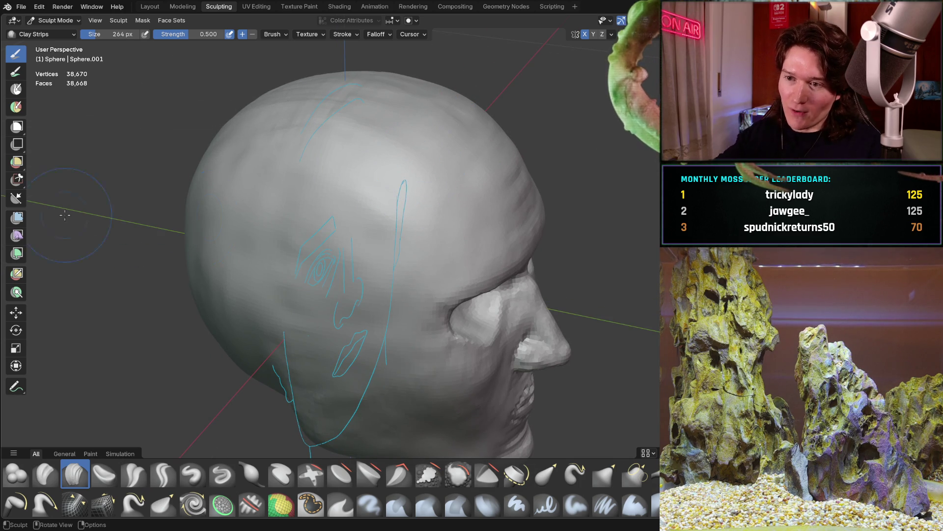
middle_click_drag(212, 181, 211, 180)
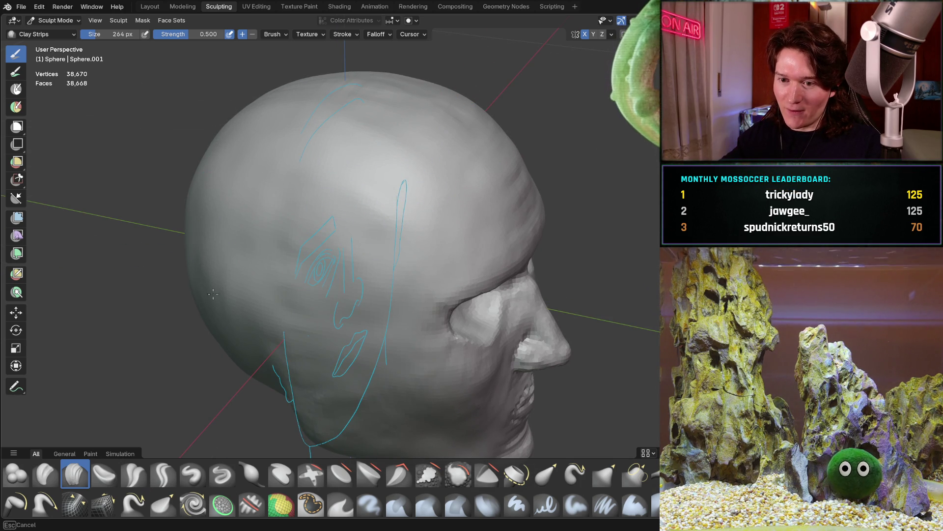
middle_click_drag(351, 157, 423, 162)
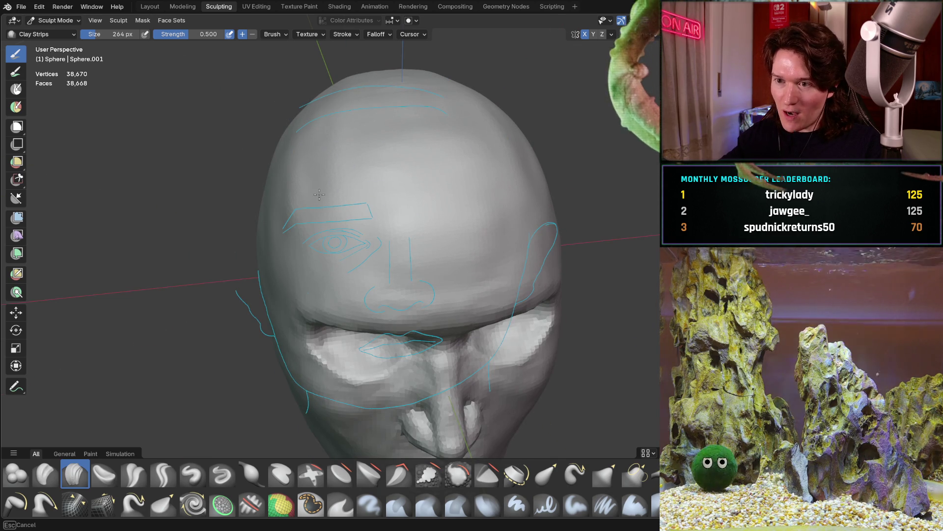
middle_click_drag(292, 170, 301, 162)
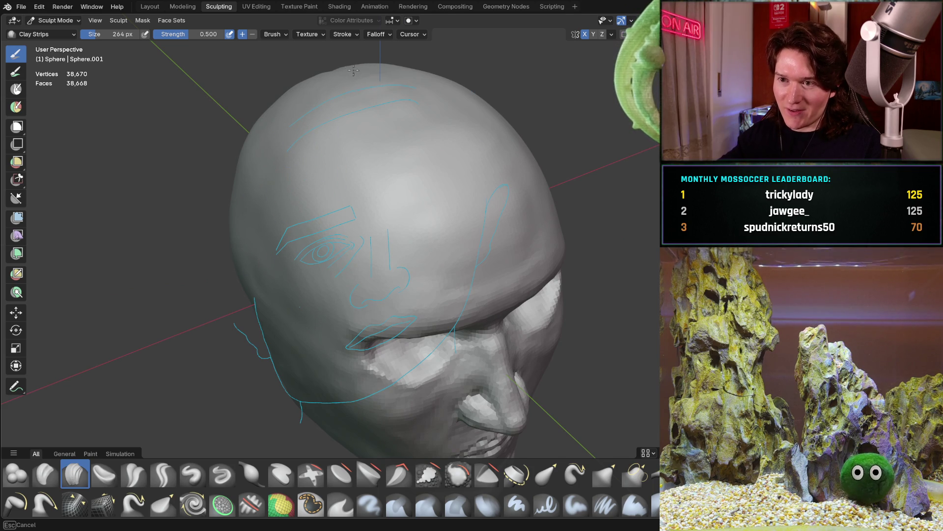
middle_click_drag(300, 84, 240, 137)
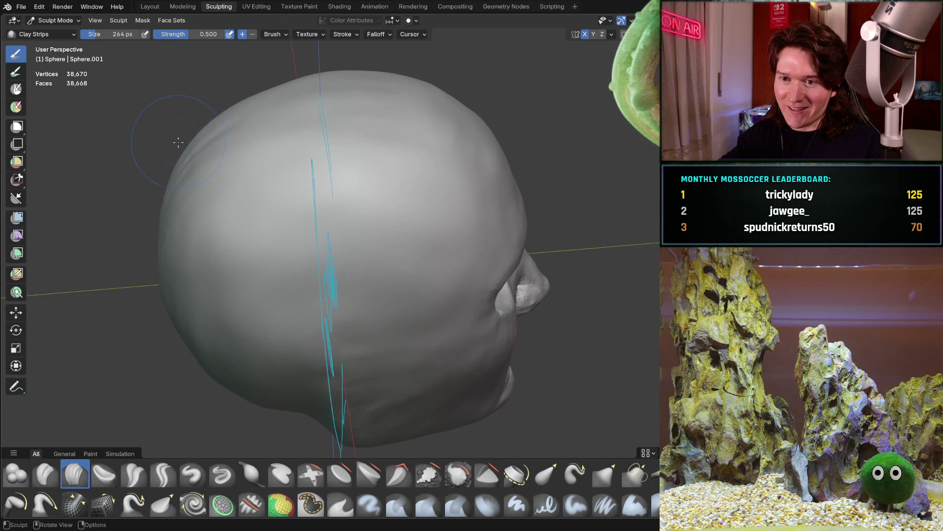
middle_click_drag(183, 138, 259, 164)
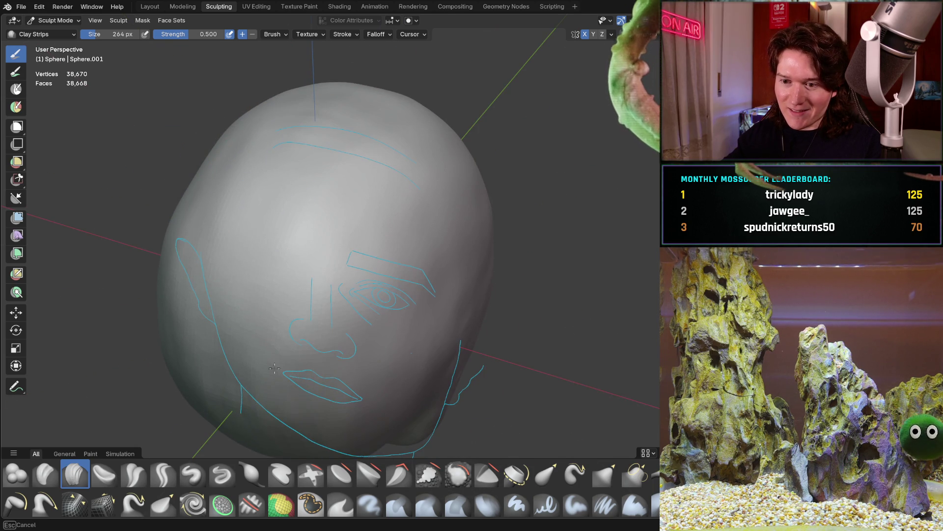
middle_click_drag(285, 151, 257, 228)
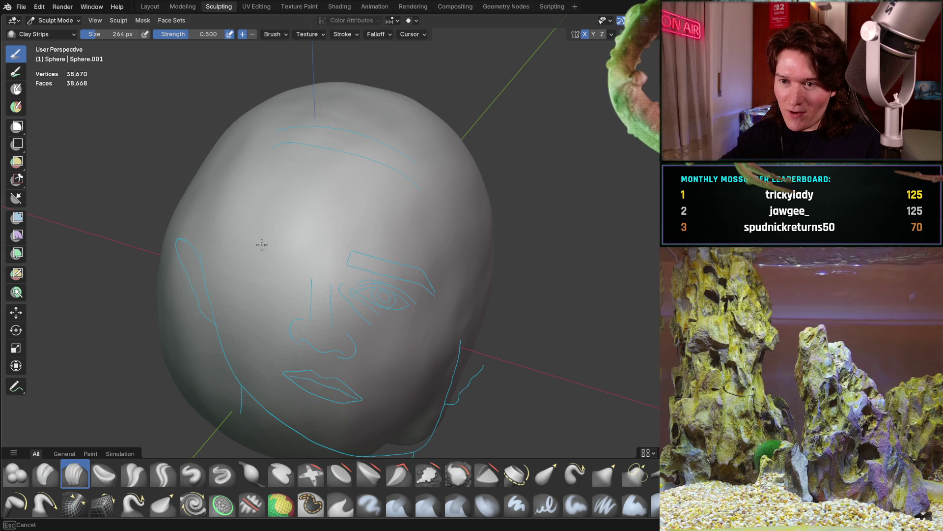
key("Escape")
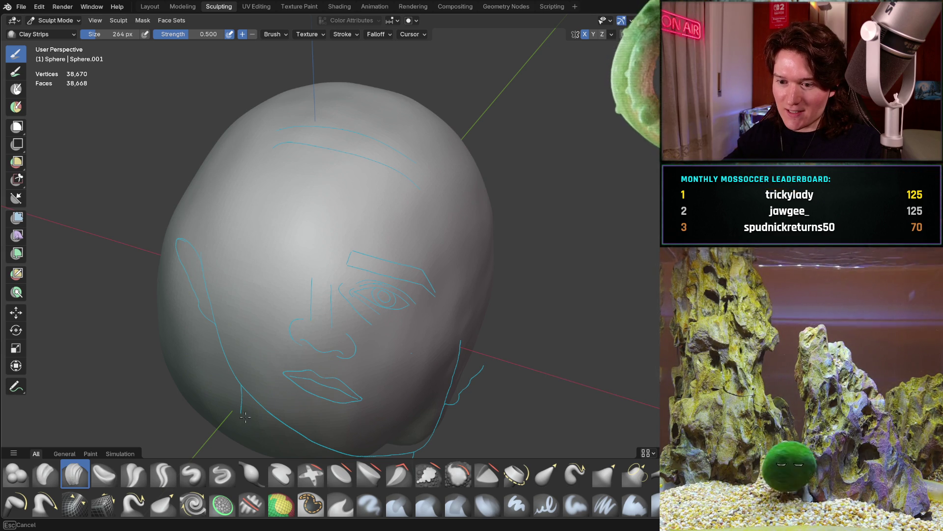
mouse_move(417, 315)
middle_mouse_down()
mouse_move(346, 238)
mouse_move(340, 335)
middle_mouse_up()
mouse_move(372, 305)
middle_mouse_down()
mouse_move(381, 215)
mouse_move(439, 123)
middle_mouse_up()
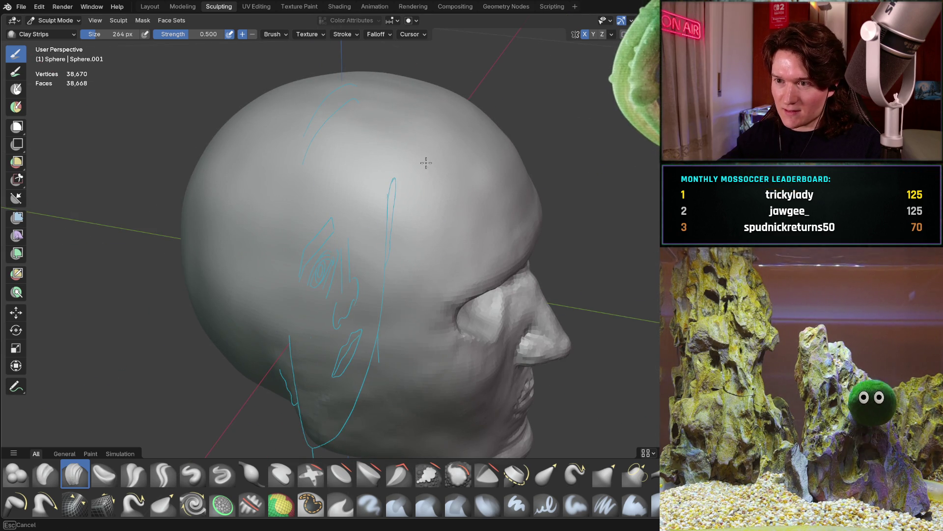
middle_click_drag(379, 82, 432, 93)
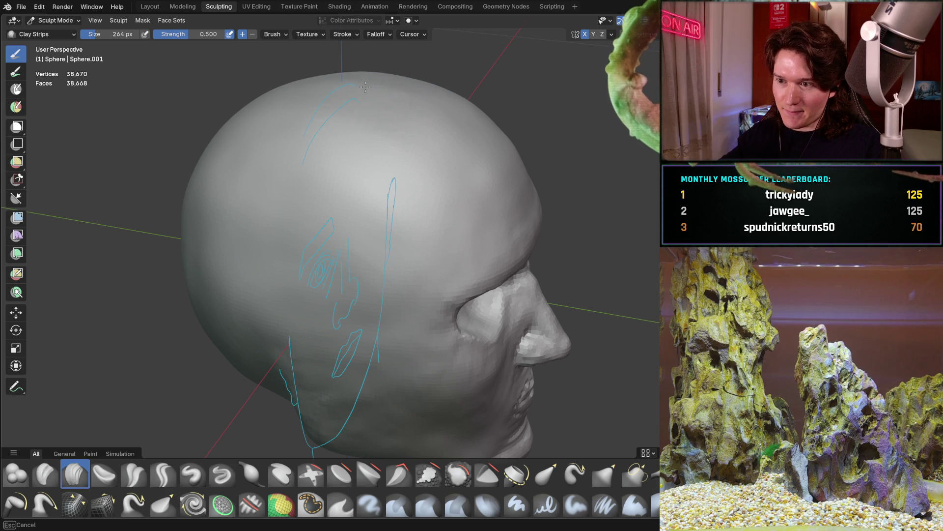
mouse_move(331, 120)
middle_mouse_down()
mouse_move(325, 115)
mouse_move(405, 158)
middle_mouse_up()
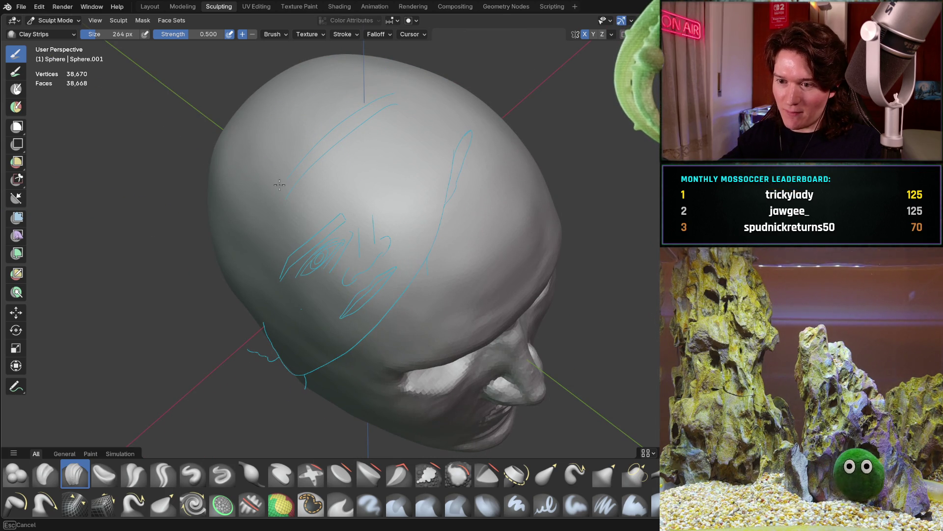
middle_click_drag(277, 166, 277, 166)
middle_click_drag(444, 219, 478, 202)
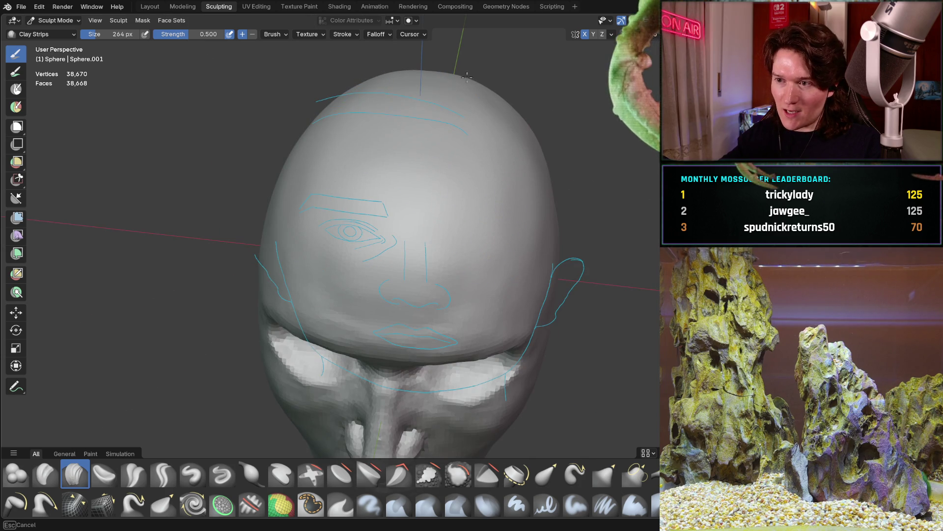
middle_click_drag(472, 90, 471, 90)
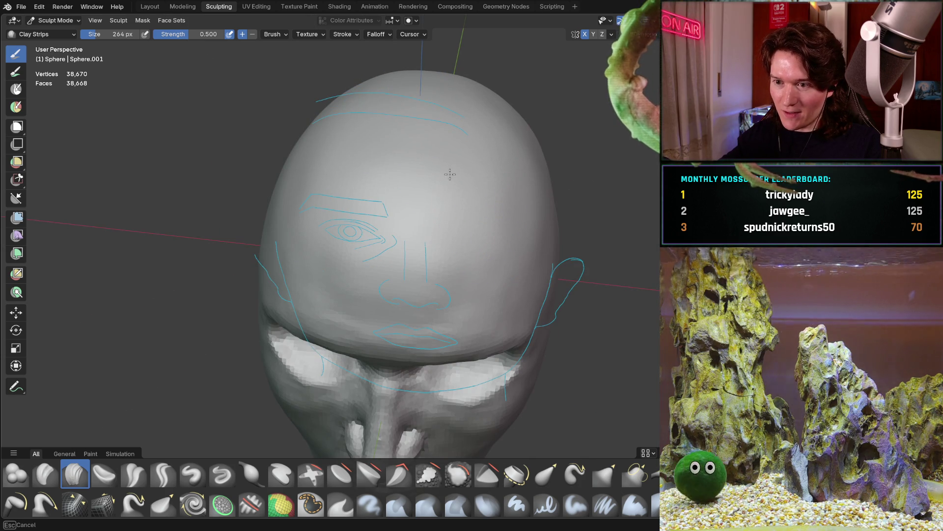
mouse_move(492, 188)
middle_mouse_down()
mouse_move(514, 85)
mouse_move(471, 142)
mouse_move(415, 178)
middle_mouse_up()
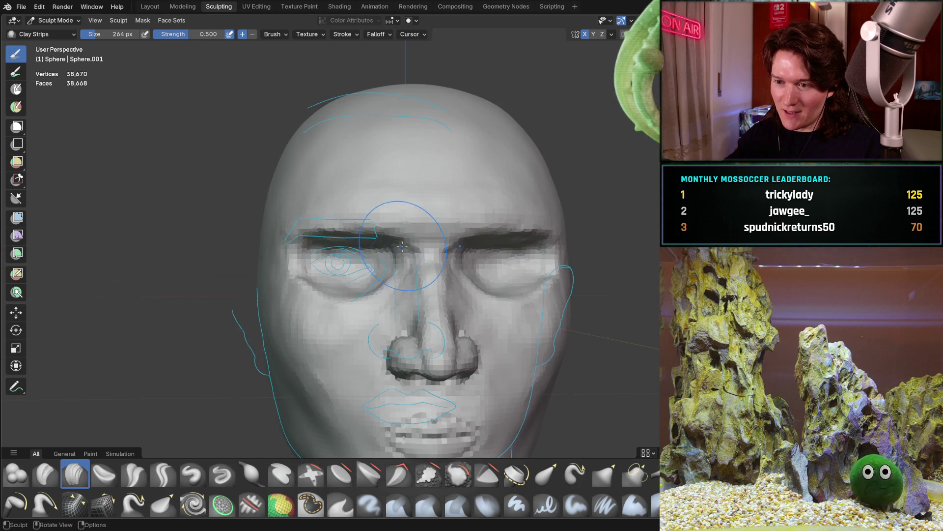
mouse_move(346, 286)
middle_mouse_down("ctrl")
mouse_move(325, 265)
mouse_move(306, 288)
mouse_move(314, 315)
mouse_move(423, 282)
mouse_move(408, 292)
mouse_move(379, 273)
mouse_move(339, 222)
mouse_move(387, 288)
mouse_move(353, 258)
mouse_move(315, 305)
middle_mouse_up("ctrl")
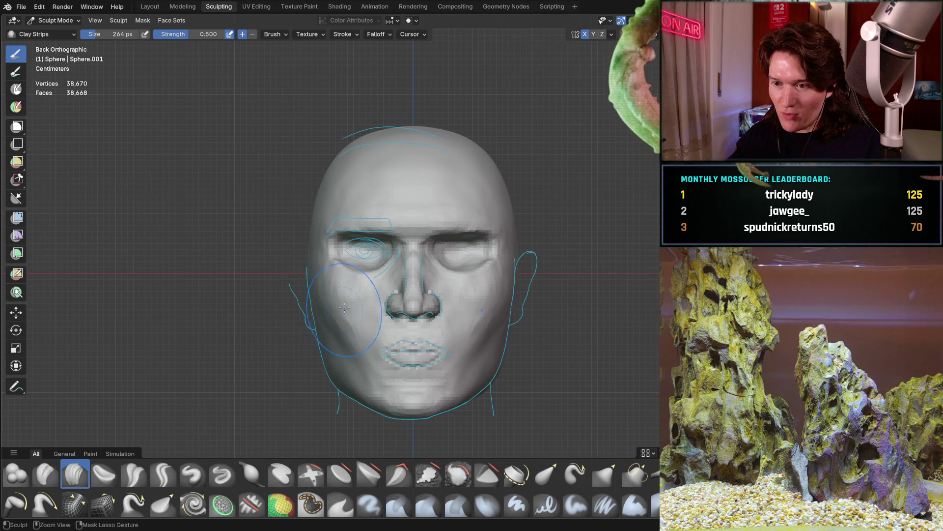
scroll(345, 313, "up", 5)
mouse_move(345, 313)
middle_mouse_down()
mouse_move(300, 320)
mouse_move(379, 311)
middle_mouse_up()
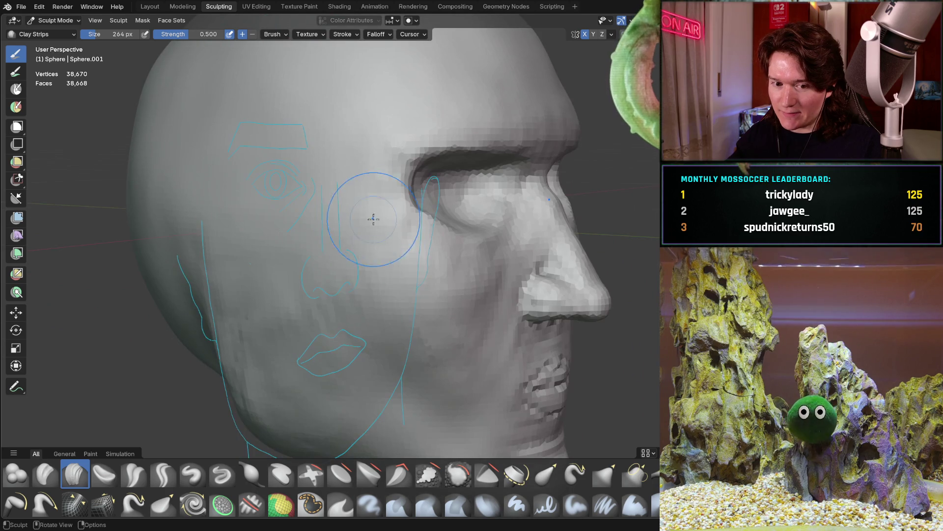
scroll(374, 214, "up", 2)
middle_click_drag(386, 255, 402, 264)
mouse_move(495, 235)
middle_mouse_down()
mouse_move(400, 295)
mouse_move(396, 255)
mouse_move(347, 246)
middle_mouse_up()
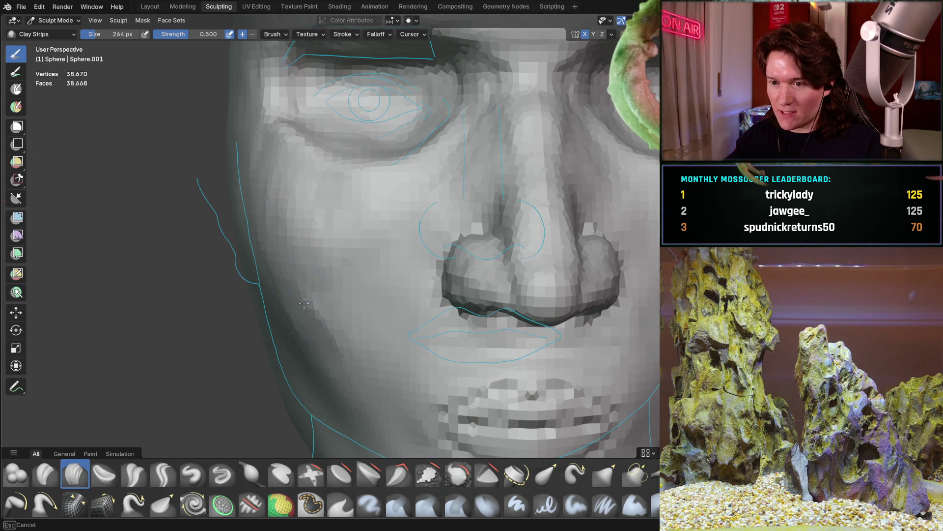
middle_click_drag(300, 284, 352, 281)
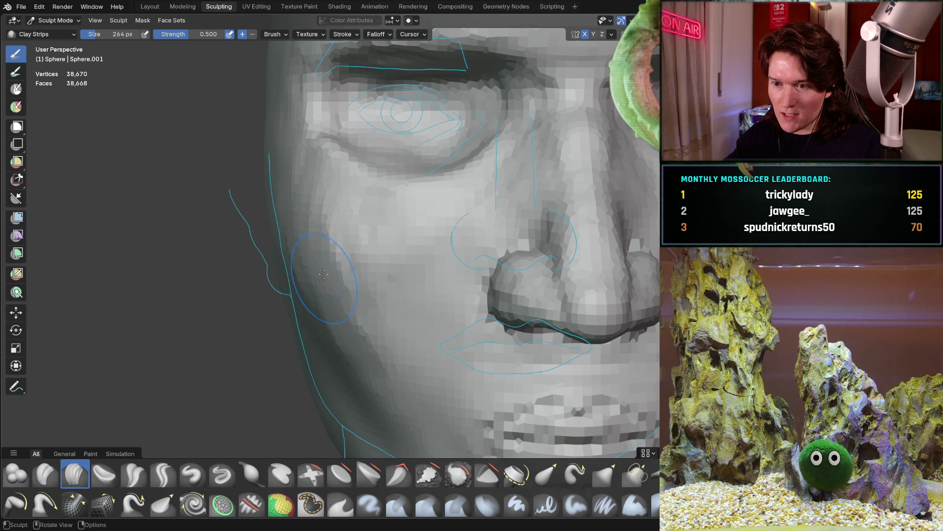
scroll(323, 283, "down", 5)
mouse_move(400, 202)
middle_mouse_down()
mouse_move(375, 285)
mouse_move(397, 241)
mouse_move(433, 238)
middle_mouse_up()
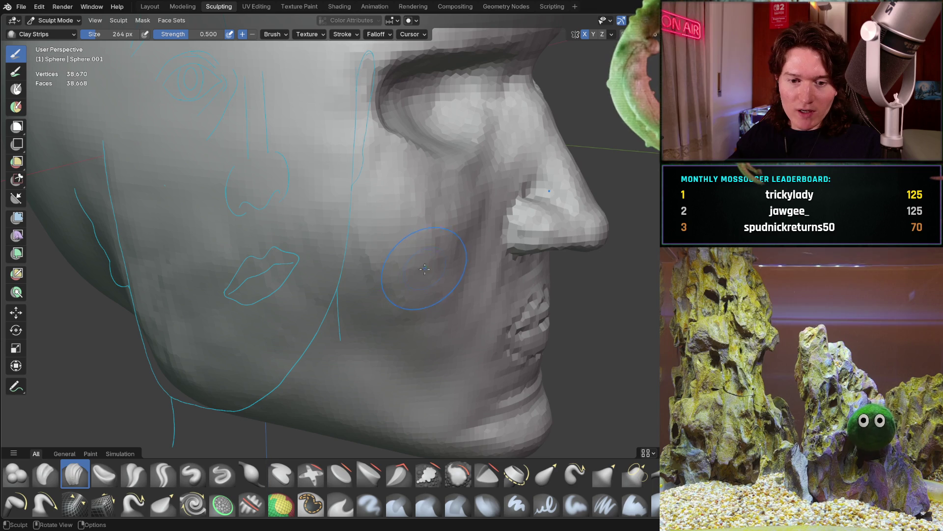
middle_click_drag(425, 264, 386, 190)
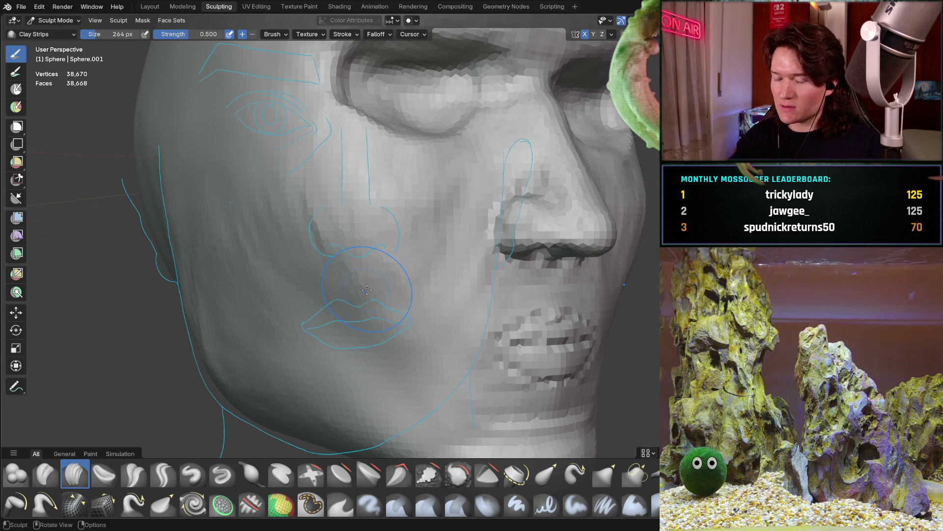
- Turn the head and zoom in close on the lower cheek beside the mouth
mouse_move(367, 289)
middle_mouse_down()
mouse_move(387, 264)
mouse_move(387, 285)
middle_mouse_up()
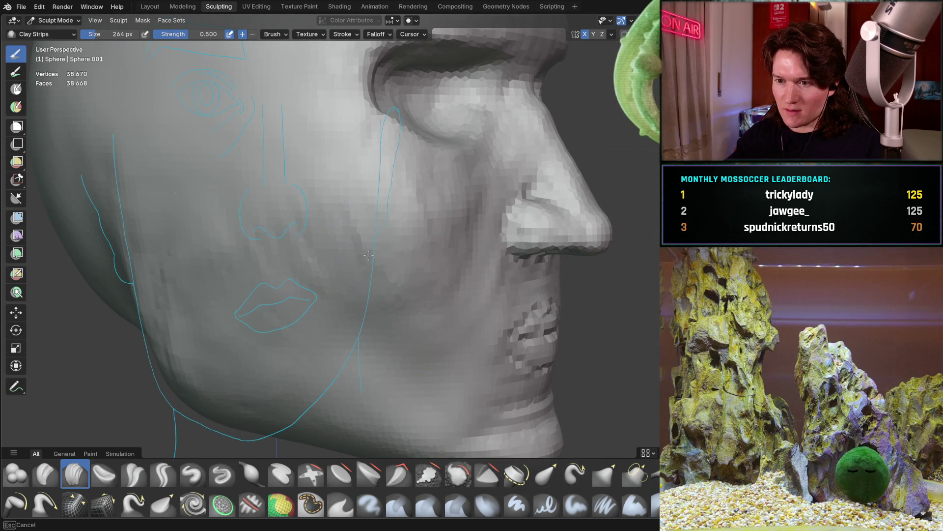
middle_click_drag(462, 272, 462, 272)
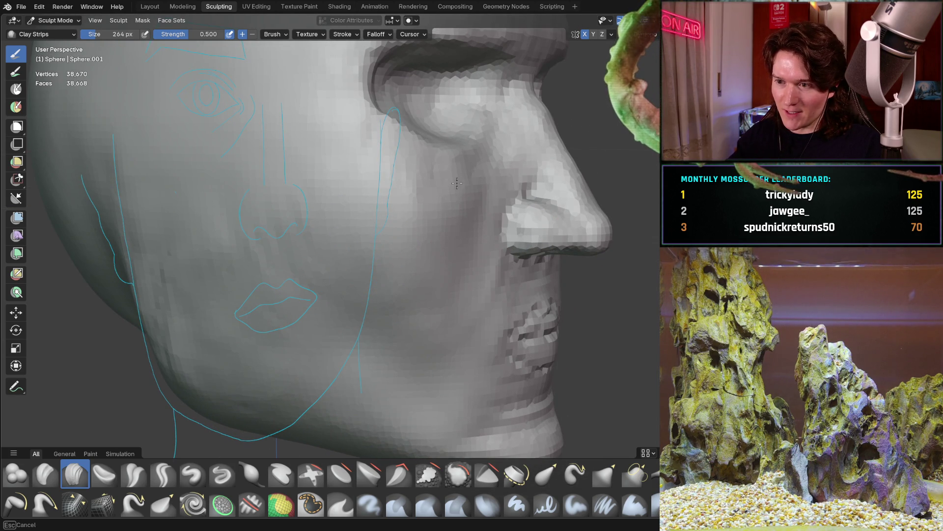
mouse_move(431, 194)
middle_mouse_down()
mouse_move(392, 212)
mouse_move(413, 194)
middle_mouse_up()
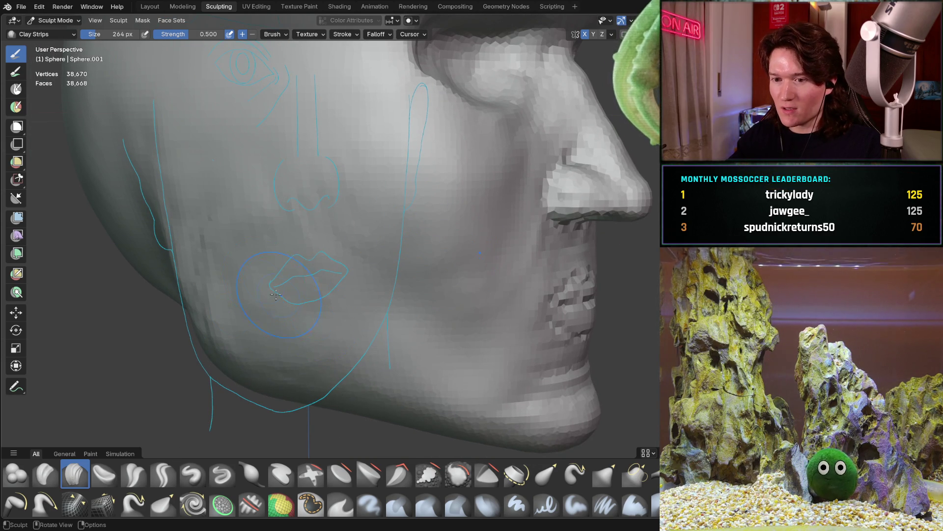
scroll(261, 302, "up", 3)
middle_click_drag(261, 301, 308, 291)
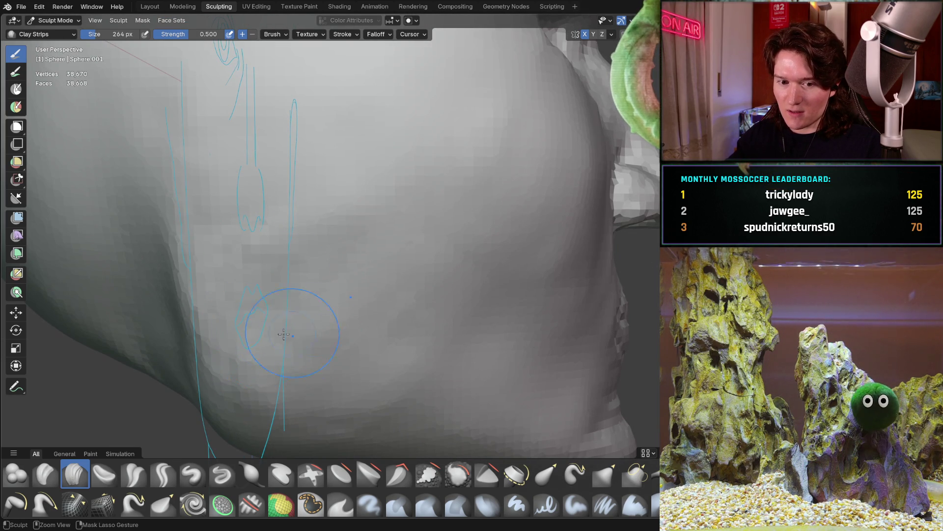
- Add clay ridges filling the cheek hollows, zoom out, and switch to the browser
left_click_drag(327, 266, 403, 307)
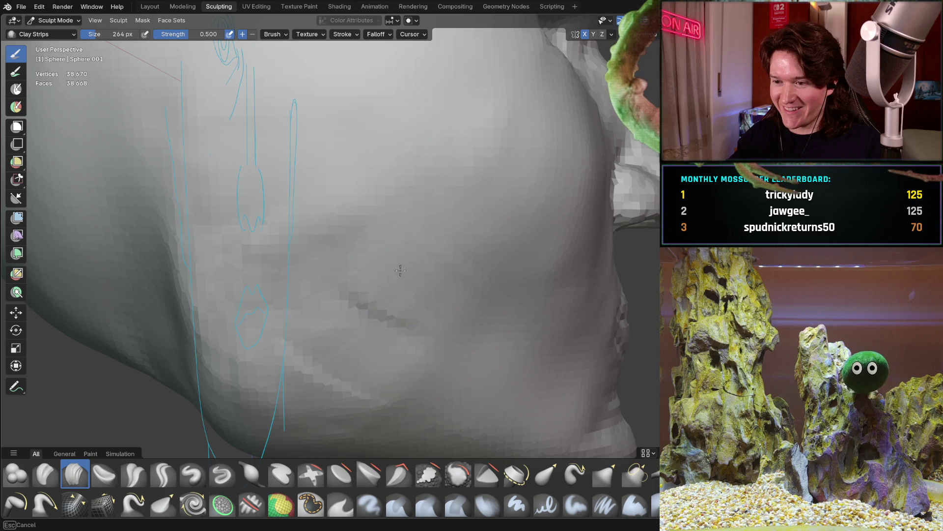
left_click_drag(297, 264, 375, 200)
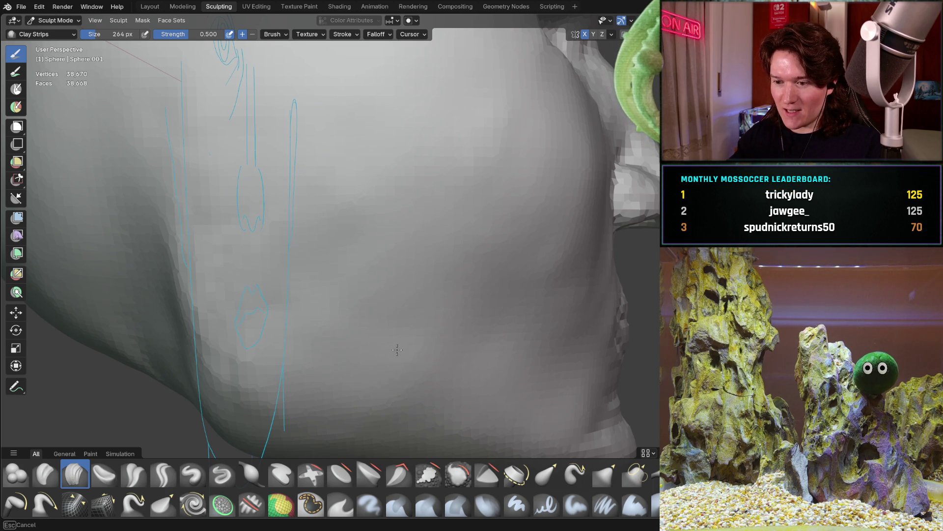
mouse_move(449, 241)
middle_mouse_down("ctrl")
mouse_move(445, 251)
mouse_move(340, 254)
middle_mouse_up("ctrl")
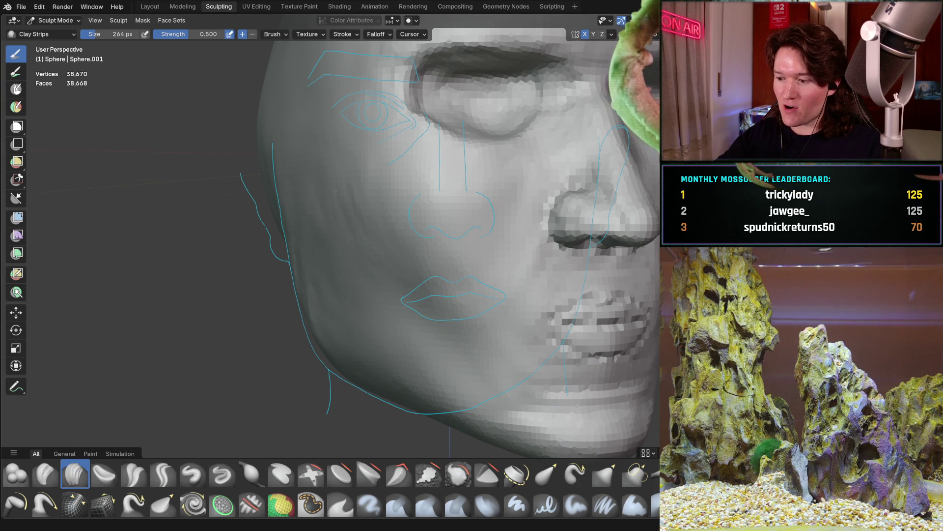
key("alt+Tab")
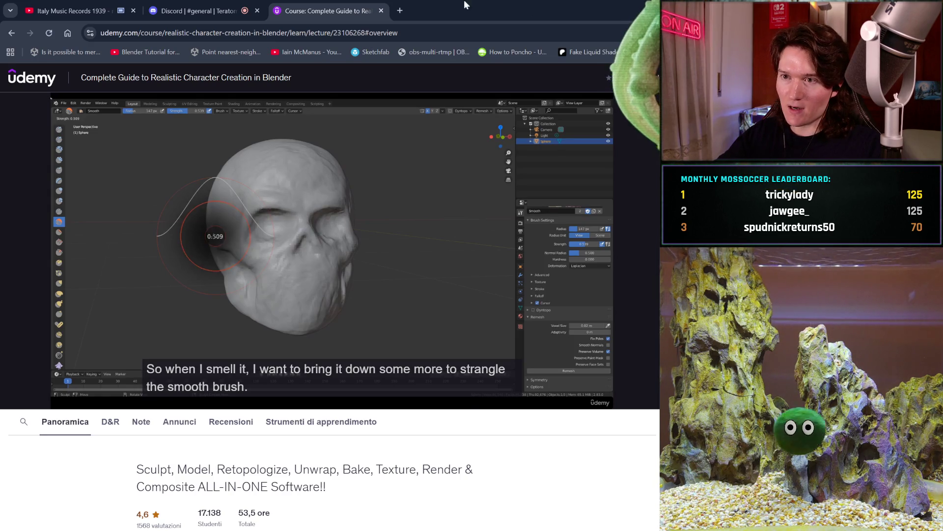
- Search Google for 'characterspeedrun' in a new tab
left_click(399, 11)
type("cc")
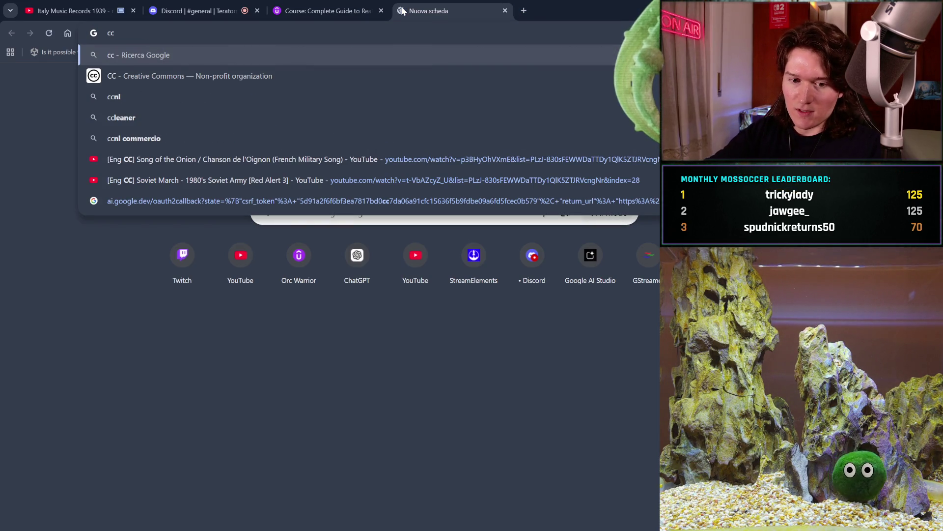
key("BackSpace")
type("harac")
type("terspeedr")
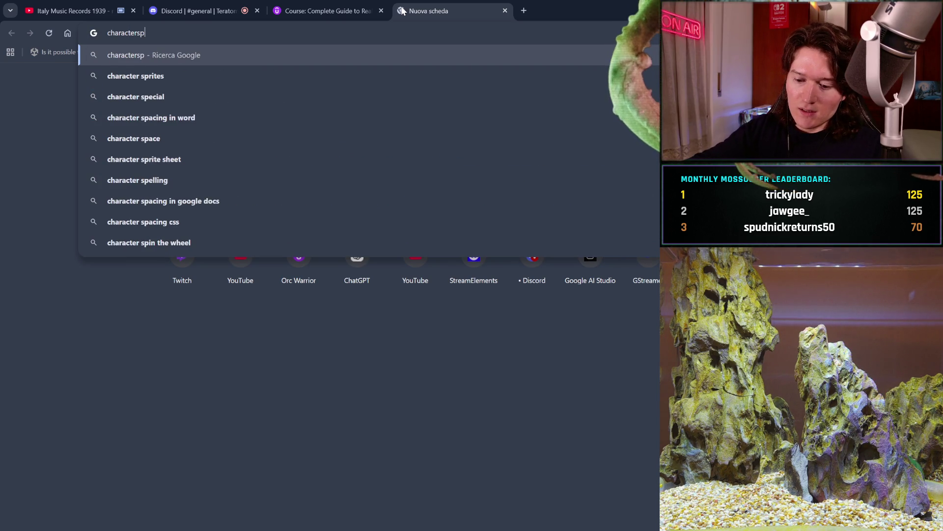
type("un")
key("Return")
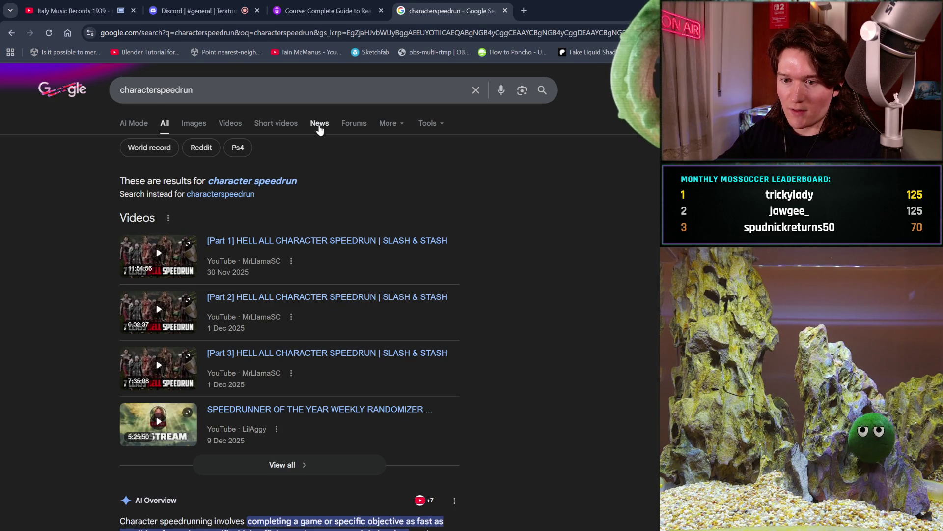
- Refine the search to 'characterspeedrun youtube', scan the results, and return to the YouTube tab
left_click(256, 88)
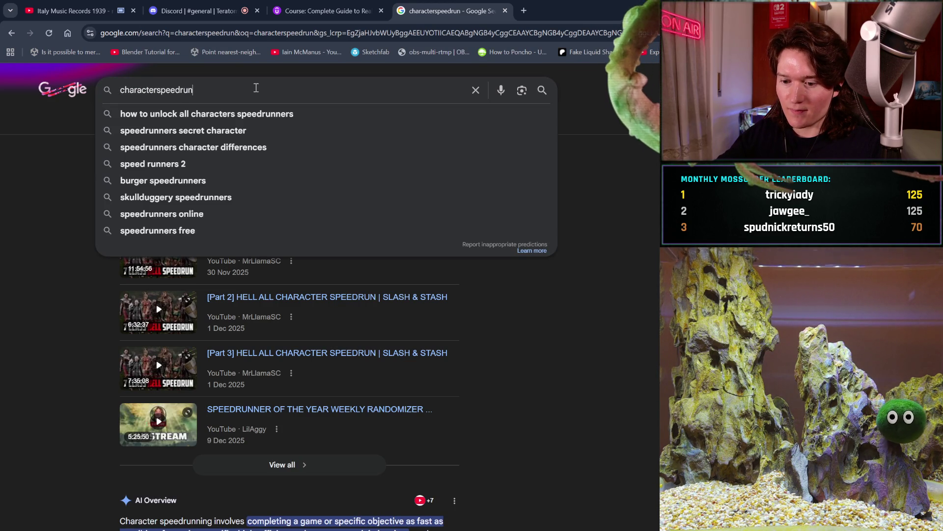
type(" youtube")
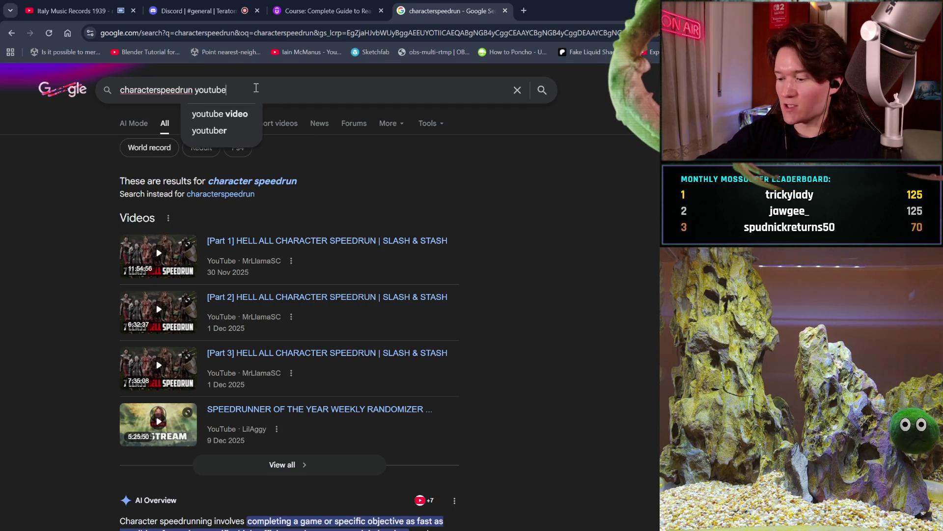
key("Return")
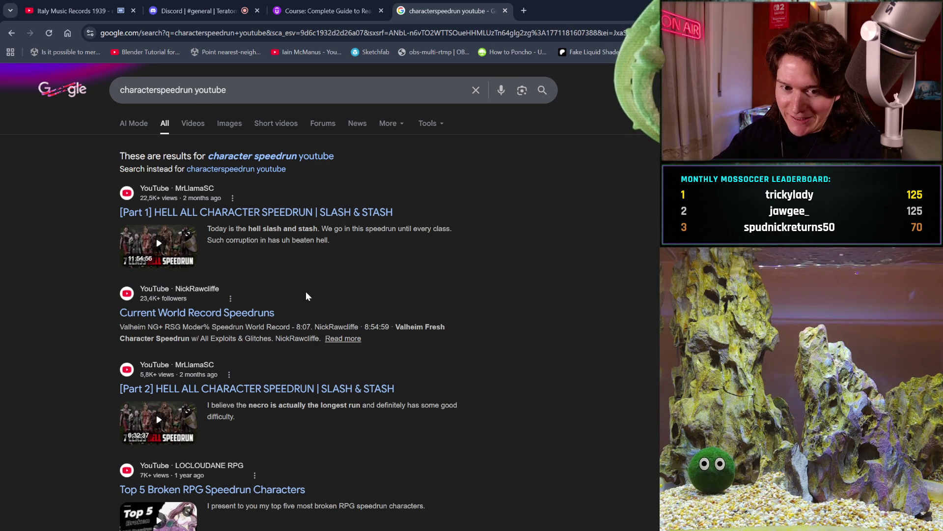
scroll(383, 293, "down", 4)
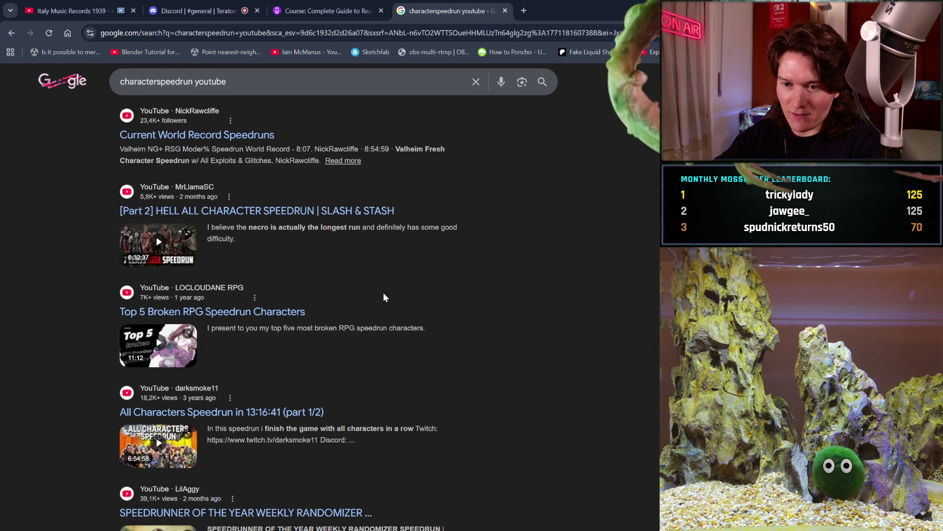
scroll(384, 294, "up", 5)
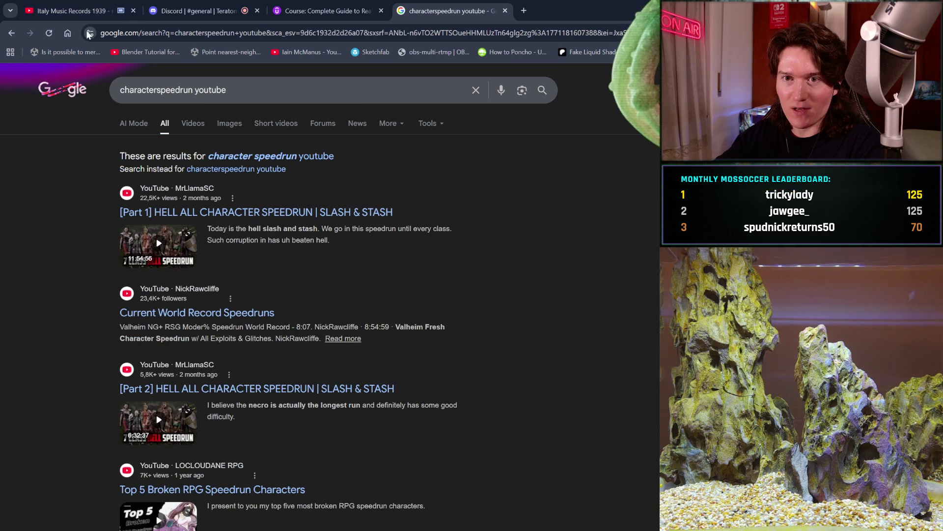
left_click(74, 11)
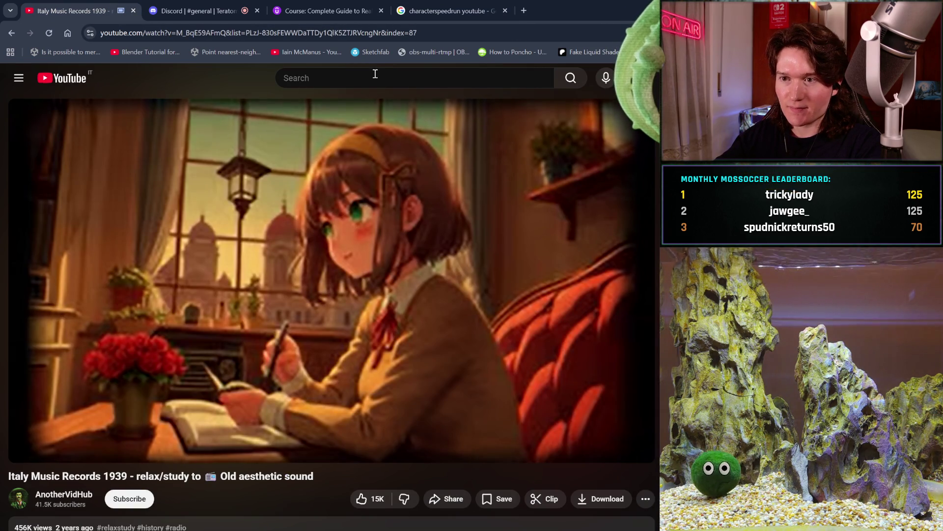
- Search YouTube for 'characterspeed run'
type("character")
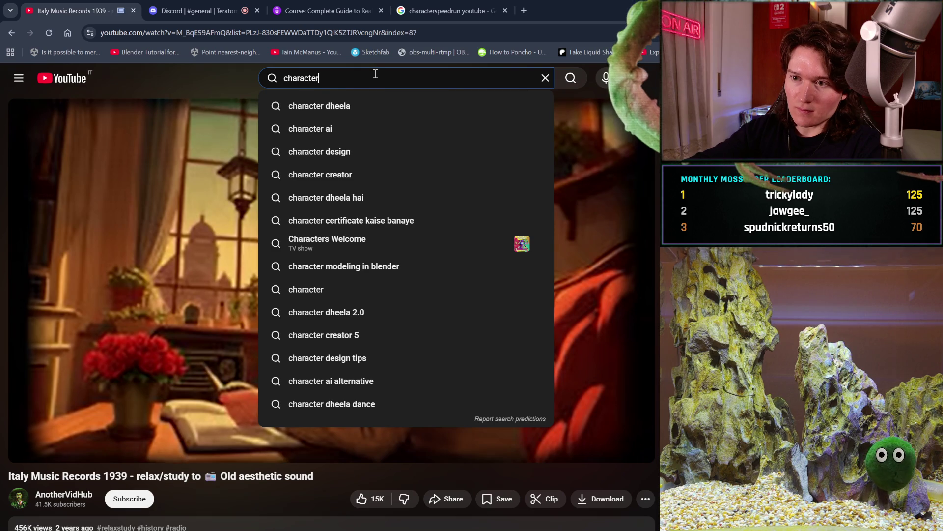
type("speed")
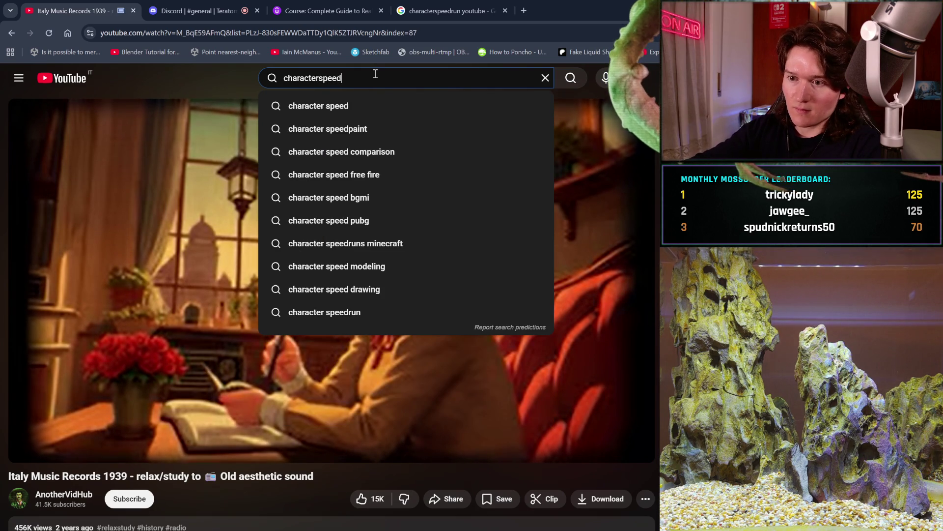
type("run")
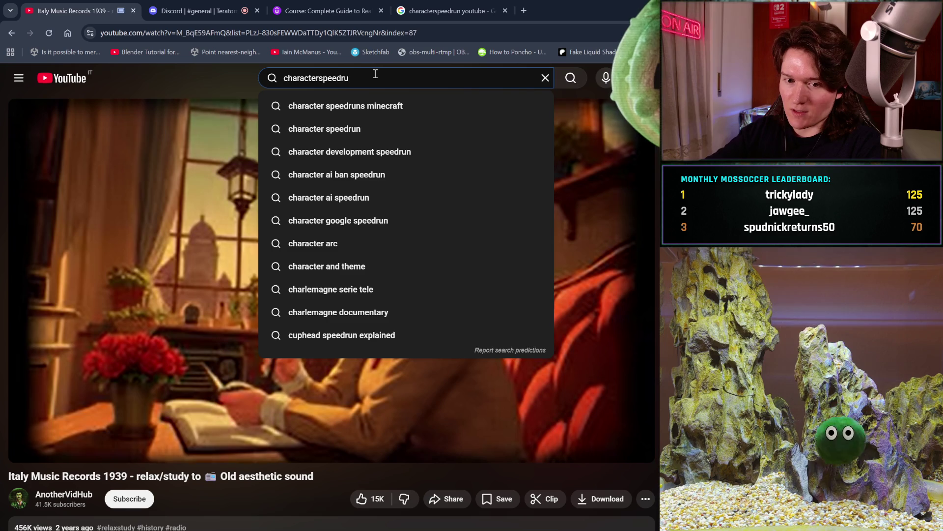
key("BackSpace")
key("BackSpace")
key("Return")
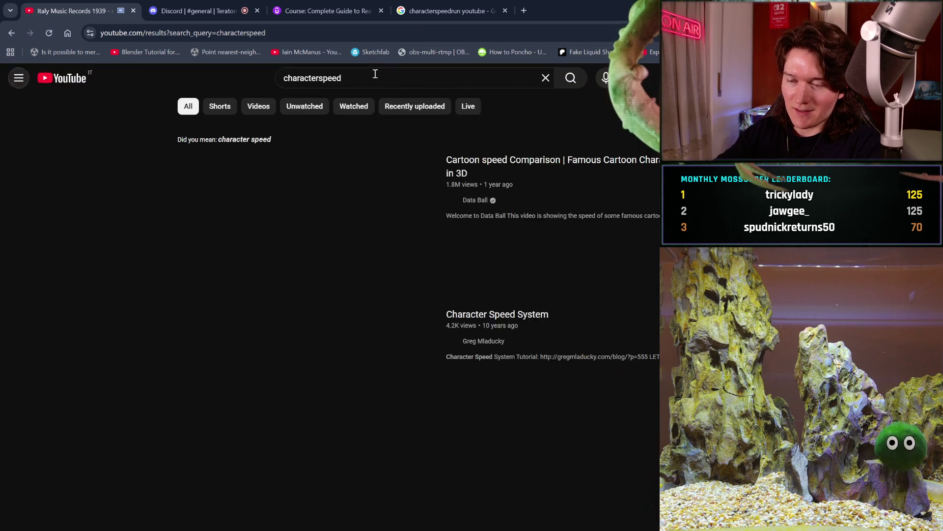
left_click(375, 74)
type("r")
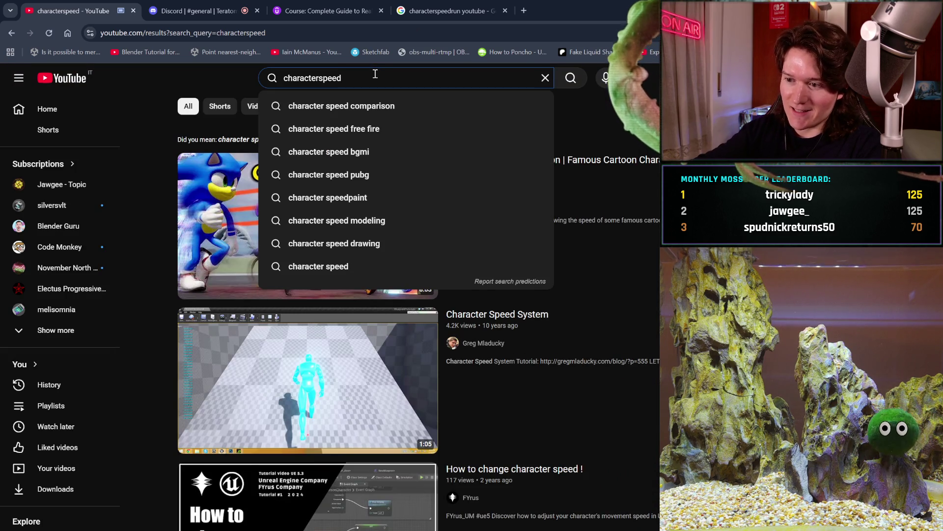
type("un")
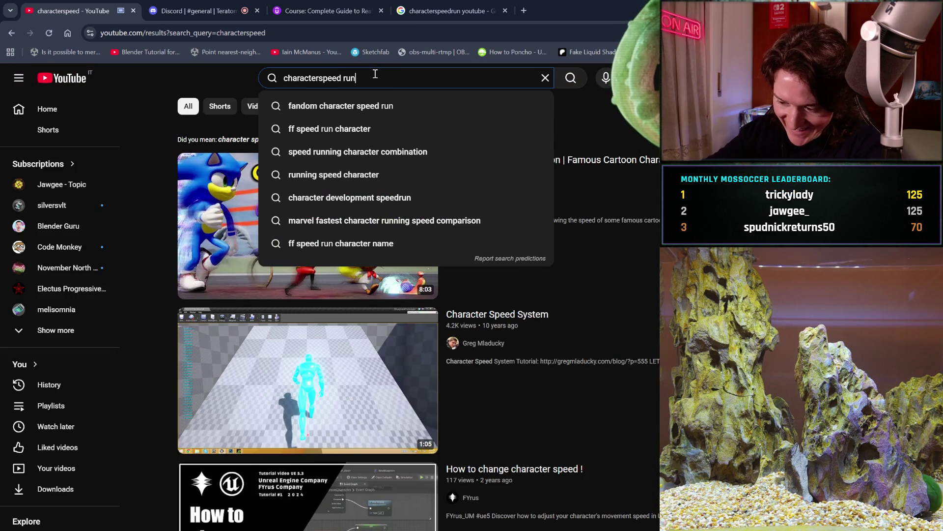
key("Return")
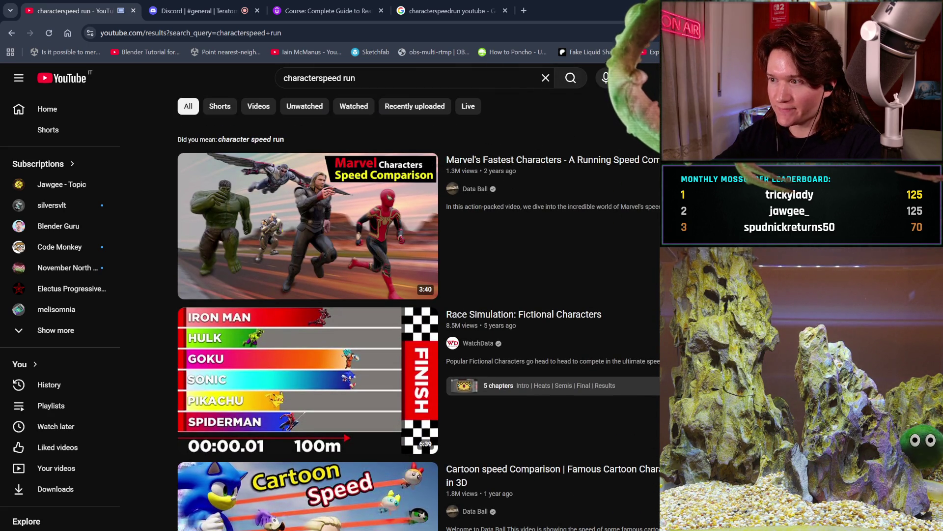
- Filter the results to Channels, then search for 'speedcharlive' instead
left_click(638, 106)
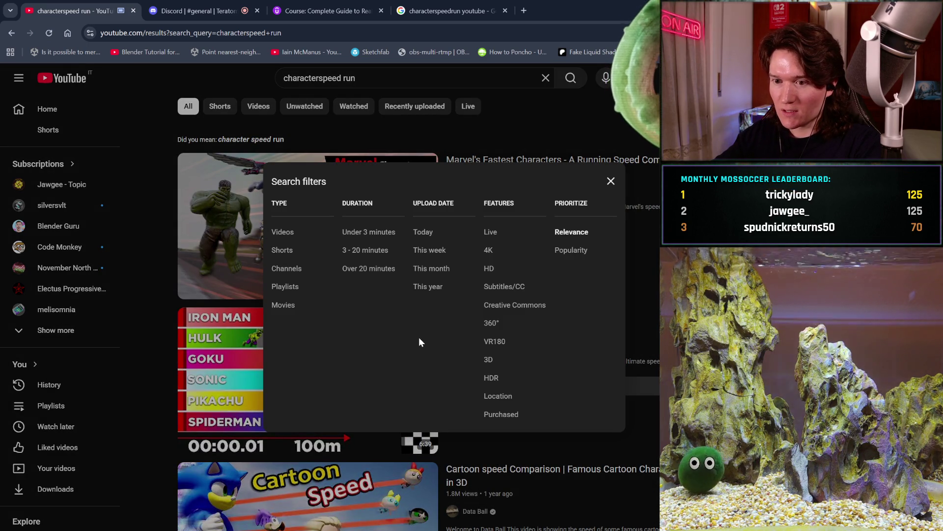
left_click(277, 270)
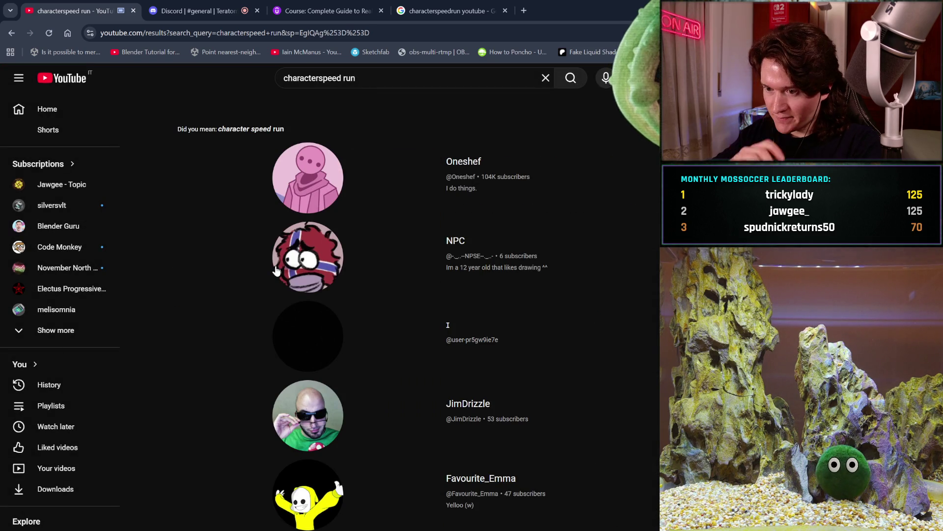
scroll(371, 195, "down", 2)
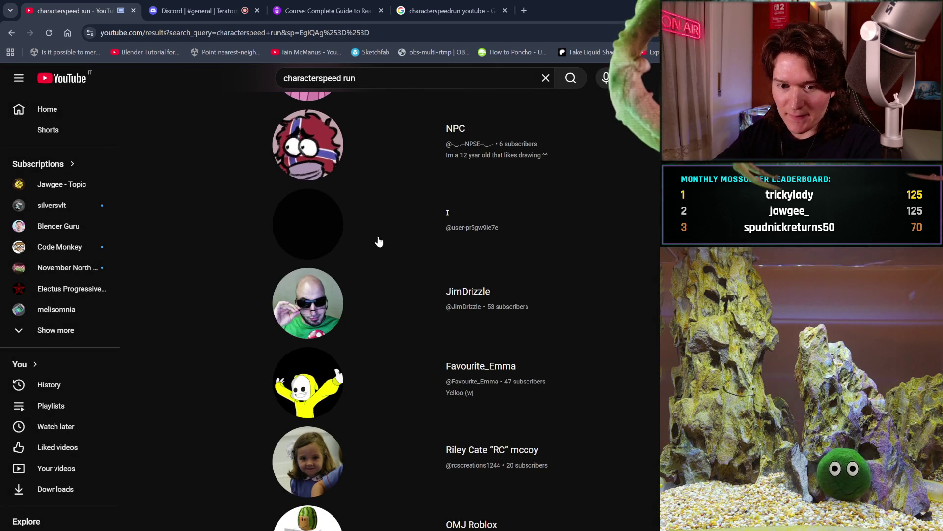
scroll(402, 322, "up", 2)
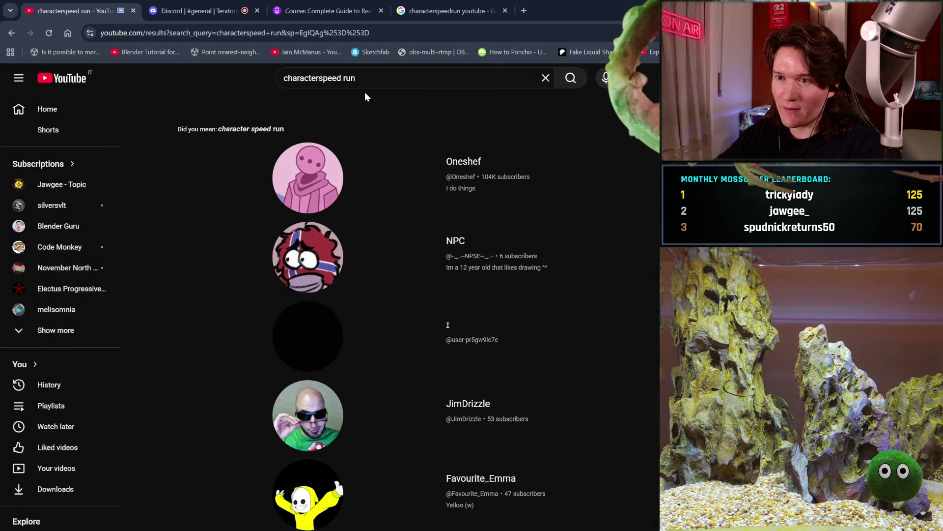
key("ctrl+a")
type("sp")
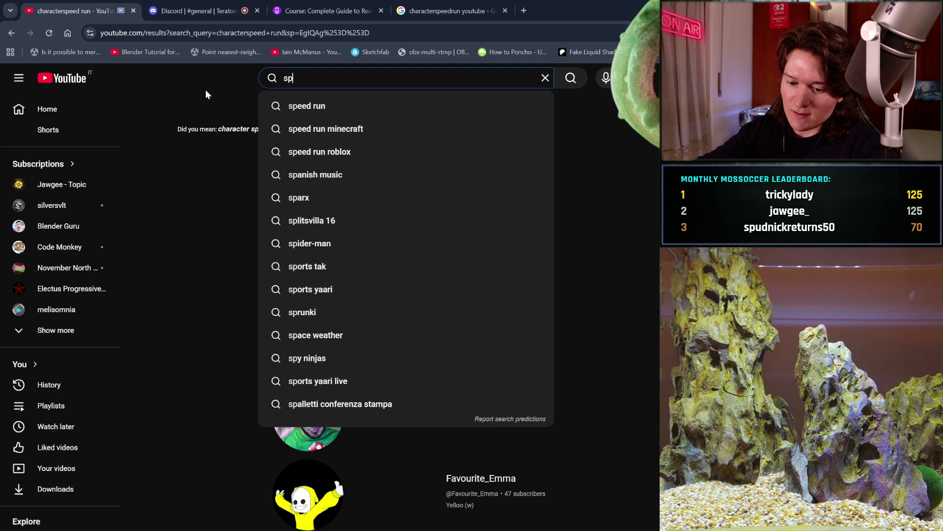
type("eedchar")
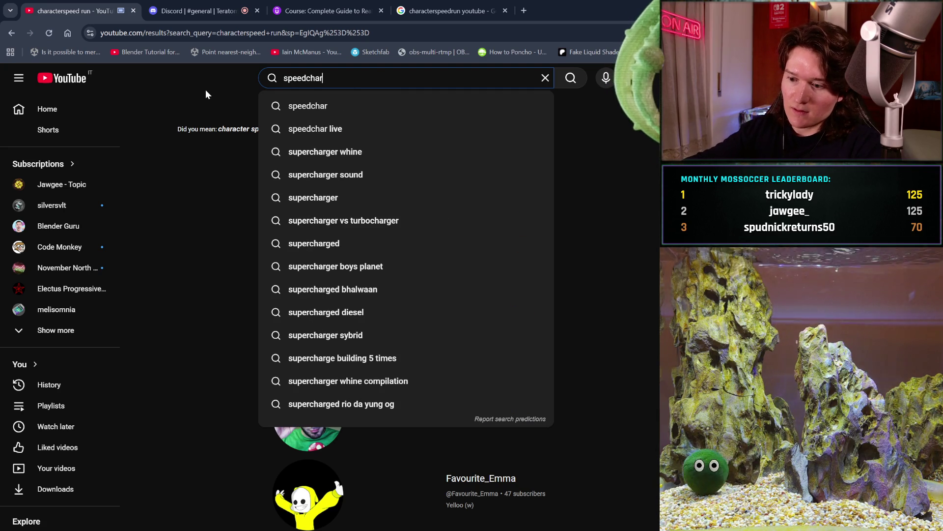
type("live")
key("Return")
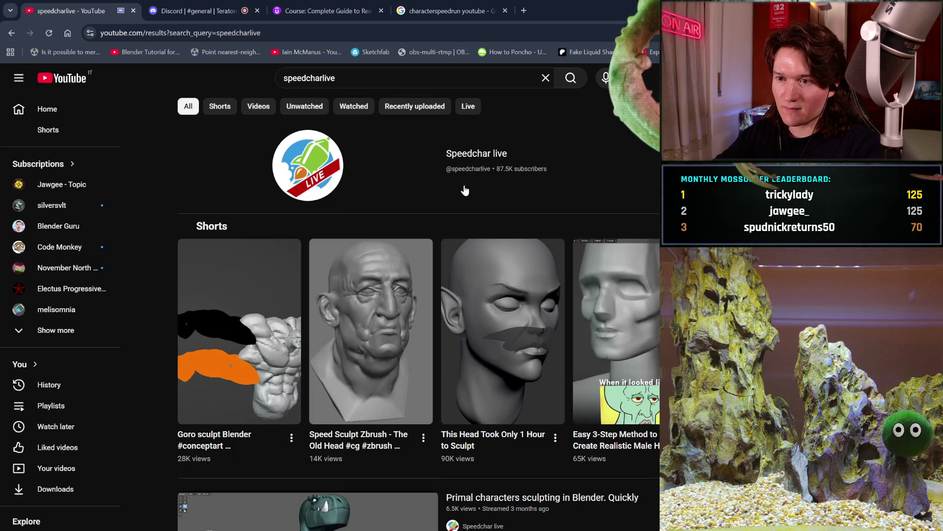
- Open the Speedchar live channel page and glance at its about information
scroll(466, 194, "down", 3)
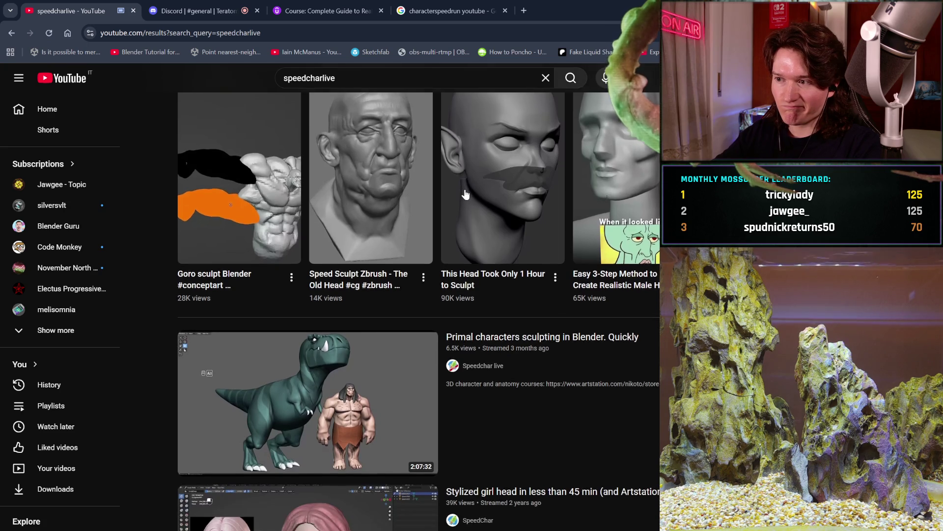
scroll(465, 189, "up", 2)
left_click(319, 116)
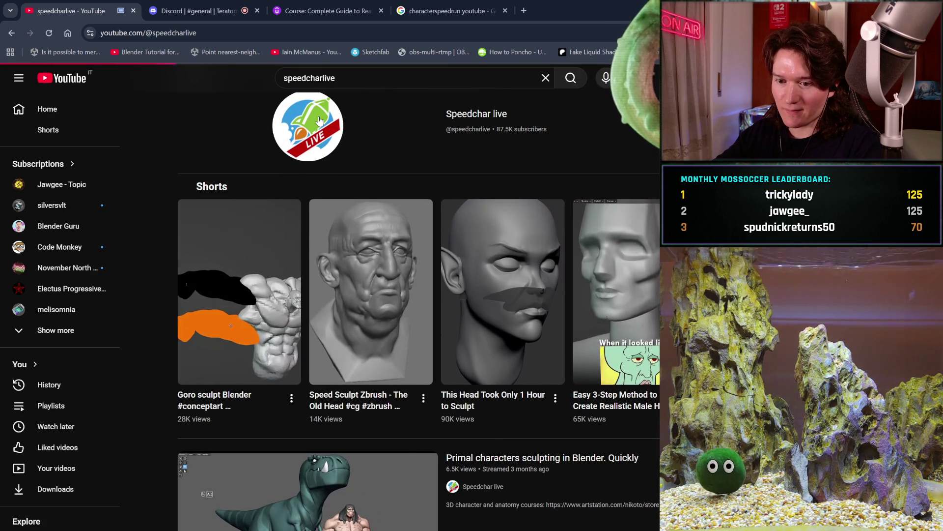
scroll(388, 271, "down", 2)
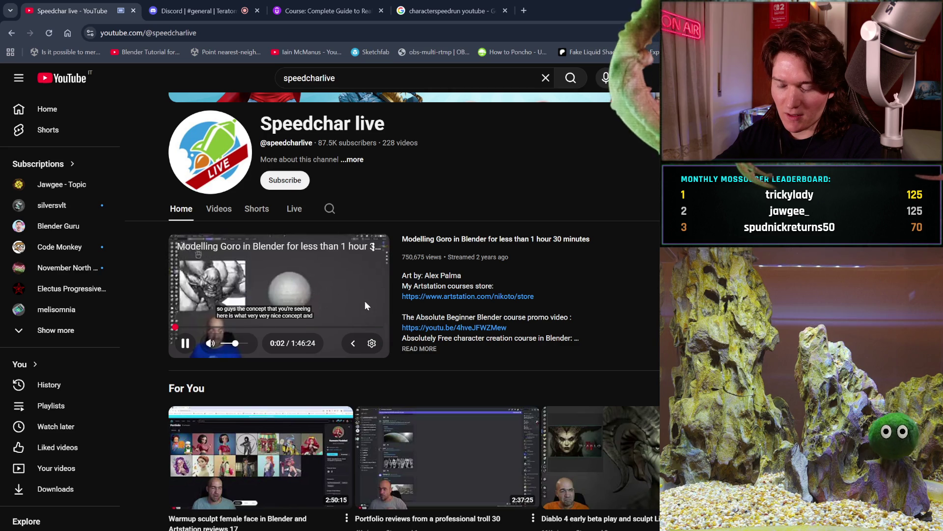
left_click(372, 344)
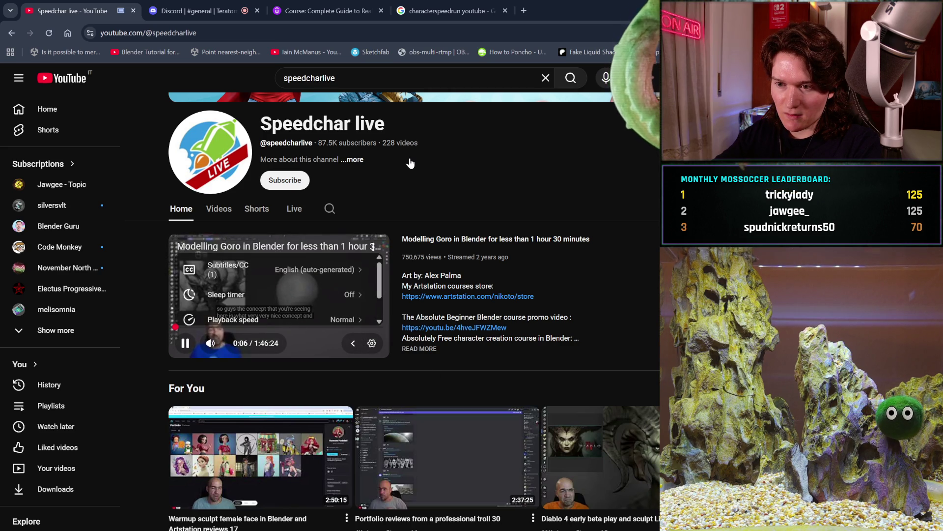
left_click(410, 163)
left_click(529, 135)
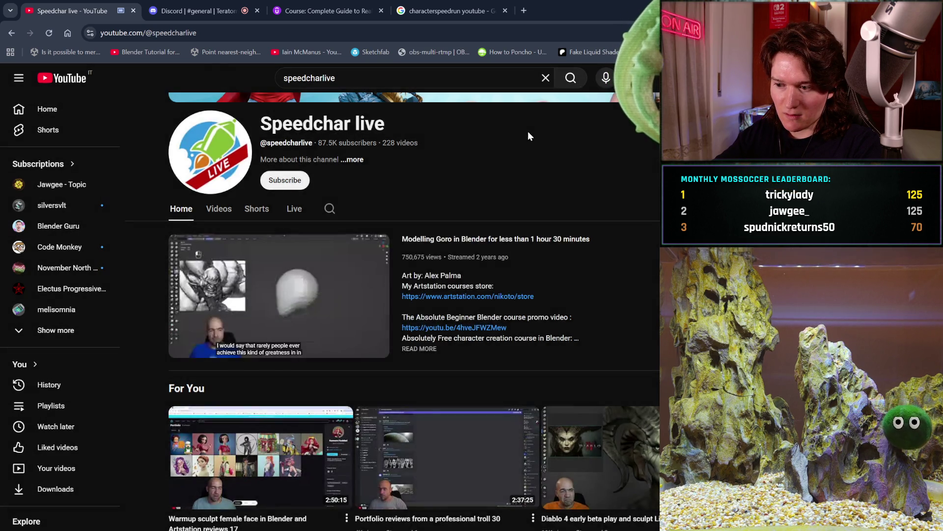
- Play the 'Batman in Blender for 1h and 30 min' Short from the channel
scroll(528, 132, "down", 5)
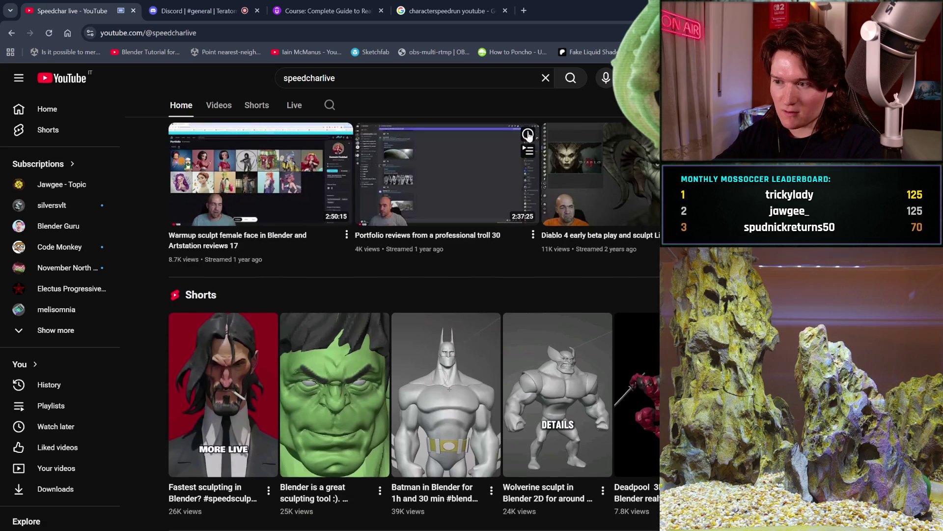
scroll(528, 134, "down", 3)
left_click(426, 273)
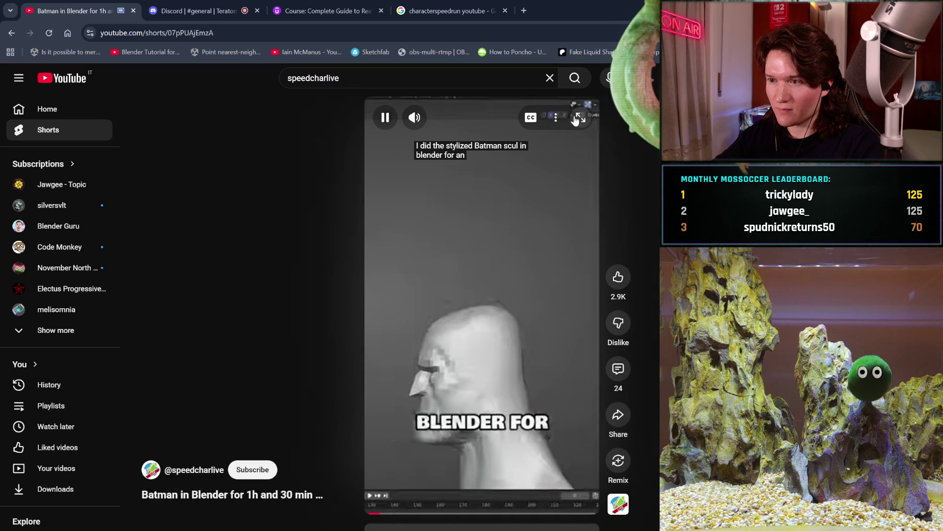
- Watch the Batman Short enlarged, go back to the Speedchar live channel, and clear the search
left_click(575, 118)
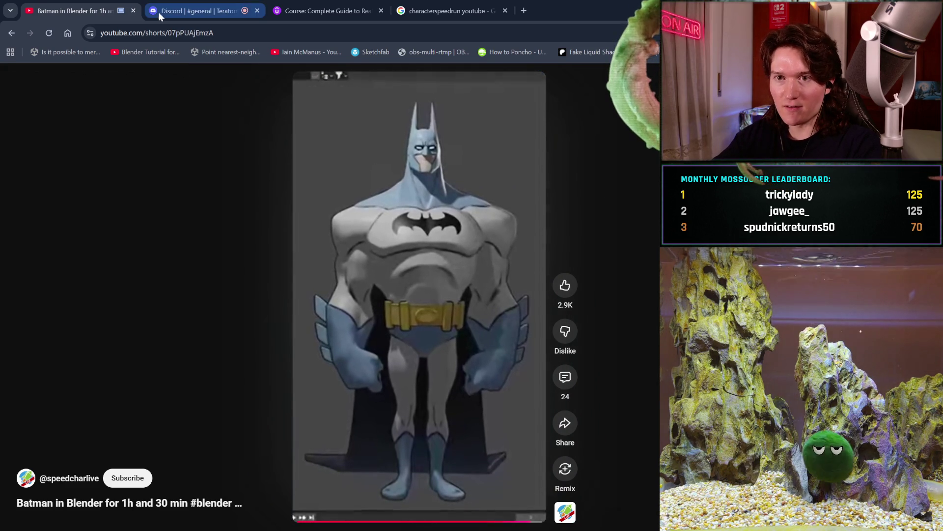
left_click(10, 37)
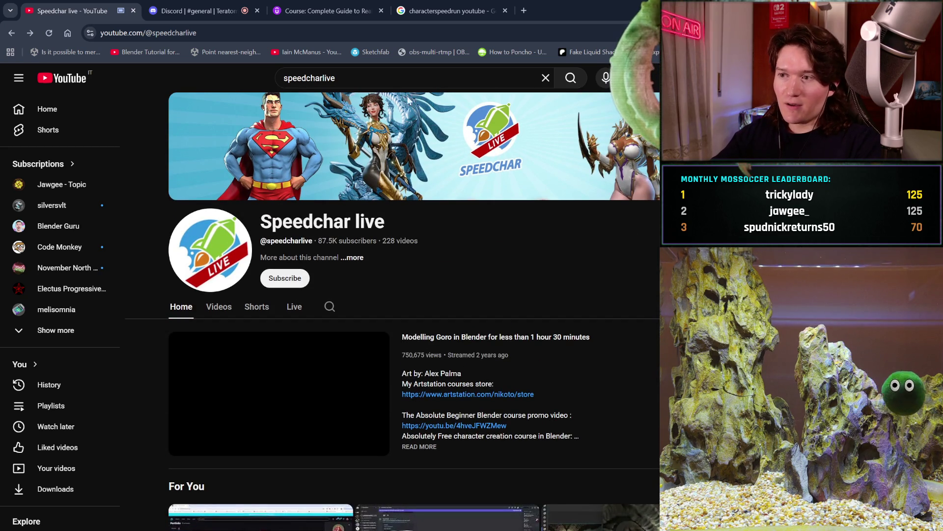
left_click(543, 79)
- Clear the stray 'a' from the YouTube search box
type("a")
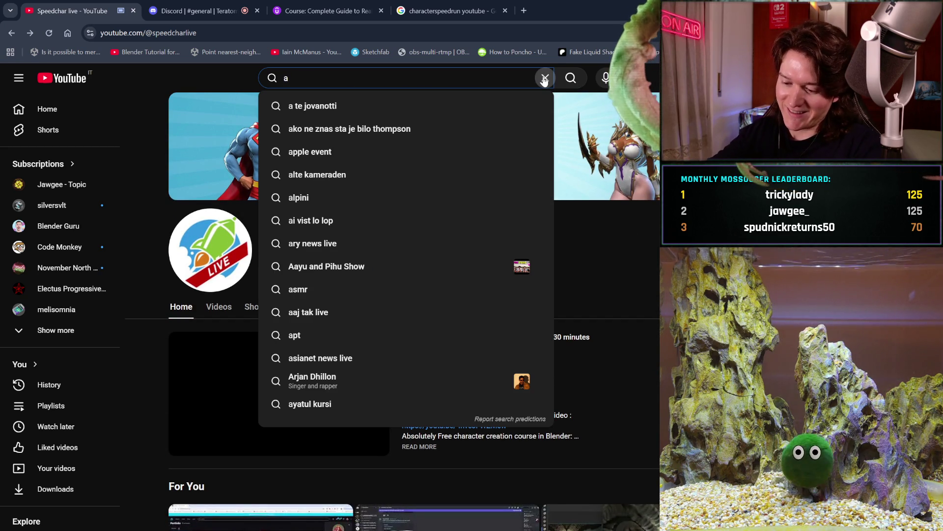
left_click(544, 79)
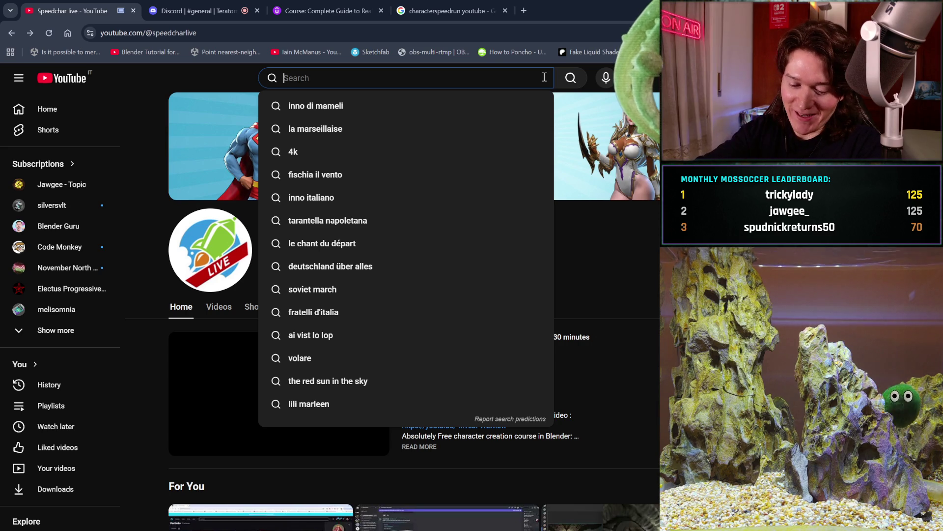
type("a")
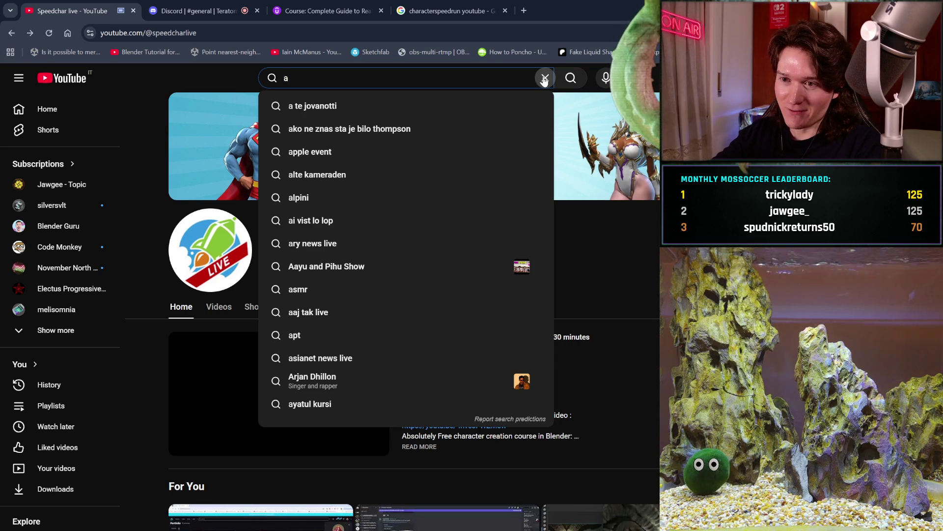
left_click(544, 79)
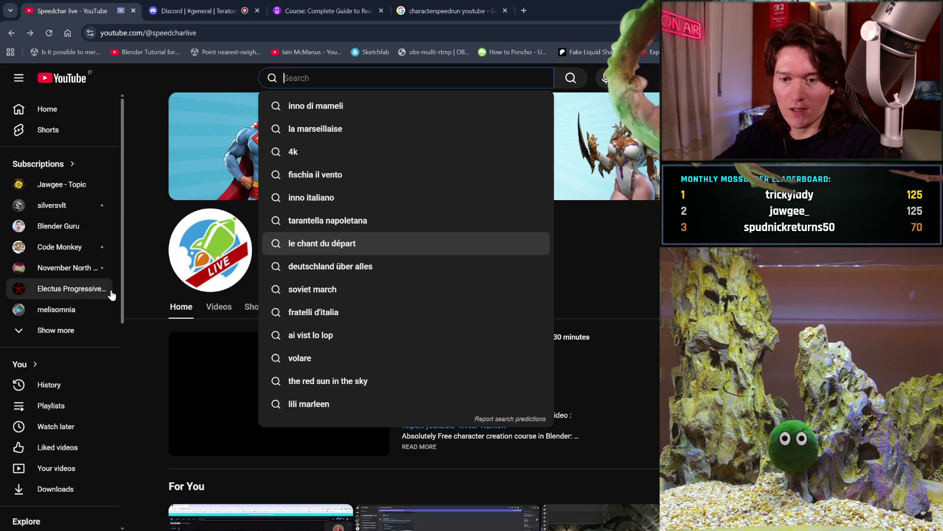
- Expand the sidebar subscriptions list, then go to the YouTube Home feed
left_click(51, 333)
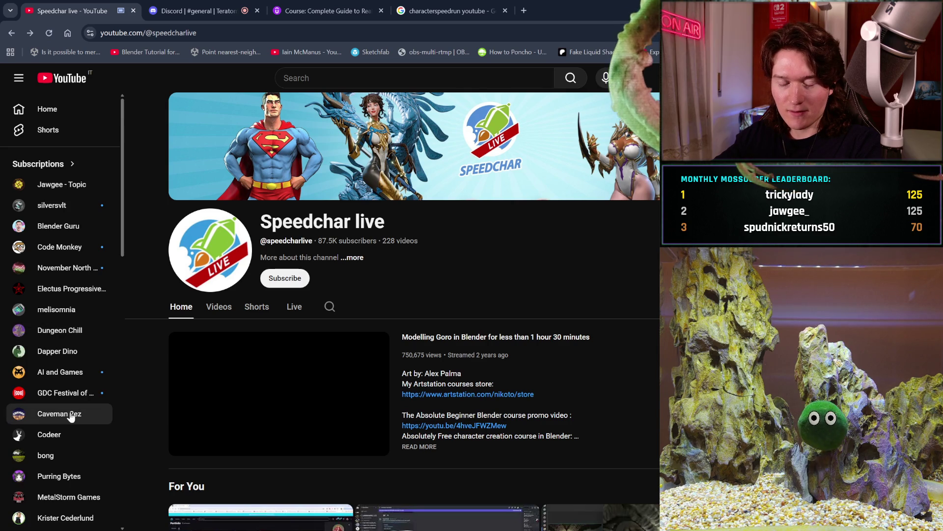
scroll(59, 418, "down", 5)
scroll(59, 418, "up", 5)
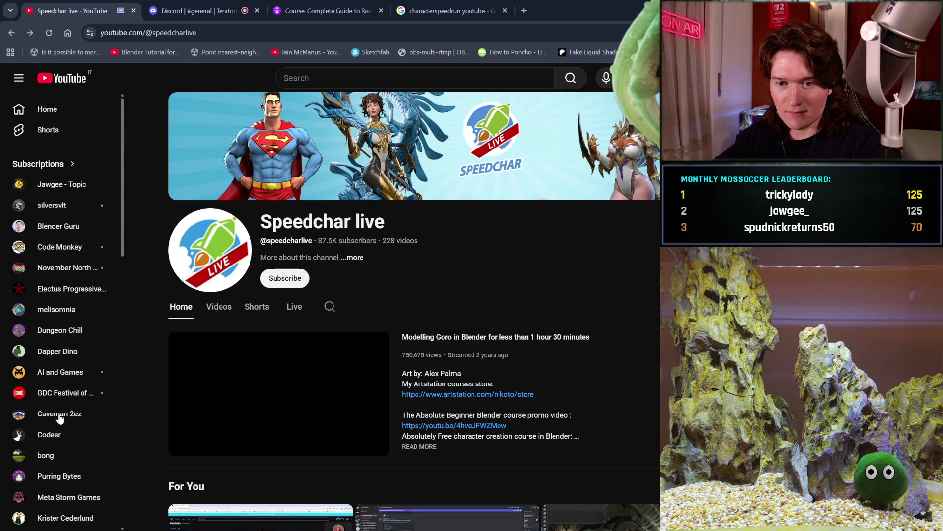
left_click(63, 116)
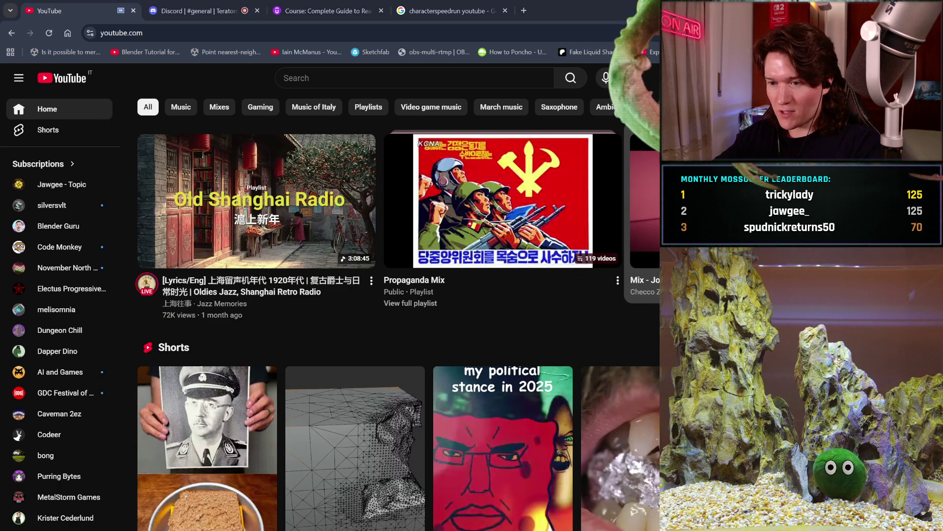
- Play the 'Prostata Enflamada' video from a YouTube mix and close the characterspeedrun search tab
left_click(644, 207)
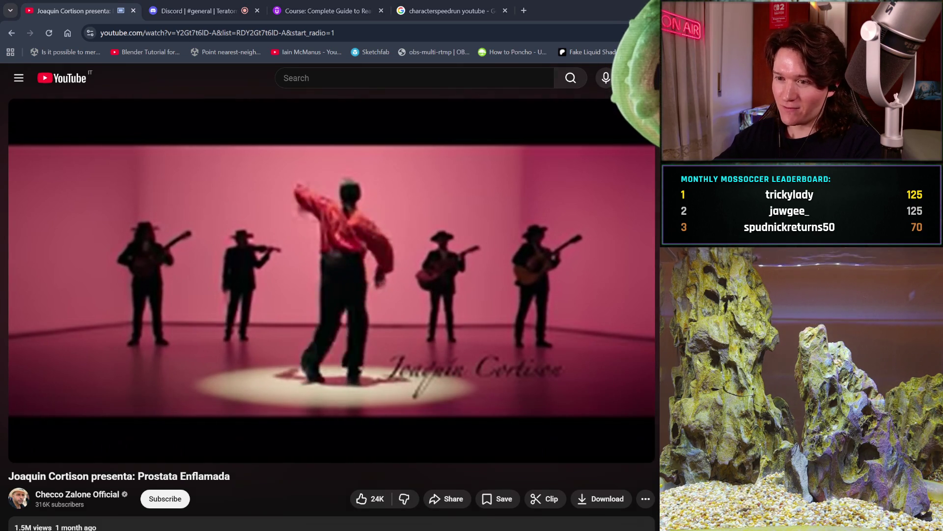
left_click(508, 19)
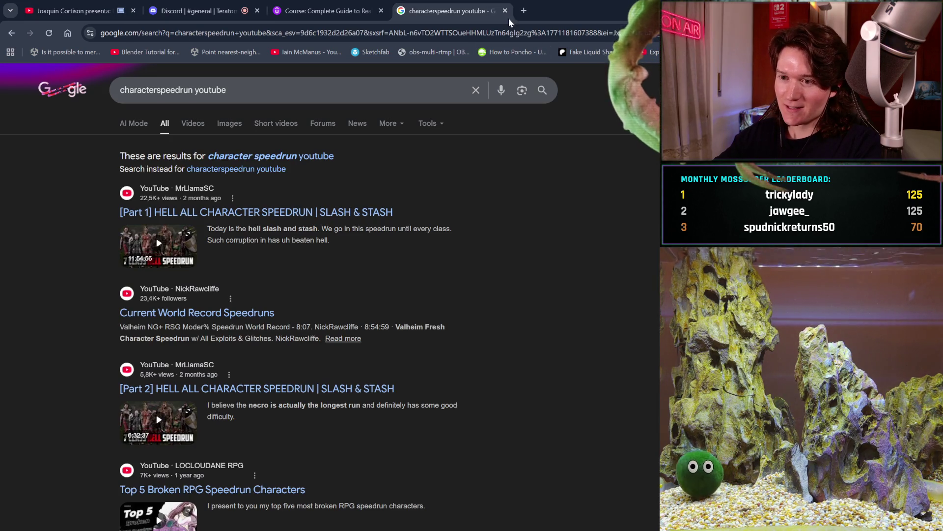
left_click(506, 11)
left_click(74, 11)
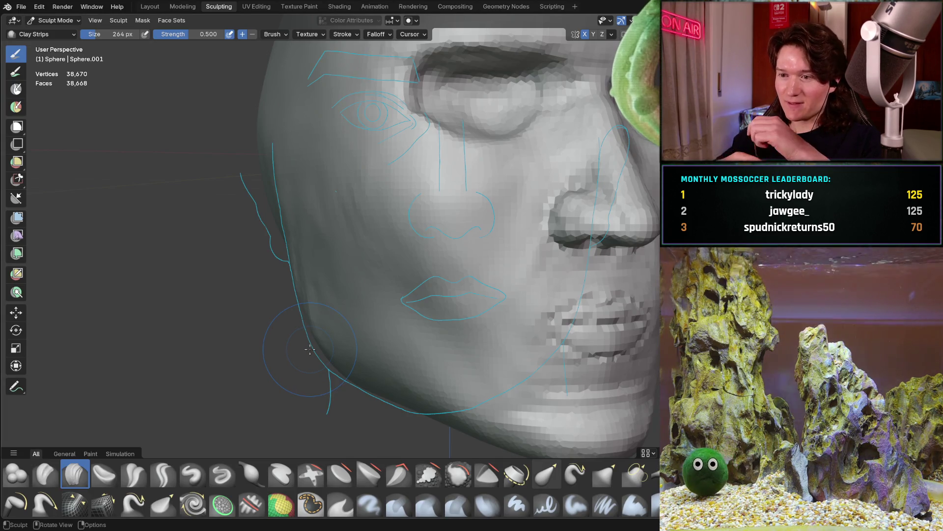
mouse_move(310, 349)
middle_mouse_down()
mouse_move(368, 271)
mouse_move(427, 232)
mouse_move(432, 217)
middle_mouse_up()
scroll(362, 267, "up", 2)
middle_click_drag(362, 267, 346, 330)
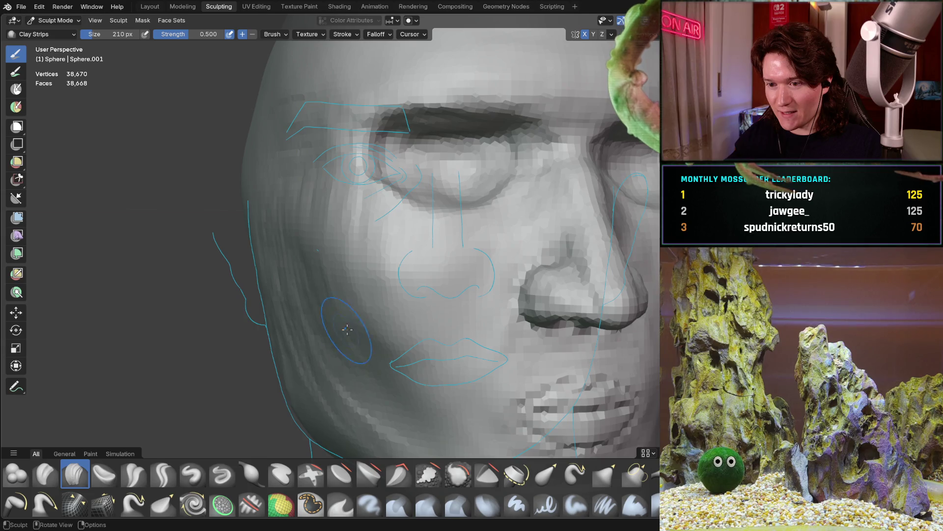
mouse_move(313, 273)
middle_mouse_down()
mouse_move(376, 269)
mouse_move(379, 300)
mouse_move(363, 290)
mouse_move(389, 279)
middle_mouse_up()
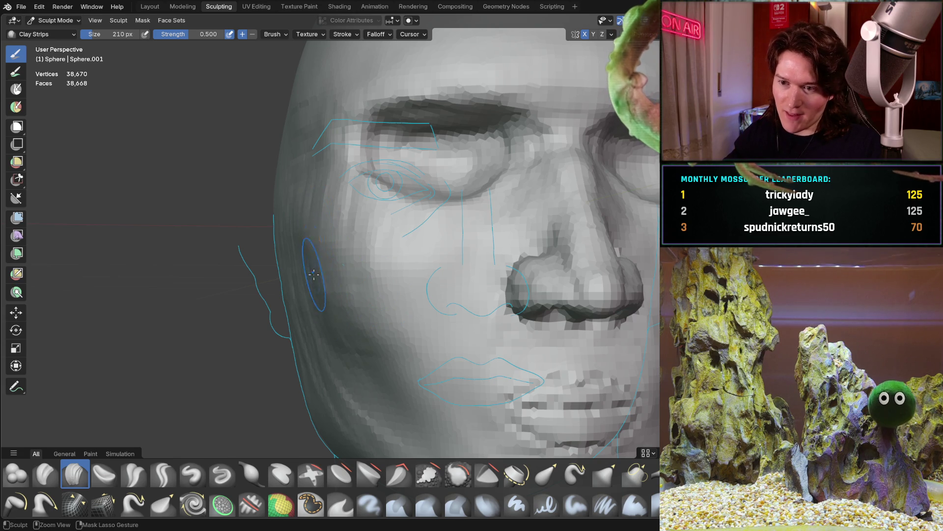
middle_click_drag(328, 223, 317, 203)
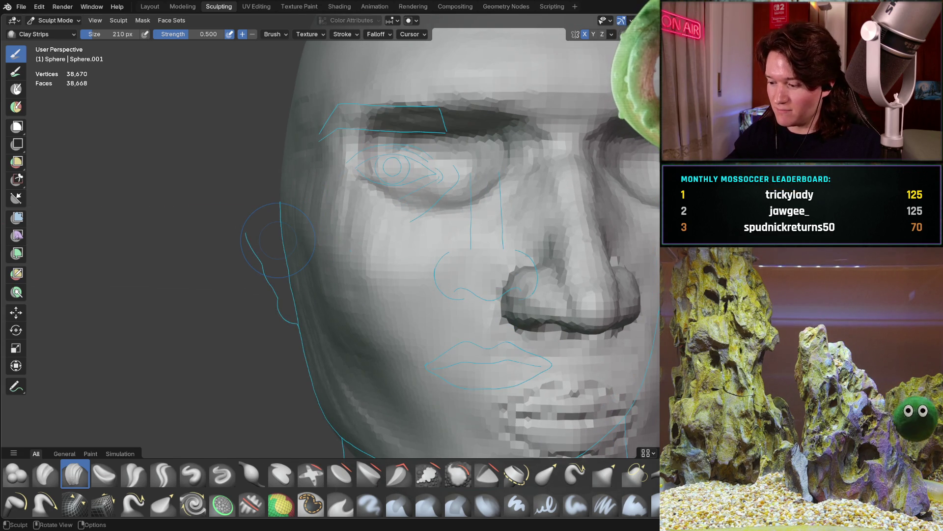
key("ctrl+KP_1")
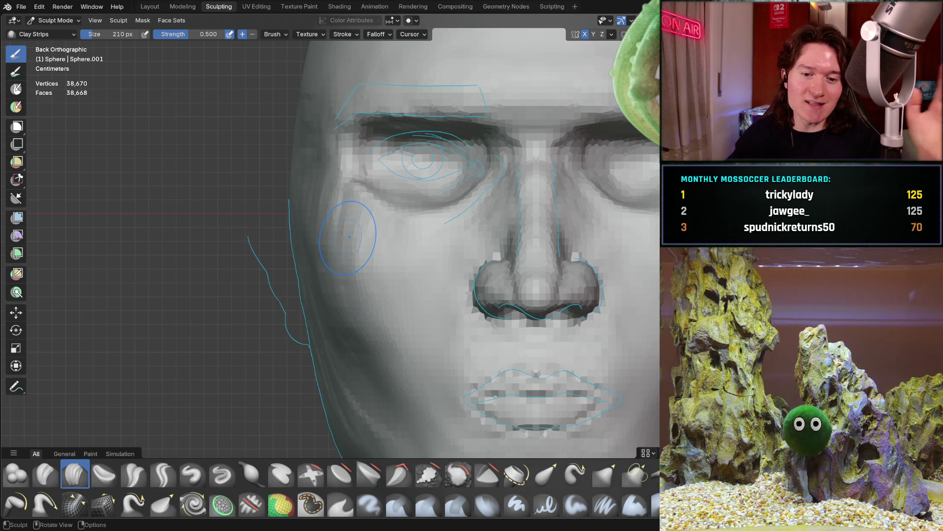
mouse_move(329, 315)
middle_mouse_down("shift")
mouse_move(346, 245)
mouse_move(334, 253)
mouse_move(337, 245)
mouse_move(335, 254)
mouse_move(401, 237)
mouse_move(374, 201)
middle_mouse_up("shift")
scroll(373, 201, "down", 4)
scroll(378, 269, "down", 2)
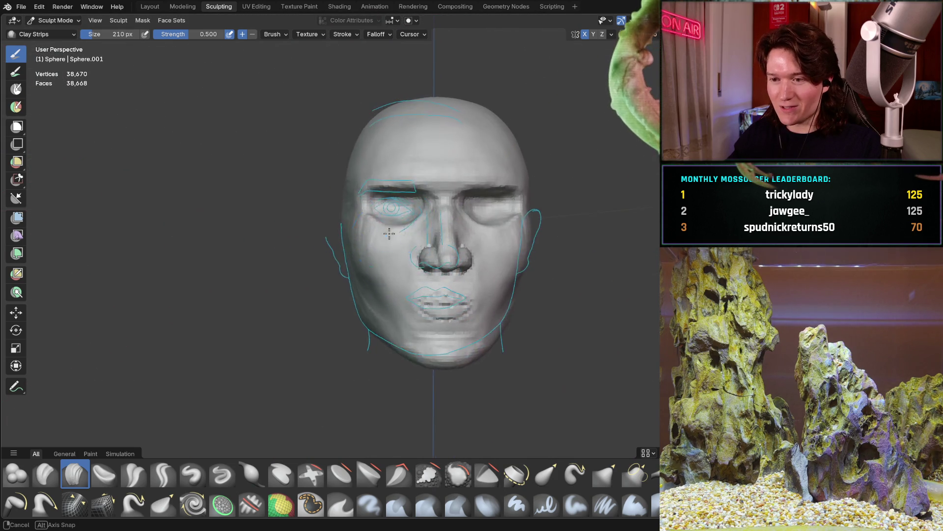
mouse_move(377, 269)
middle_mouse_down()
mouse_move(390, 211)
mouse_move(396, 219)
middle_mouse_up()
scroll(386, 223, "up", 5)
scroll(387, 224, "up", 3)
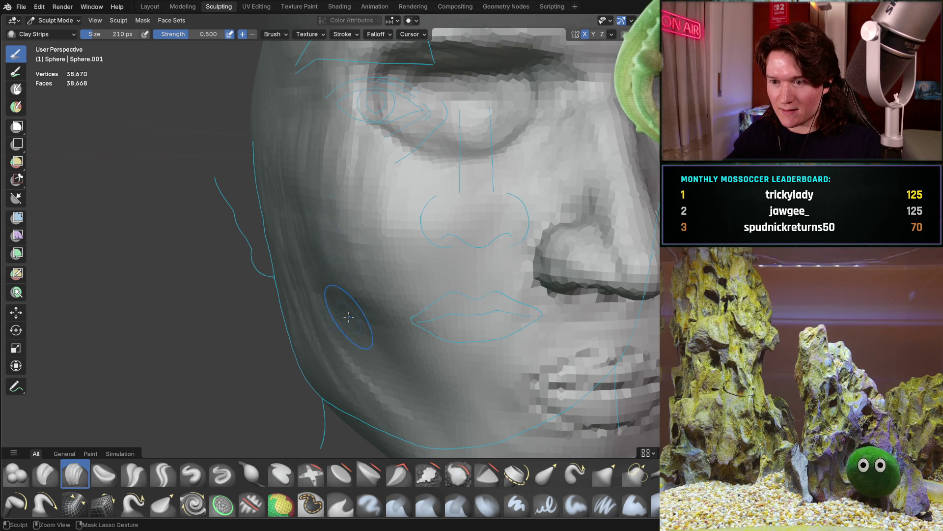
middle_click_drag(348, 193, 234, 178)
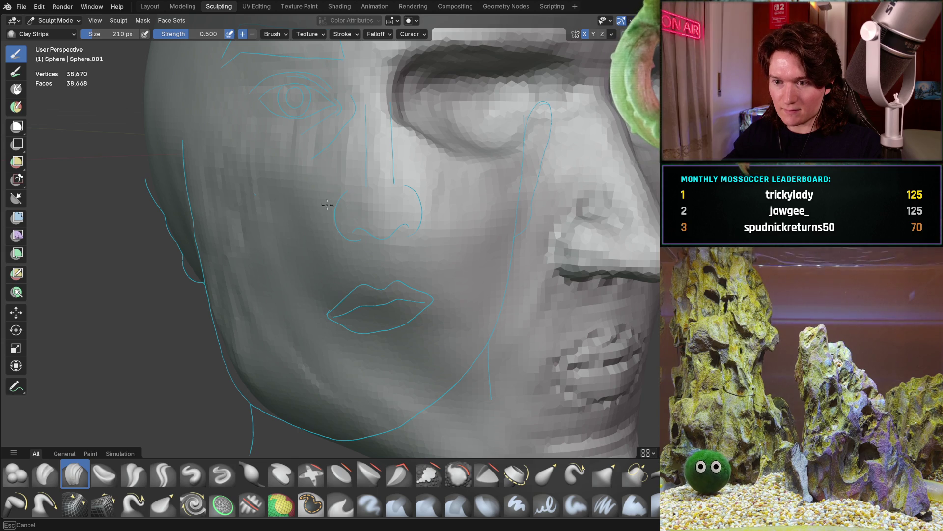
middle_click_drag(293, 170, 402, 238, "shift")
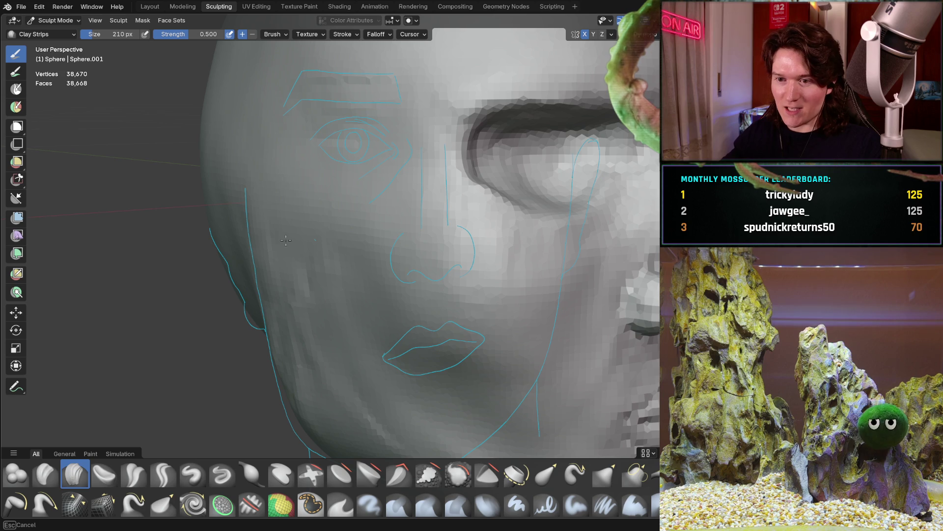
middle_click_drag(344, 219, 361, 249)
left_click(339, 333)
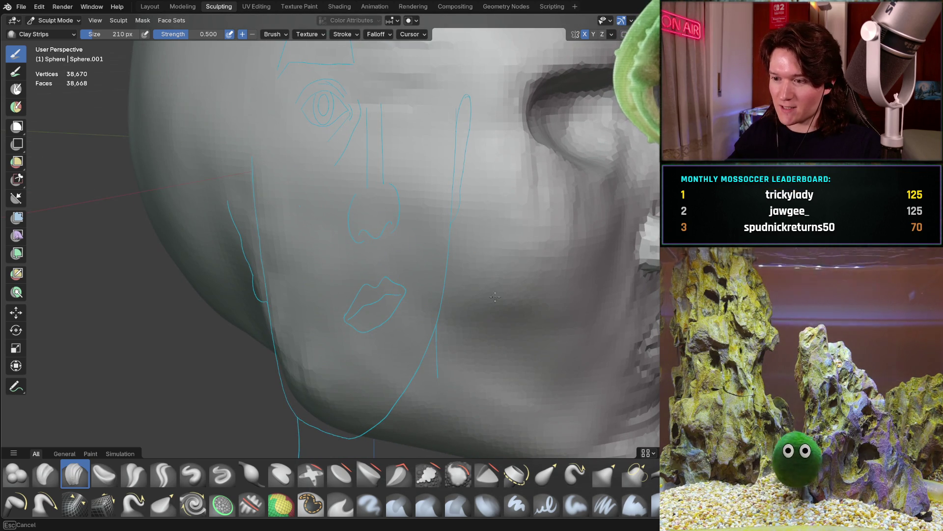
middle_click_drag(427, 313, 395, 312)
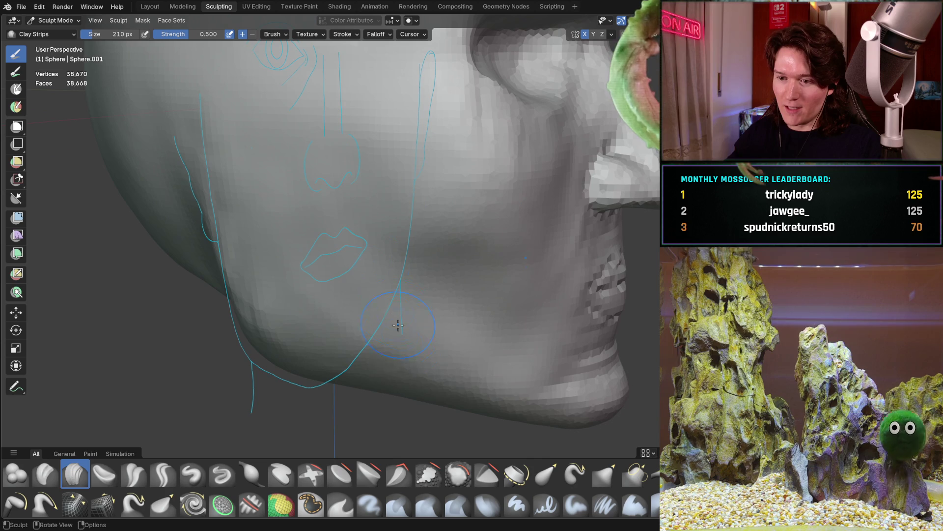
mouse_move(317, 309)
middle_mouse_down("ctrl")
mouse_move(289, 285)
mouse_move(252, 331)
mouse_move(288, 236)
mouse_move(375, 172)
mouse_move(312, 273)
middle_mouse_up("ctrl")
middle_click_drag(338, 306, 338, 305, "ctrl")
scroll(433, 232, "up", 2)
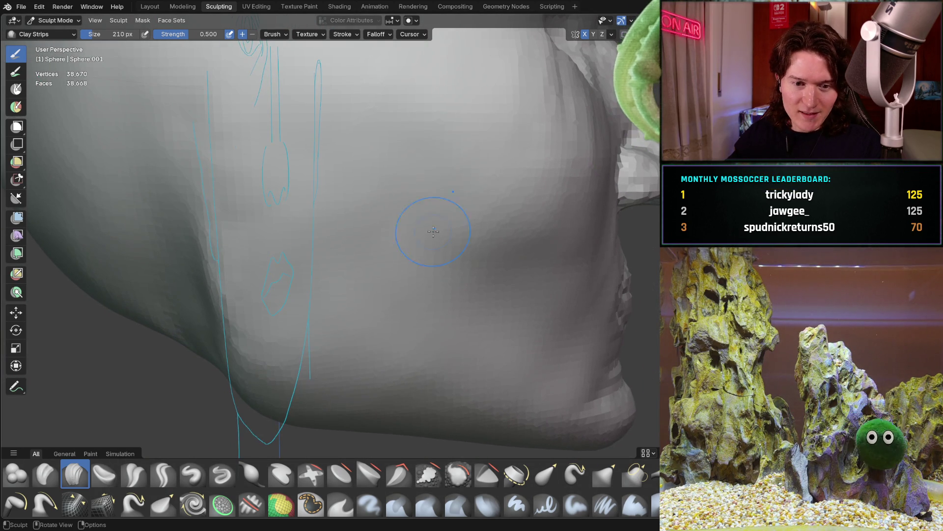
scroll(453, 165, "down", 3)
mouse_move(404, 236)
middle_mouse_down()
mouse_move(361, 285)
mouse_move(370, 342)
middle_mouse_up()
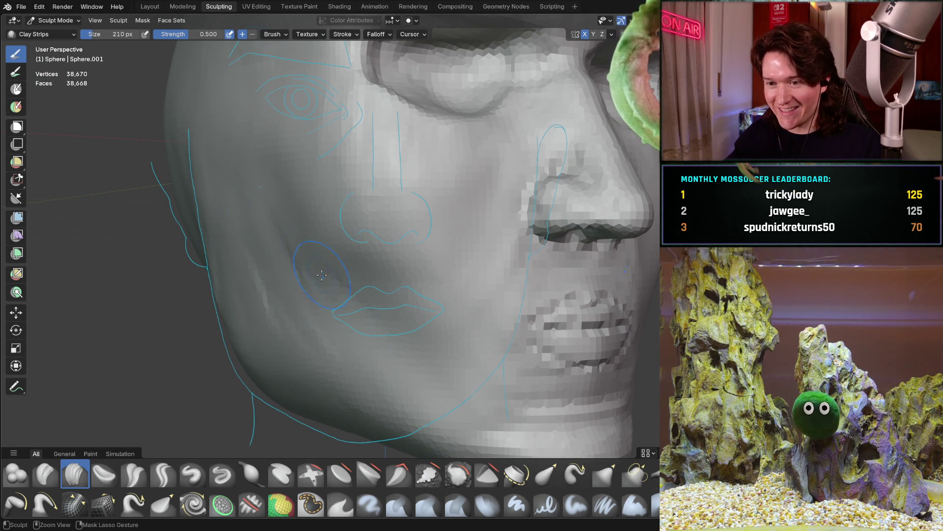
- Orbit and zoom the viewport to inspect the head sculpt's left cheek from side and front
middle_click_drag(273, 218, 323, 206)
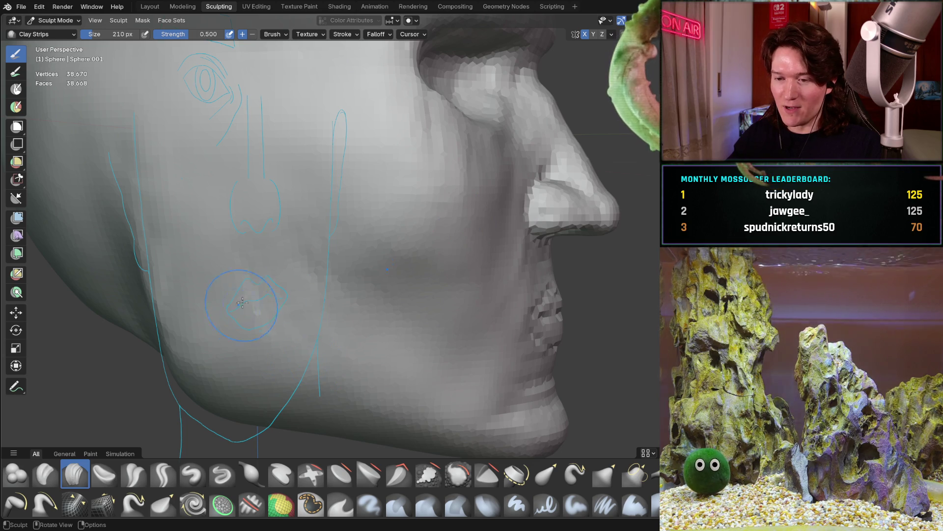
middle_click_drag(262, 290, 340, 282)
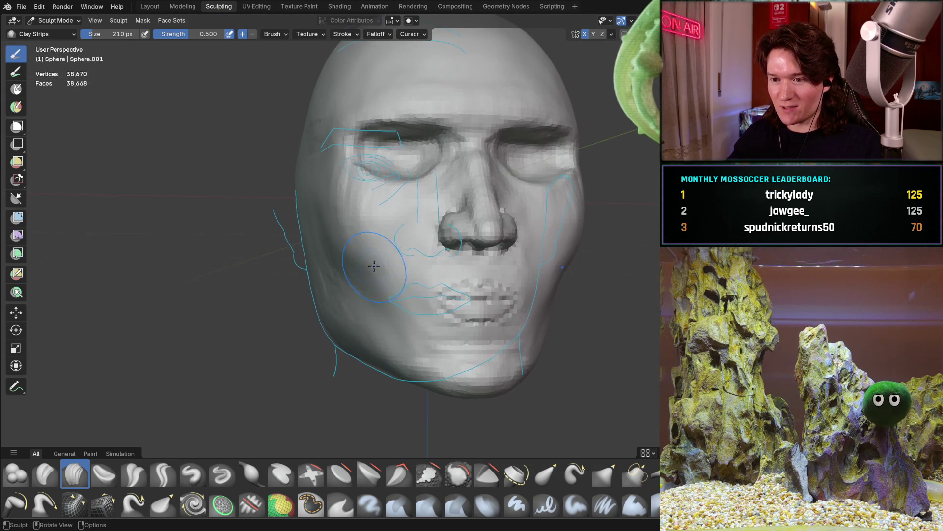
scroll(340, 282, "up", 3)
middle_click_drag(348, 212, 357, 226)
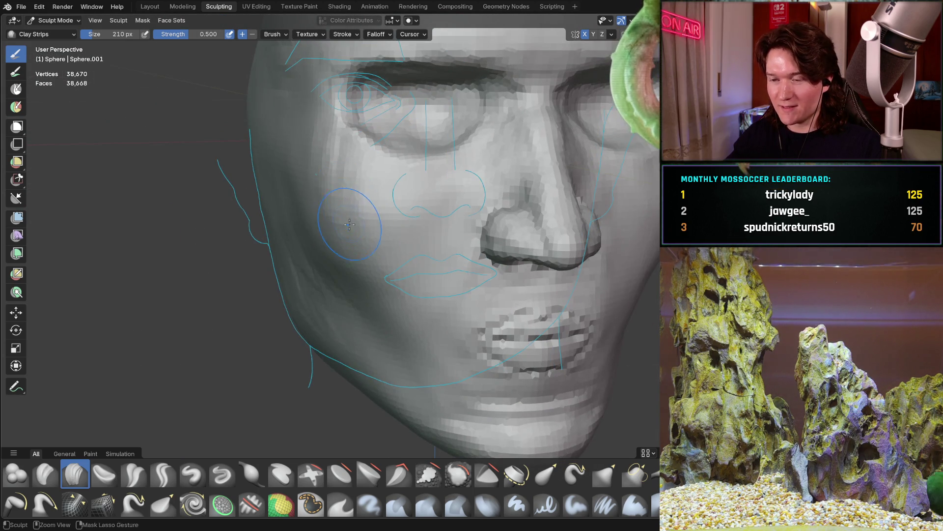
scroll(350, 224, "up", 3)
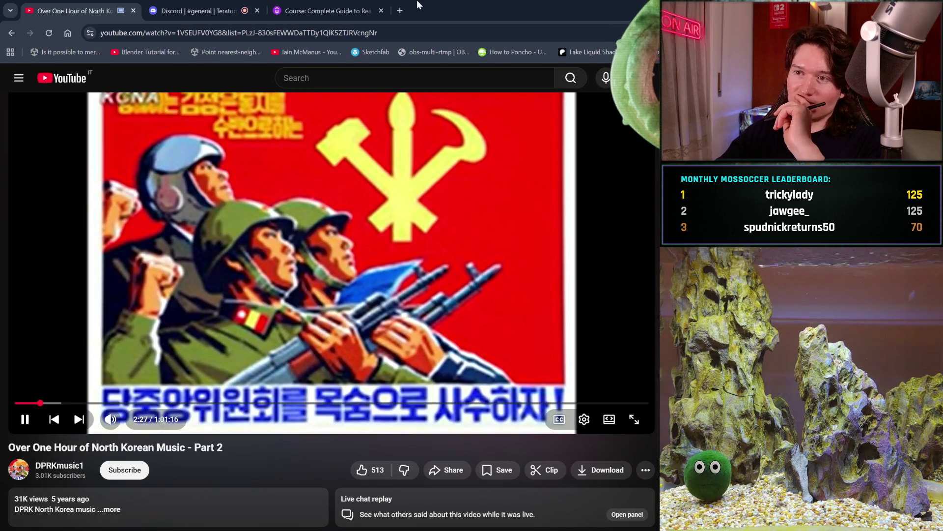
- Search Google for 'morocco' in a new tab and expand its map
left_click(401, 6)
type("m")
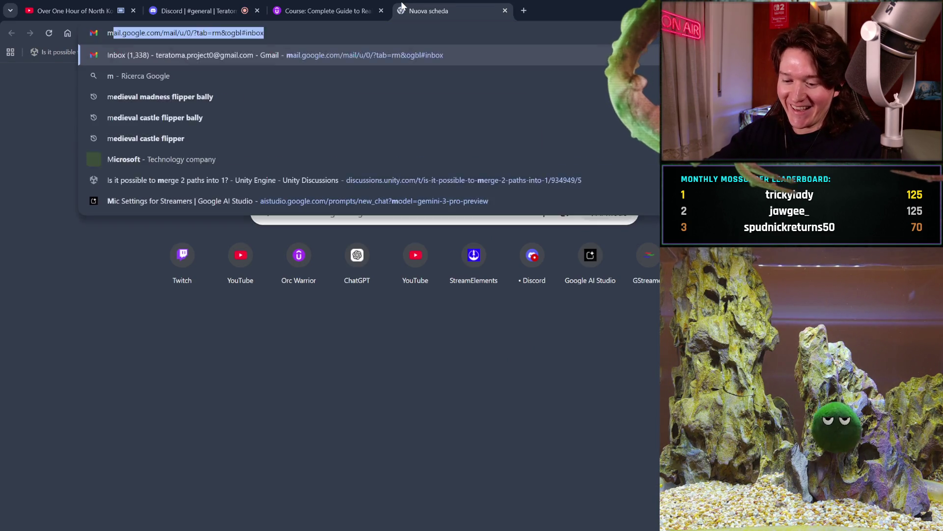
type("orocco")
key("Return")
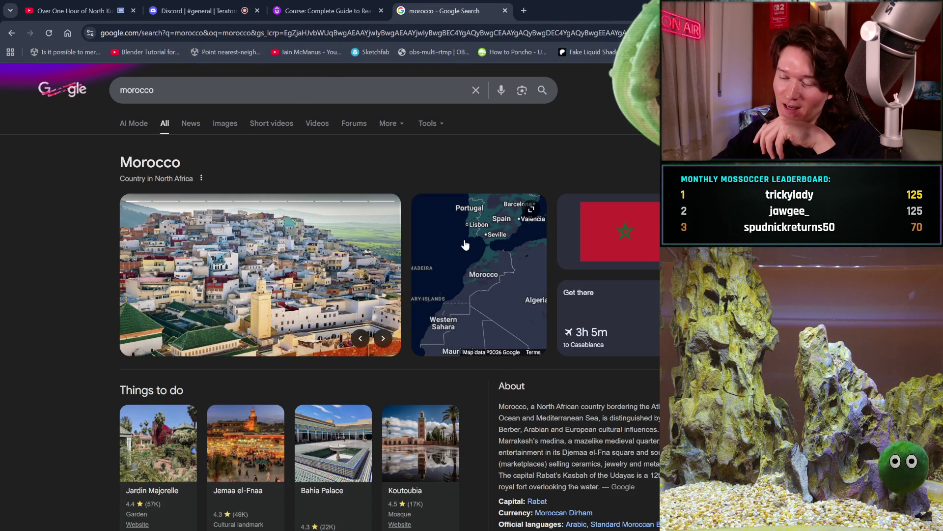
left_click(465, 244)
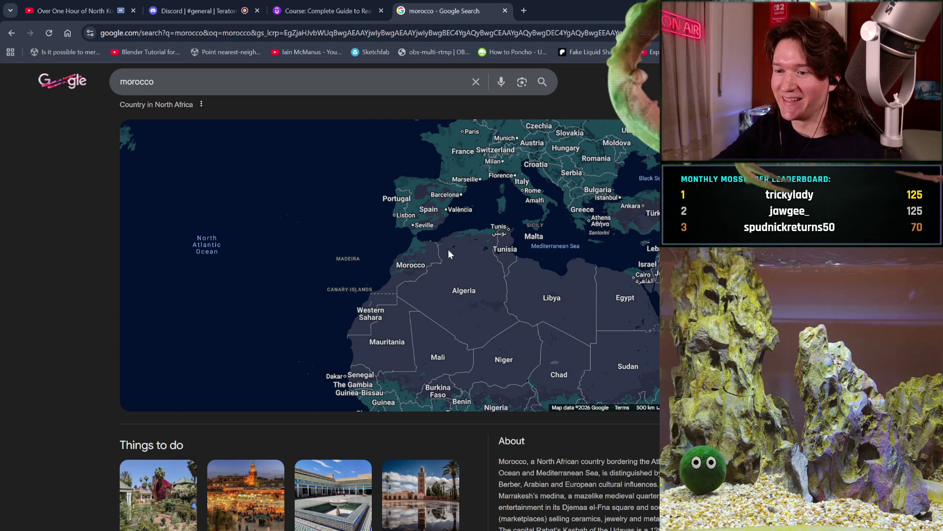
- Scroll through the Morocco results, then close the morocco search tab
scroll(448, 249, "up", 1)
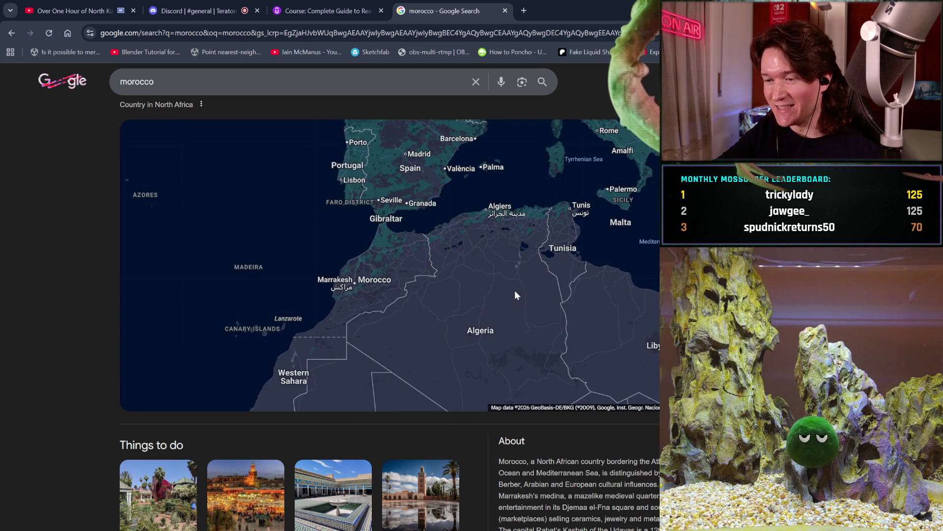
scroll(514, 290, "down", 1)
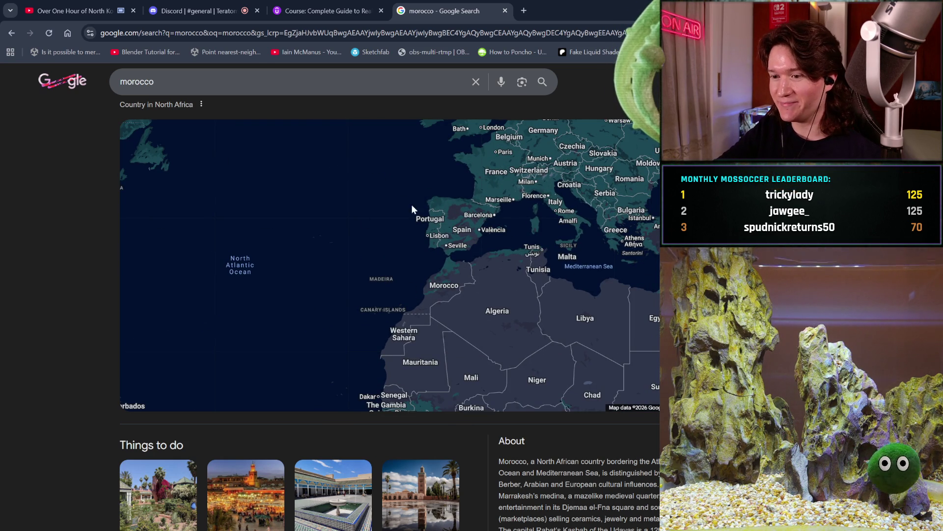
scroll(516, 274, "down", 1)
scroll(516, 274, "up", 4)
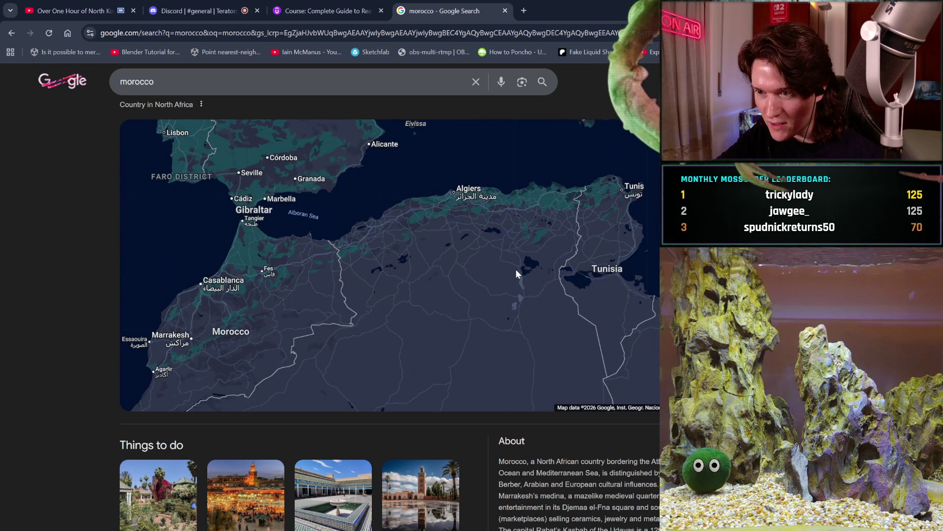
scroll(515, 274, "down", 1)
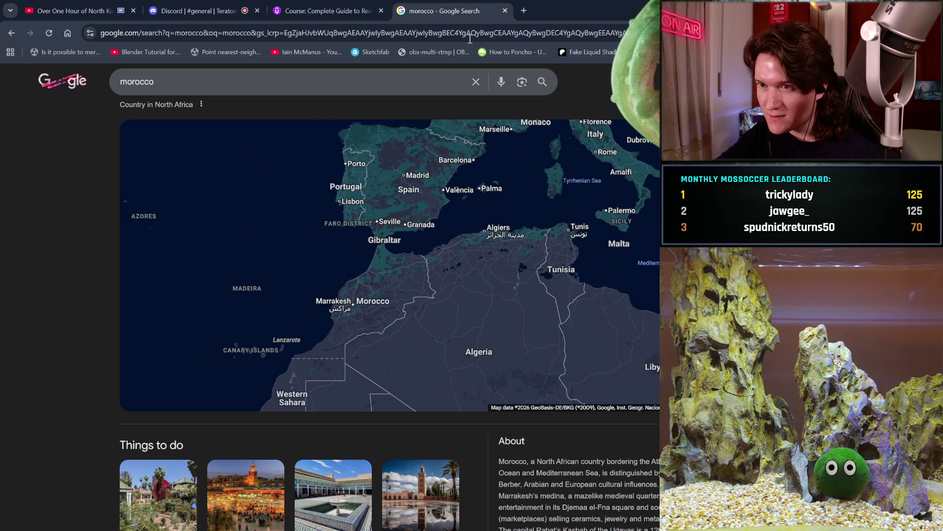
left_click(505, 12)
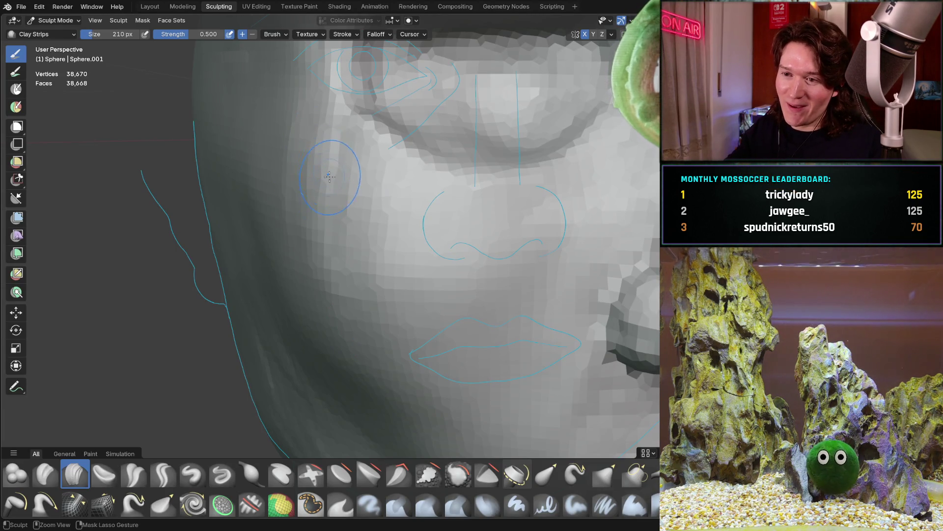
- Orbit around the face to check eye, nose and lips, smoothing dark patches in the eye socket
middle_click_drag(350, 154, 295, 217, "shift")
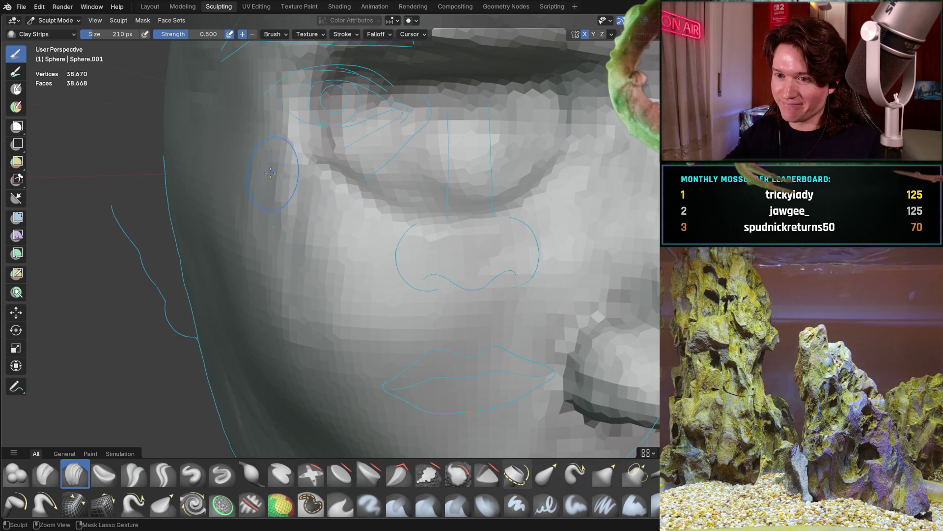
middle_click_drag(277, 186, 285, 241, "ctrl")
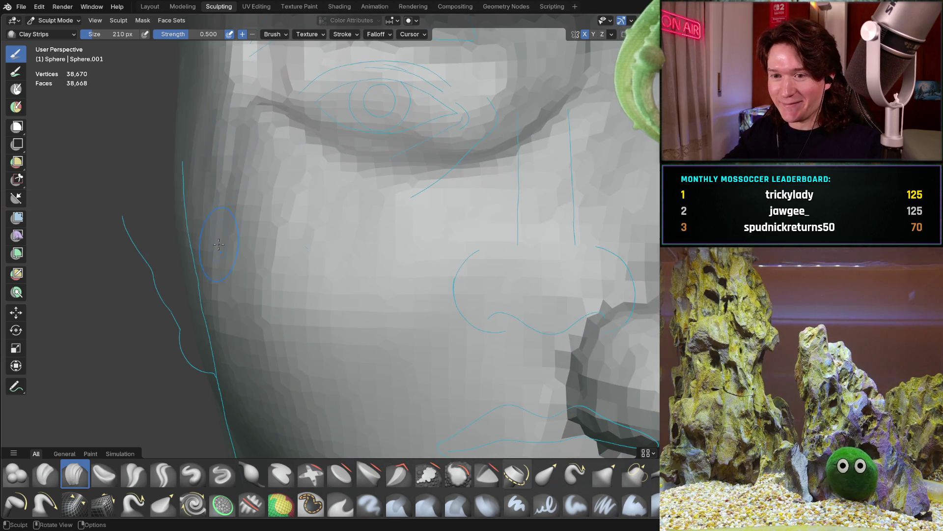
middle_click_drag(273, 257, 264, 303)
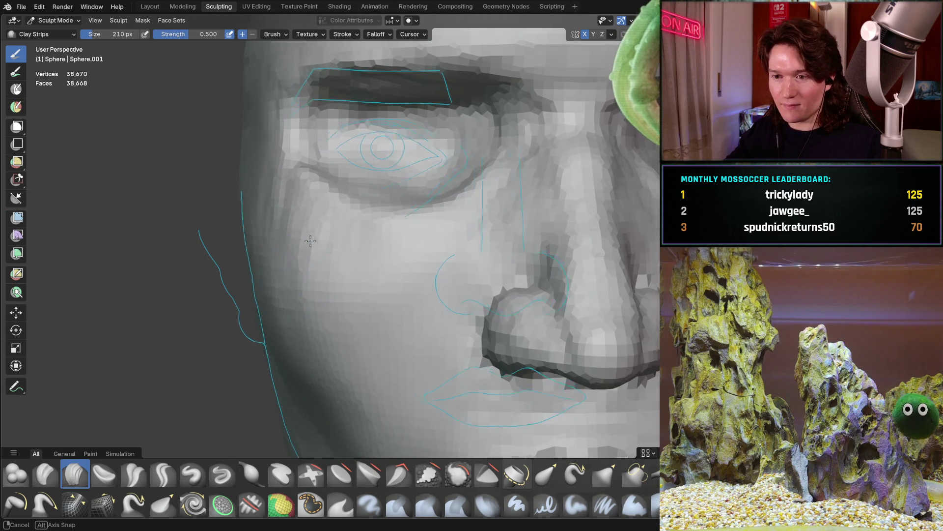
middle_click_drag(312, 241, 379, 313)
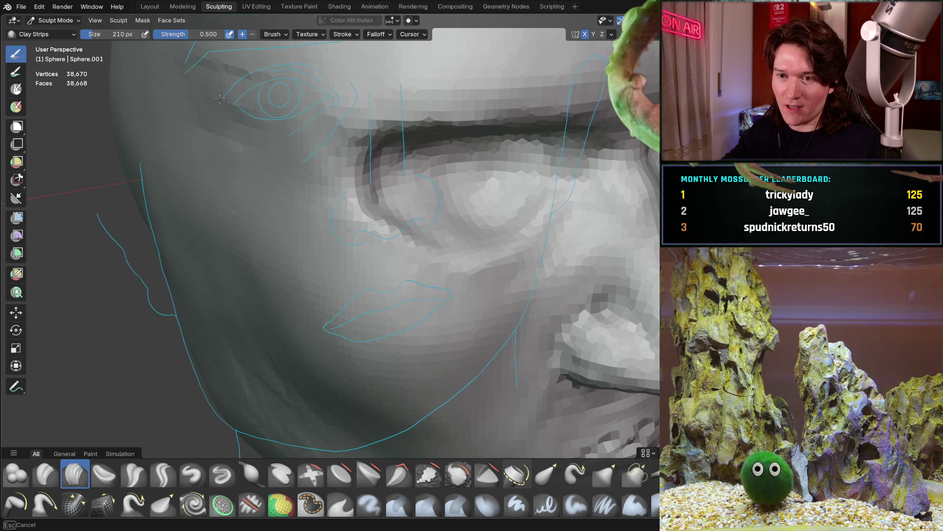
middle_click_drag(247, 96, 235, 205)
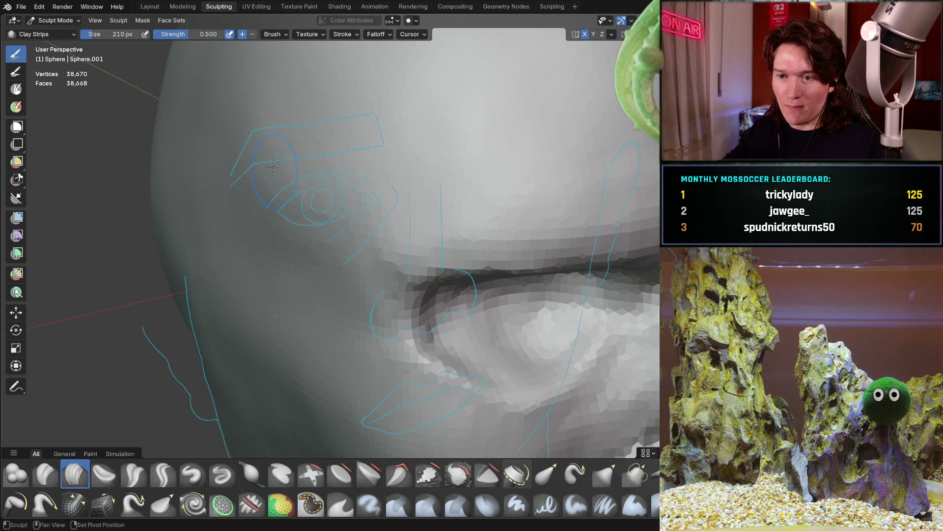
left_click_drag(252, 214, 250, 221, "ctrl")
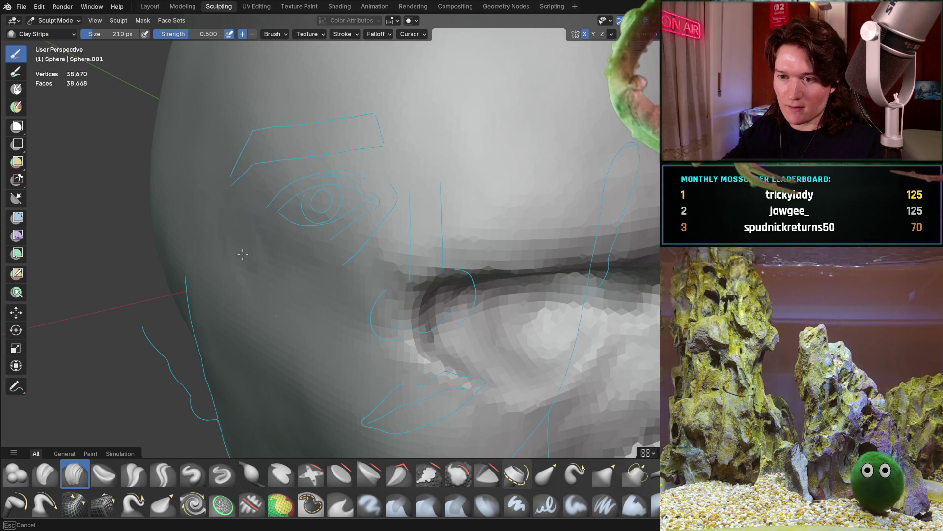
- Orbit and zoom in on the eye socket, ending in front orthographic view
mouse_move(313, 248)
middle_mouse_down()
mouse_move(362, 211)
mouse_move(321, 223)
middle_mouse_up()
mouse_move(219, 221)
middle_mouse_down()
mouse_move(343, 202)
mouse_move(341, 212)
middle_mouse_up()
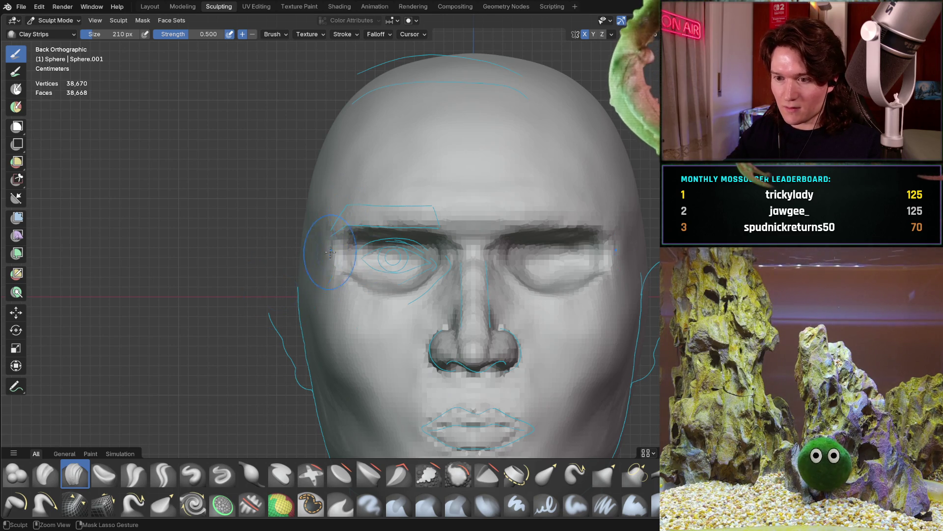
scroll(324, 253, "up", 4)
middle_click_drag(325, 252, 304, 292)
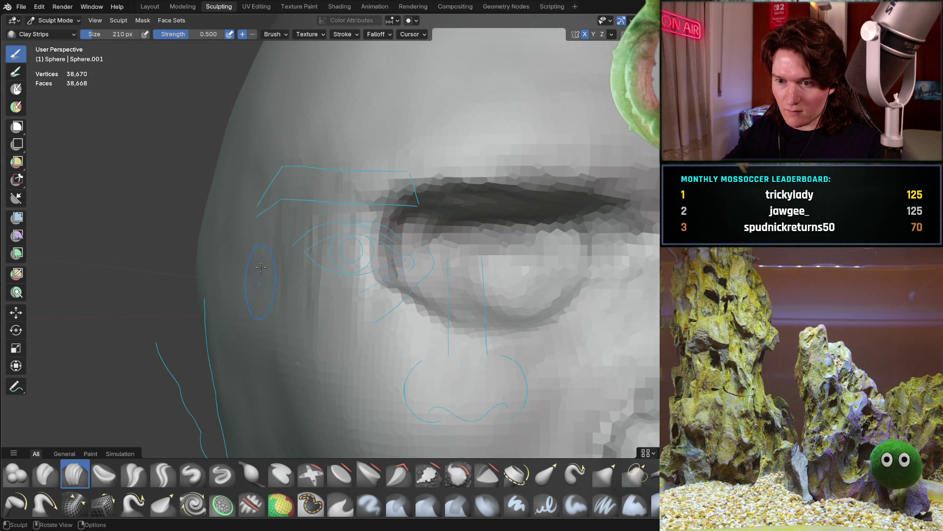
middle_click_drag(314, 310, 369, 240)
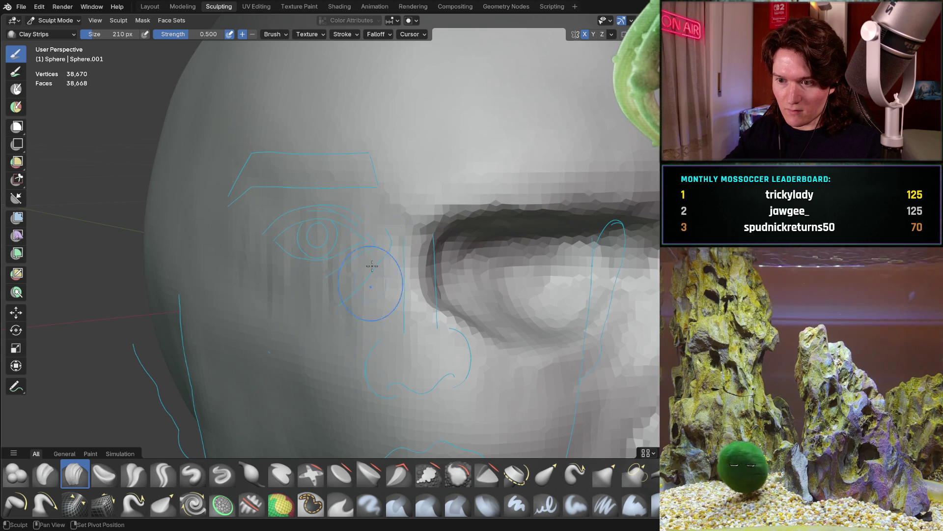
middle_click_drag(344, 344, 344, 344)
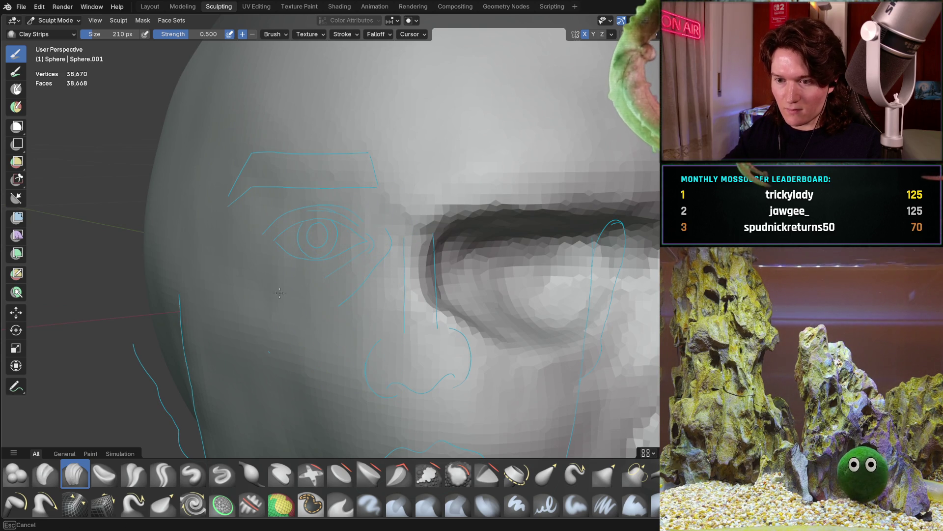
middle_click_drag(307, 178, 299, 242)
key("ctrl+KP_1")
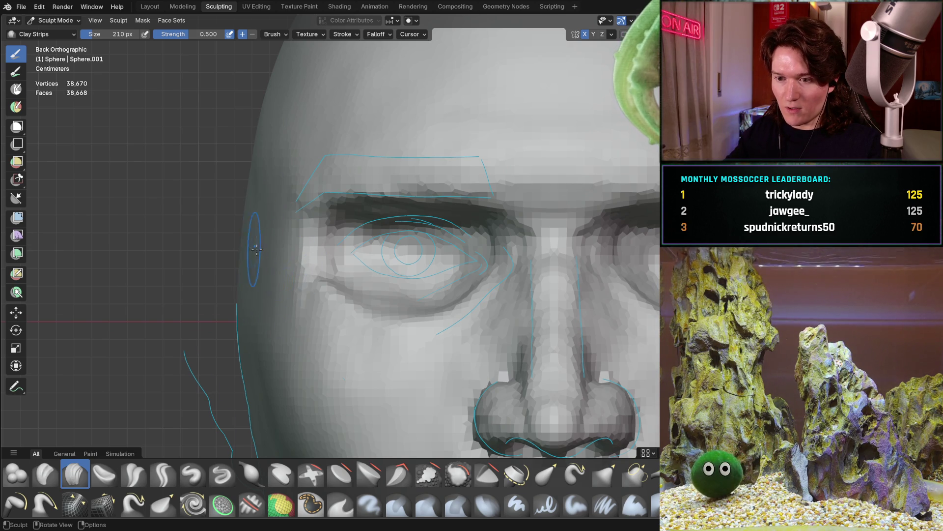
- Compare the eye socket at angles against front orthographic view, then switch to the browser
middle_click_drag(269, 277, 254, 269)
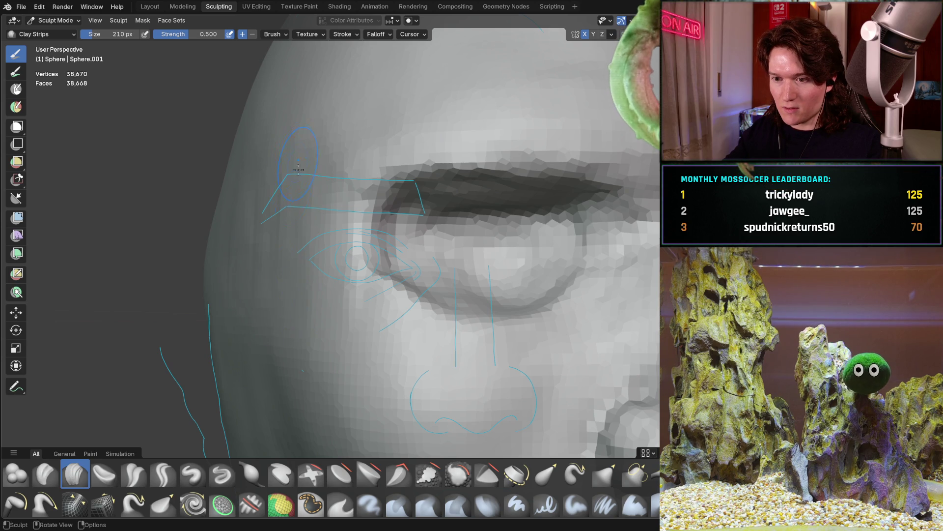
middle_click_drag(253, 292, 239, 197)
key("ctrl+KP_1")
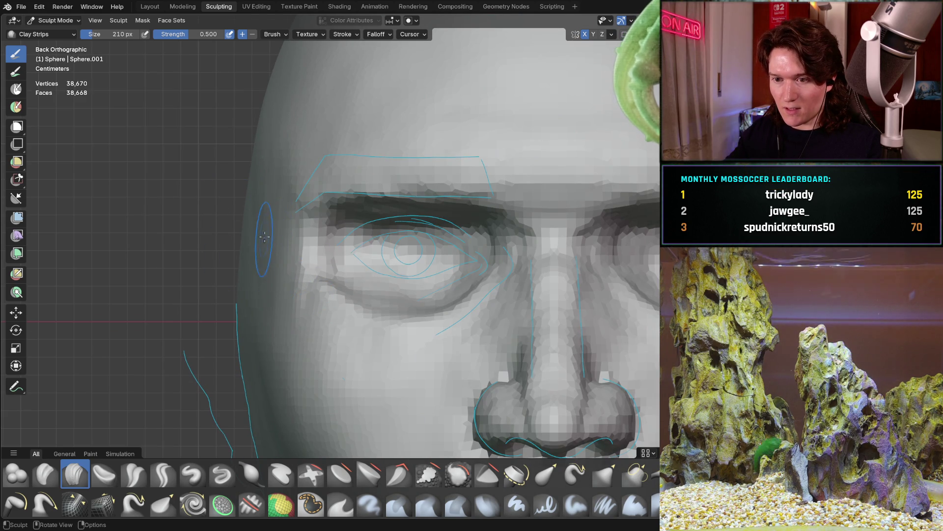
key("b")
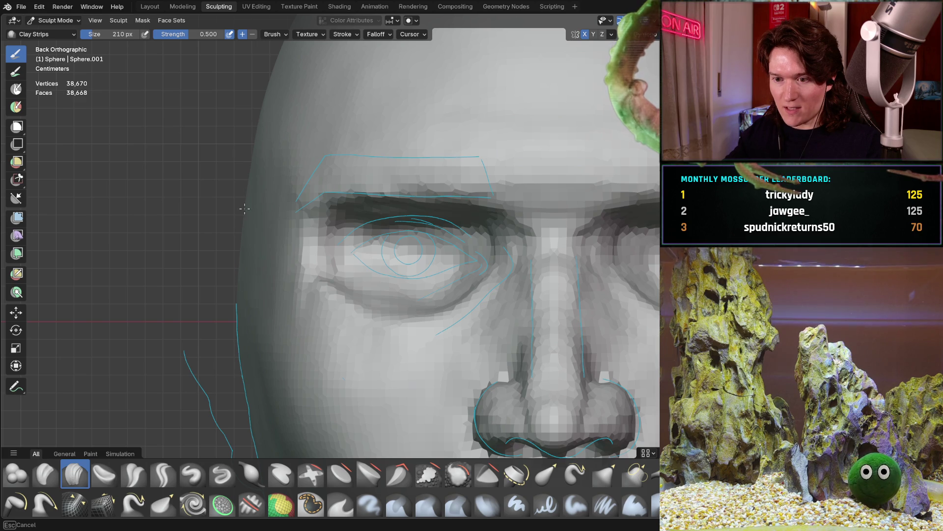
mouse_move(258, 198)
middle_mouse_down()
mouse_move(249, 230)
mouse_move(328, 228)
middle_mouse_up()
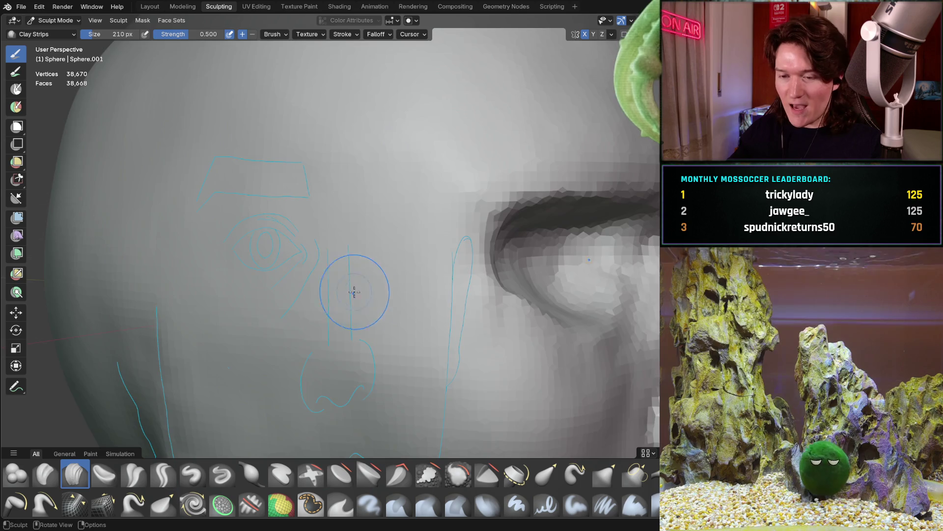
middle_click_drag(360, 293, 305, 285)
key("ctrl+KP_1")
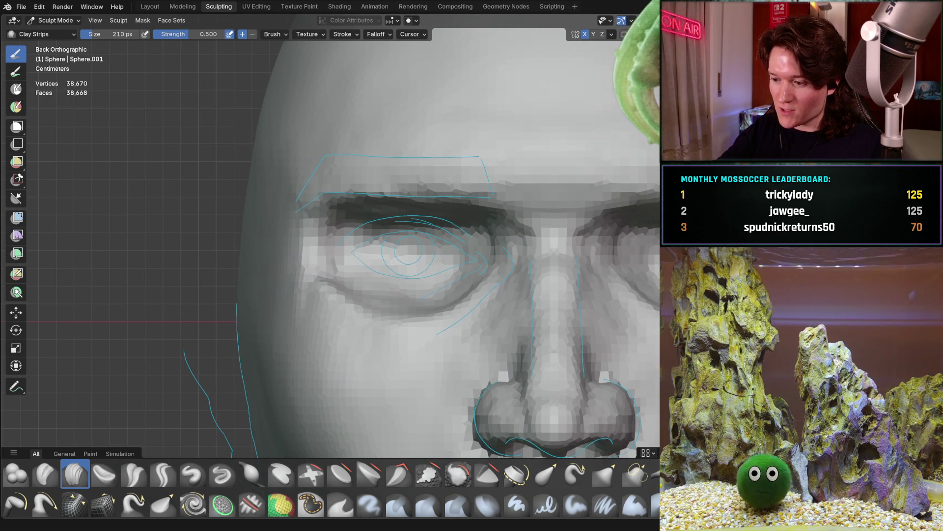
key("alt+Tab")
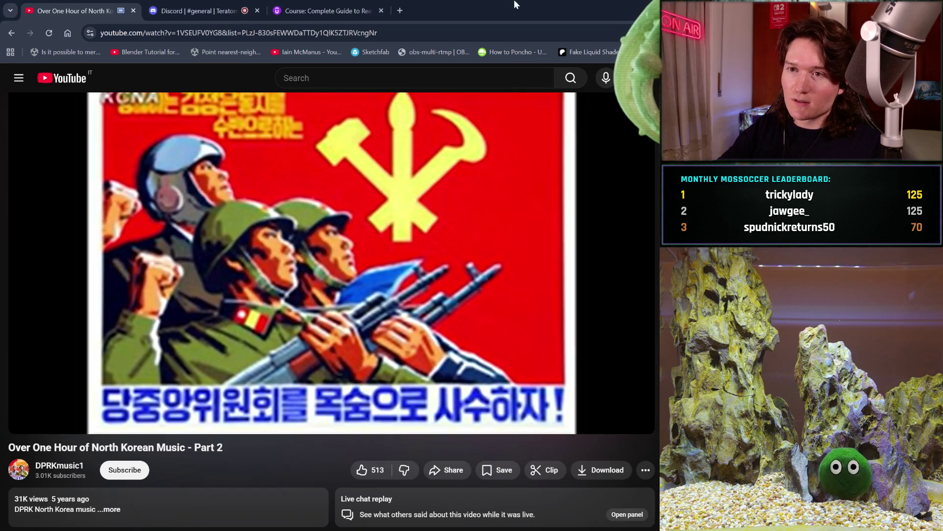
- Search Google Images for 'croissant' in a new tab
left_click(402, 8)
type("cr")
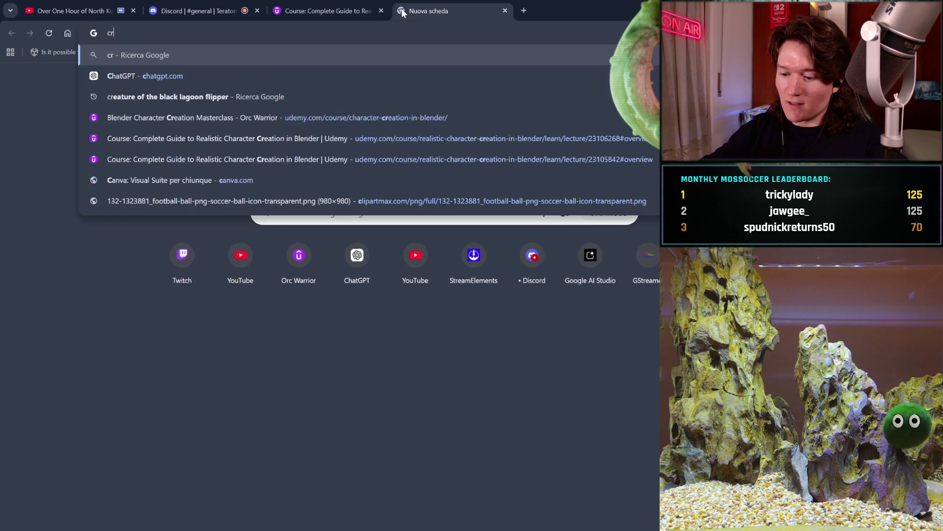
type("oissant")
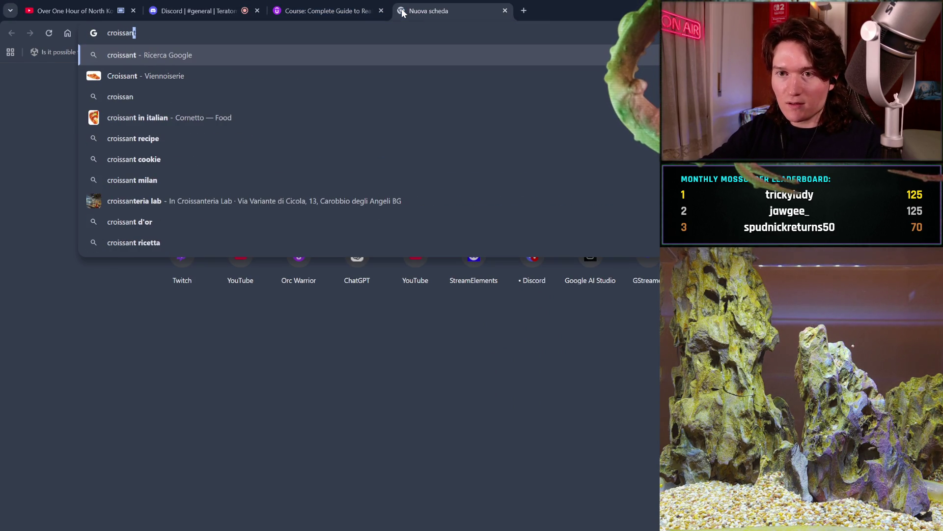
key("Return")
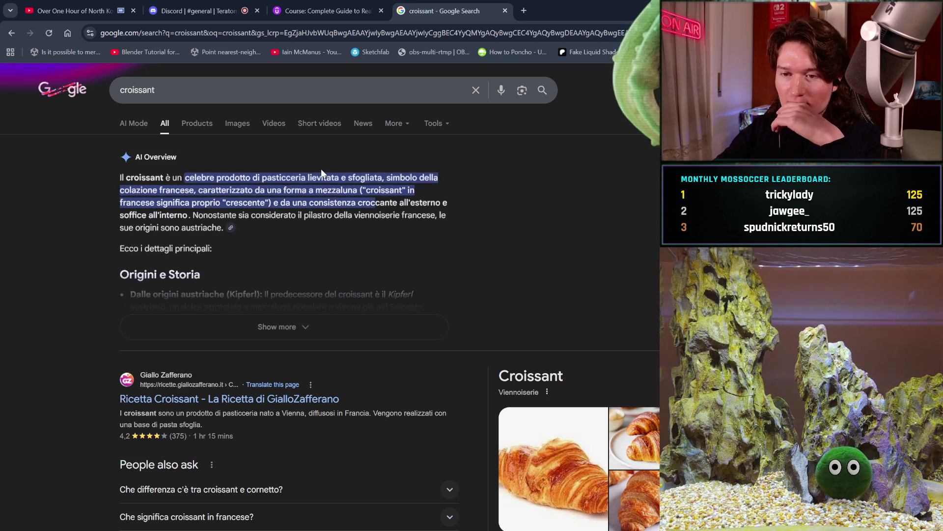
left_click(239, 128)
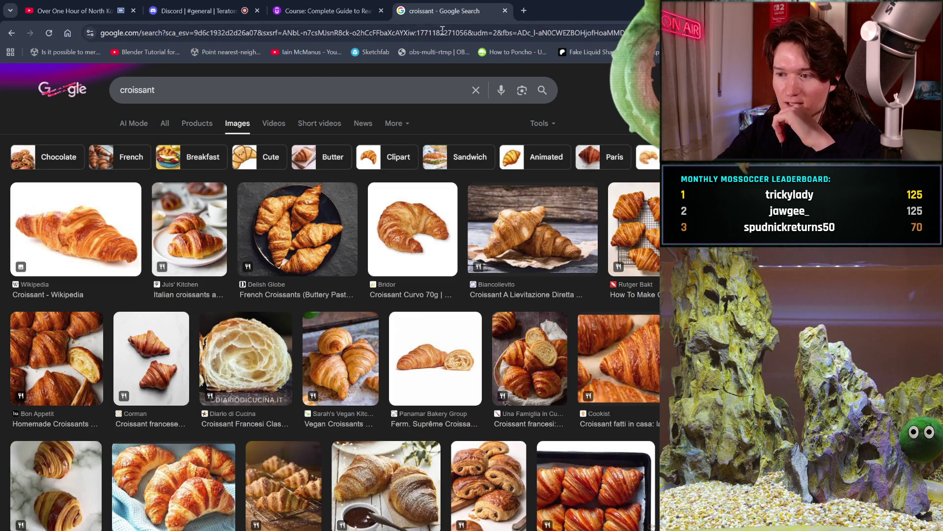
- Search Google Images for 'bomboloni' in another new tab and clear the query
left_click(523, 10)
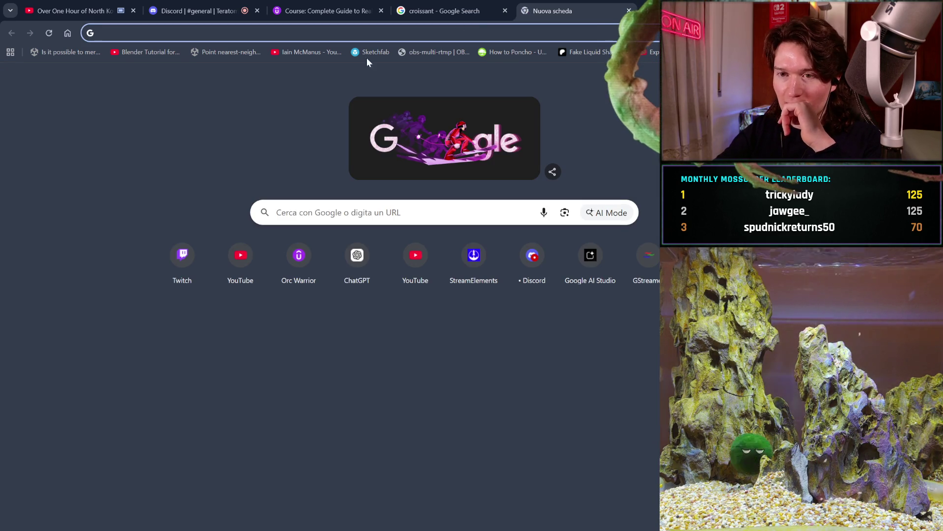
type("bombol")
type("oni")
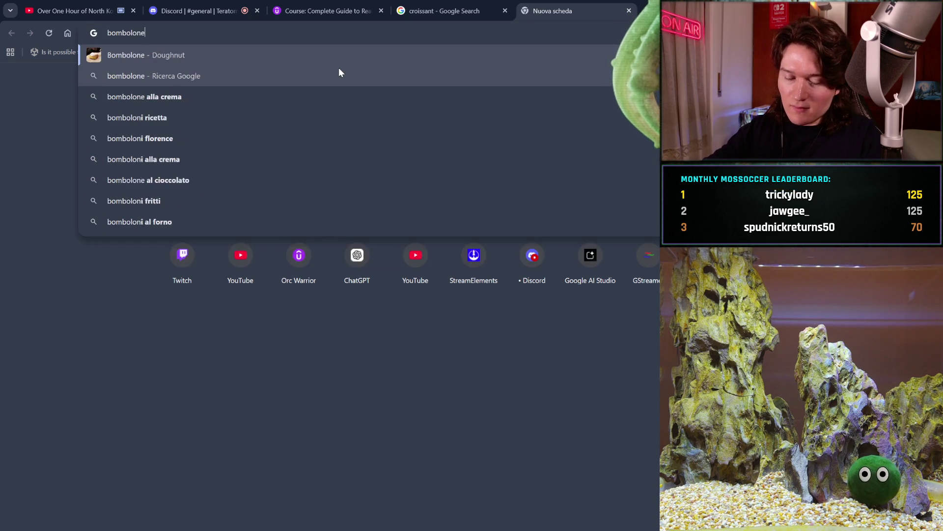
key("Return")
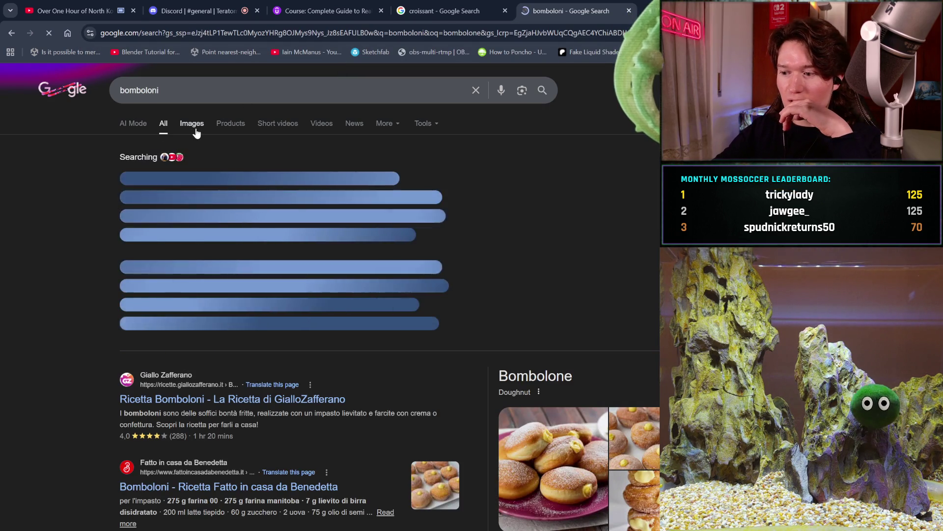
left_click(196, 130)
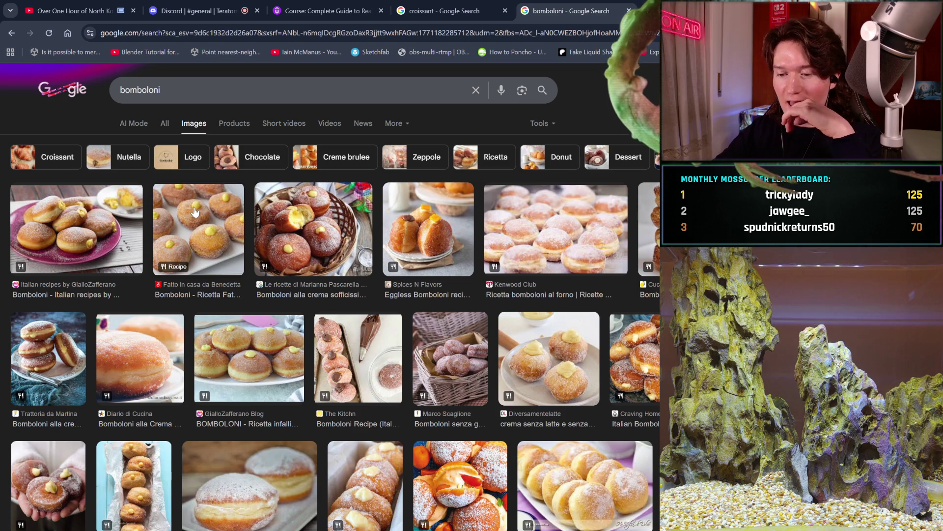
left_click(208, 90)
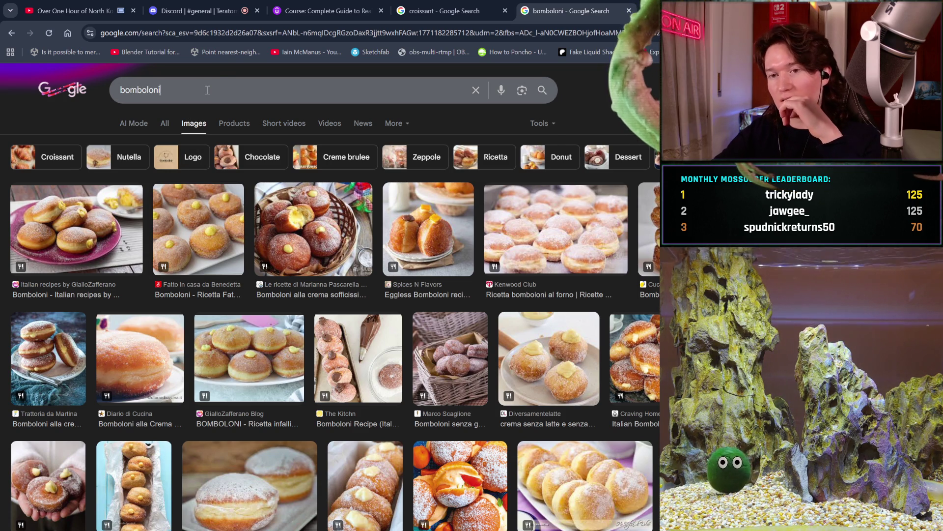
key("BackSpace")
key("BackSpace")
key("BackSpace")
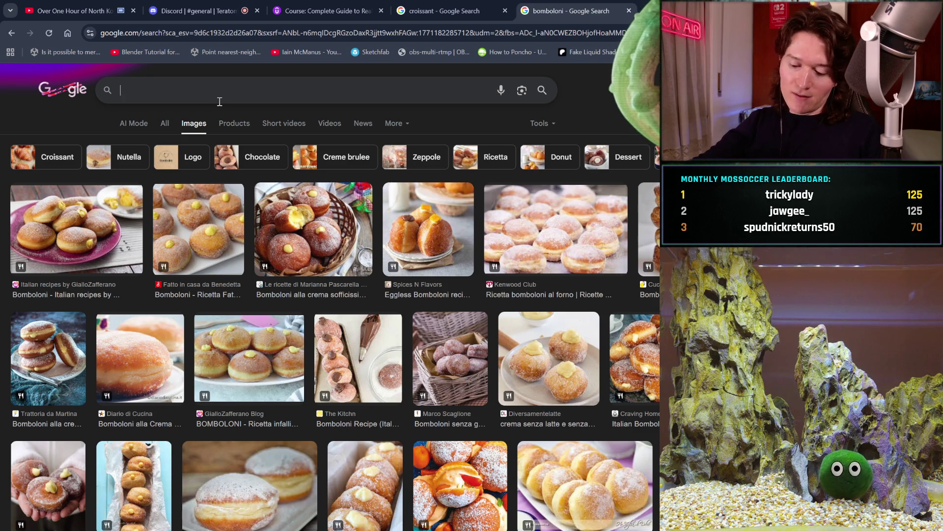
- Search images for 'donuts', then 'ciambella', accepting the corrected spelling
type("donuts")
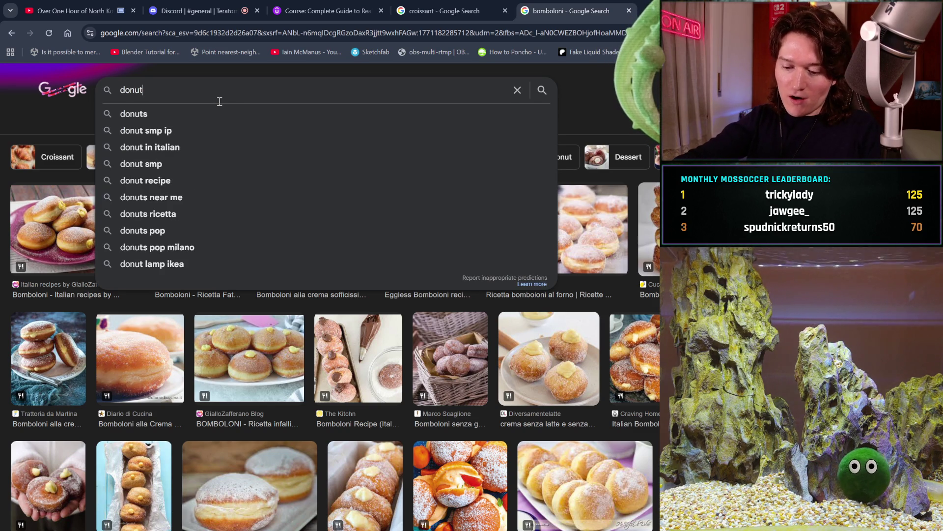
key("Return")
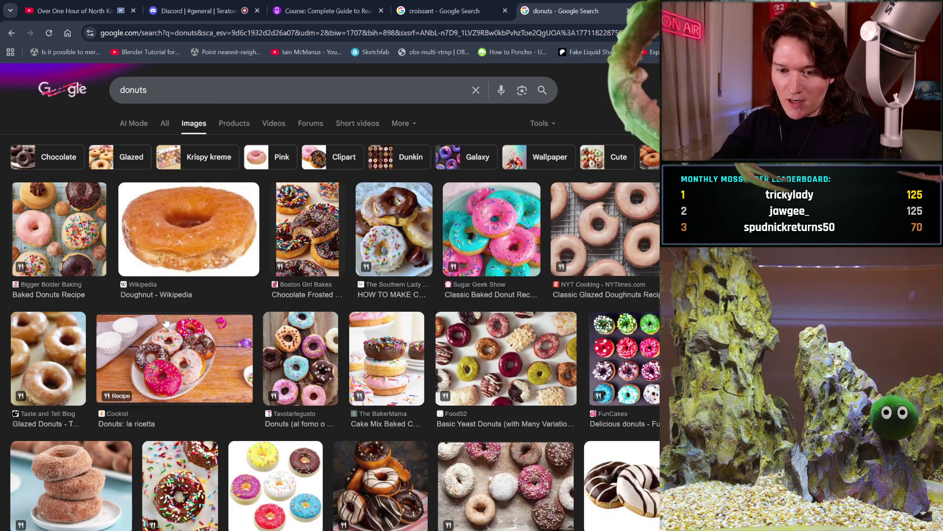
key("BackSpace")
key("BackSpace")
key("BackSpace")
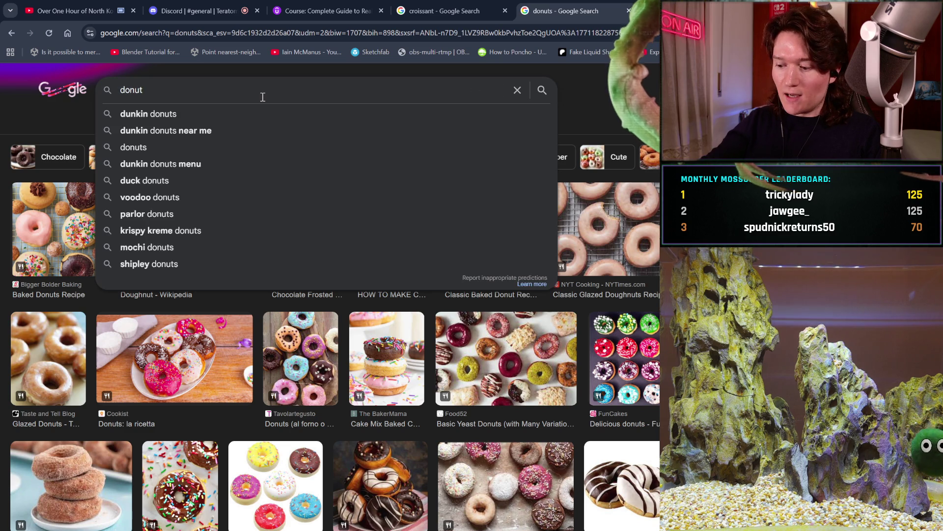
type("ciambella")
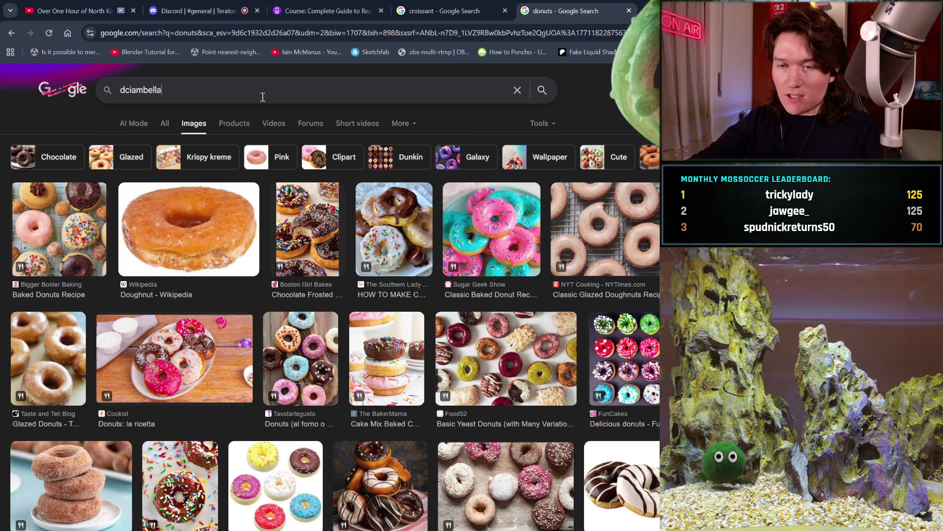
key("Return")
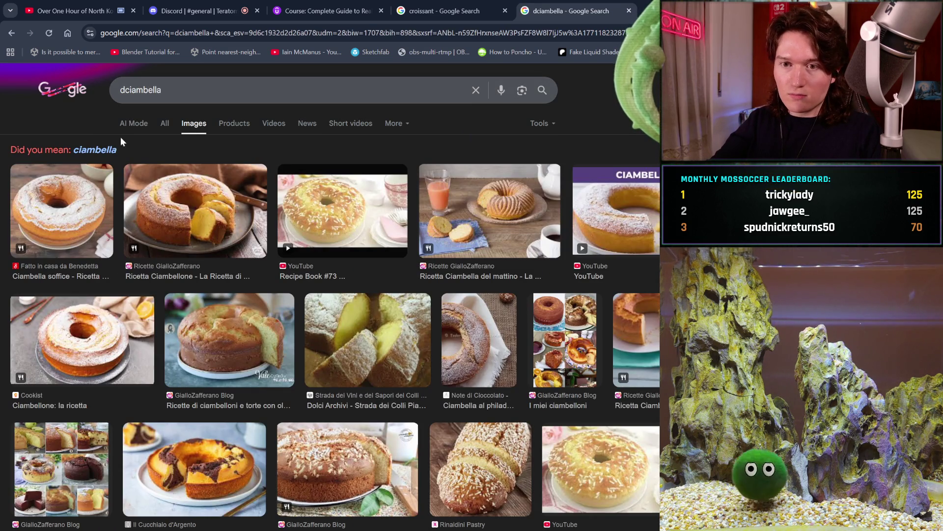
left_click(109, 149)
- Refine to 'ciambella colazione', then 'ciambella fritta', and preview the stacked fried ciambelle image
left_click(267, 80)
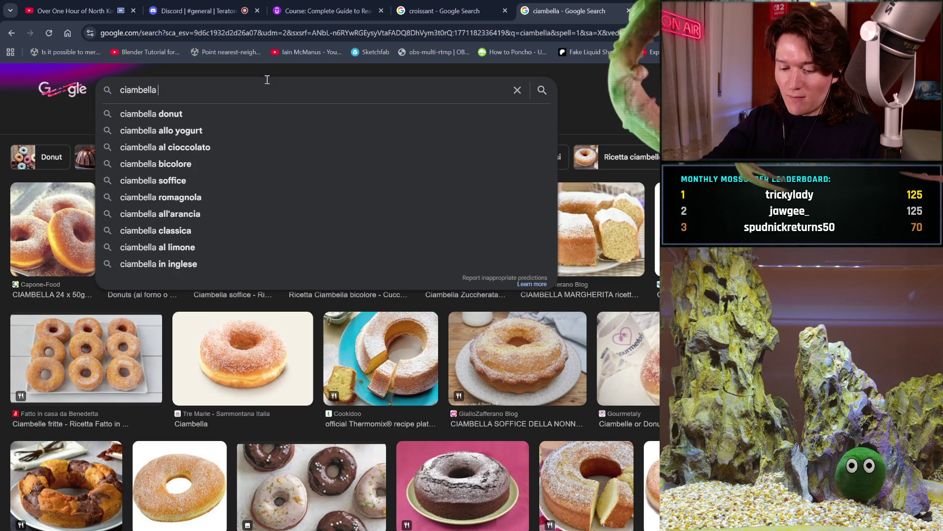
type("colazione")
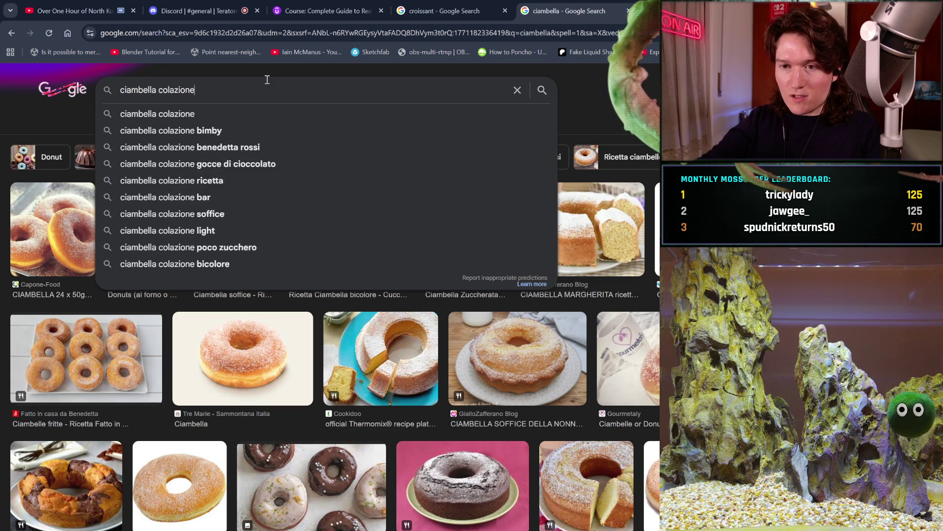
key("Return")
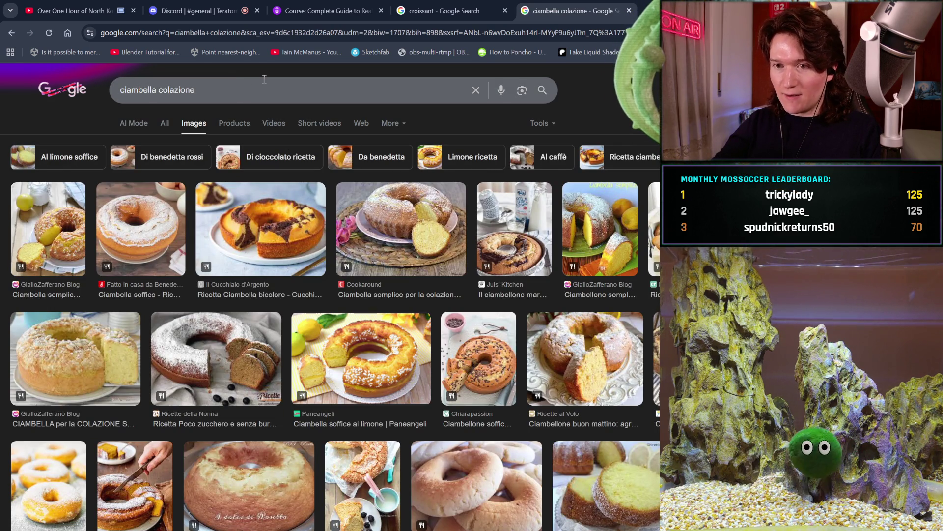
key("BackSpace")
key("BackSpace")
key("BackSpace")
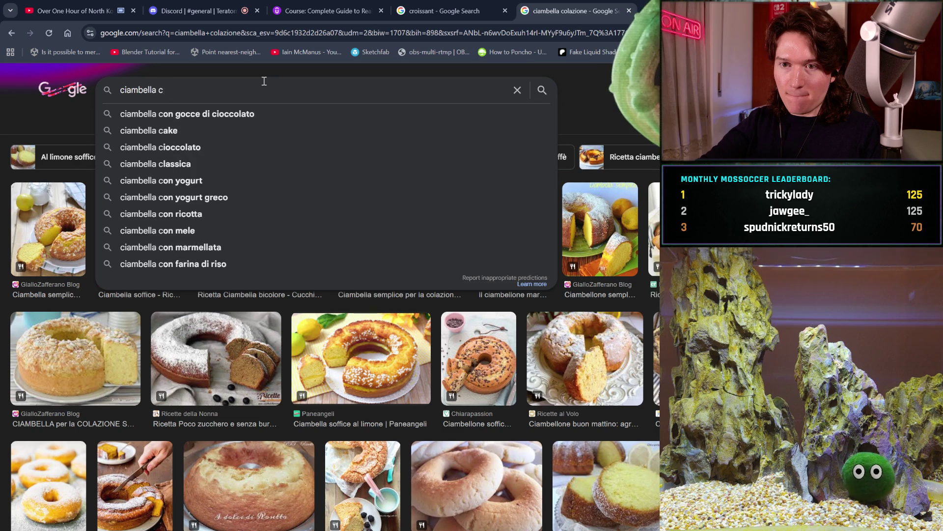
type("fritta")
key("Return")
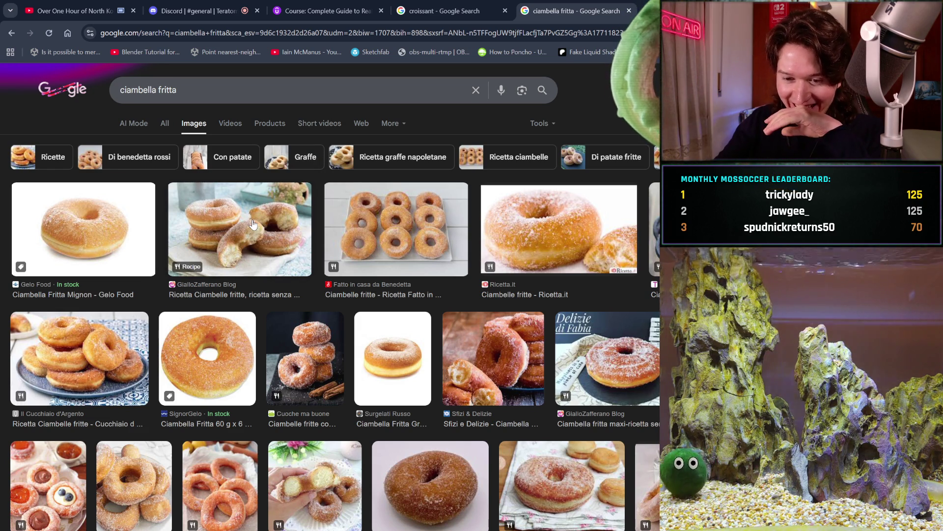
left_click(254, 224)
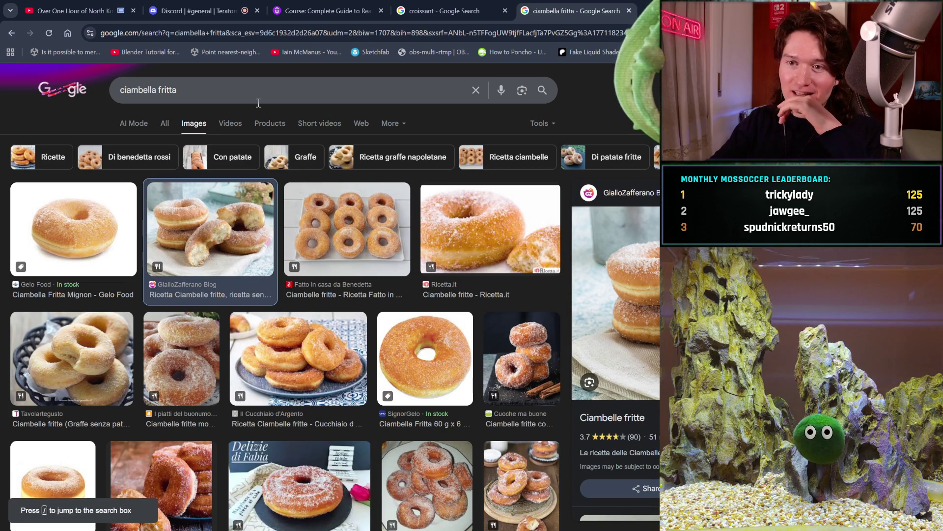
- Replace the query with 'occhio di bue biscotti' and scroll the image results
key("/")
key("BackSpace")
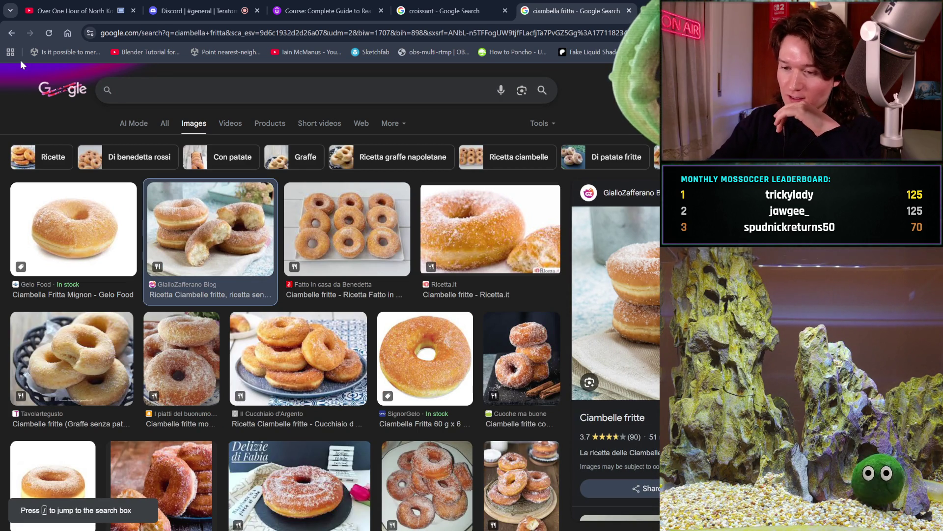
type("o")
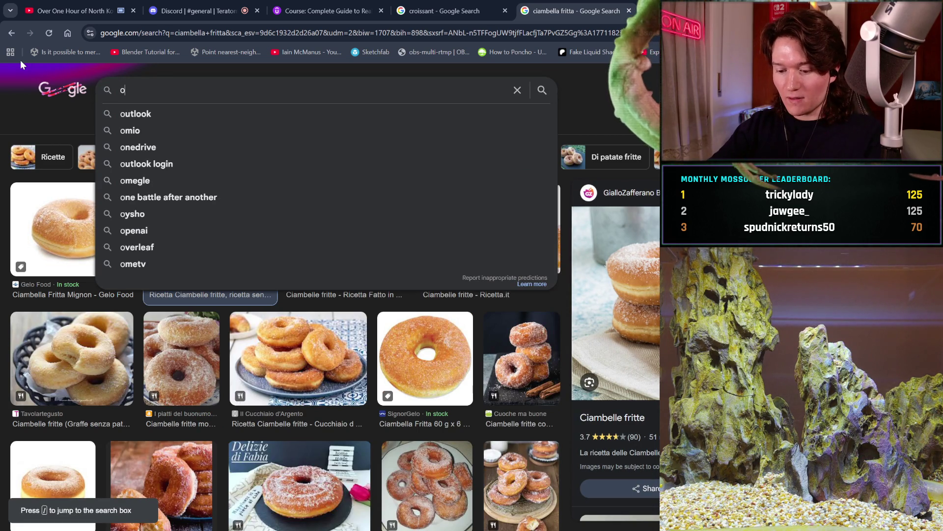
type("cchio di b")
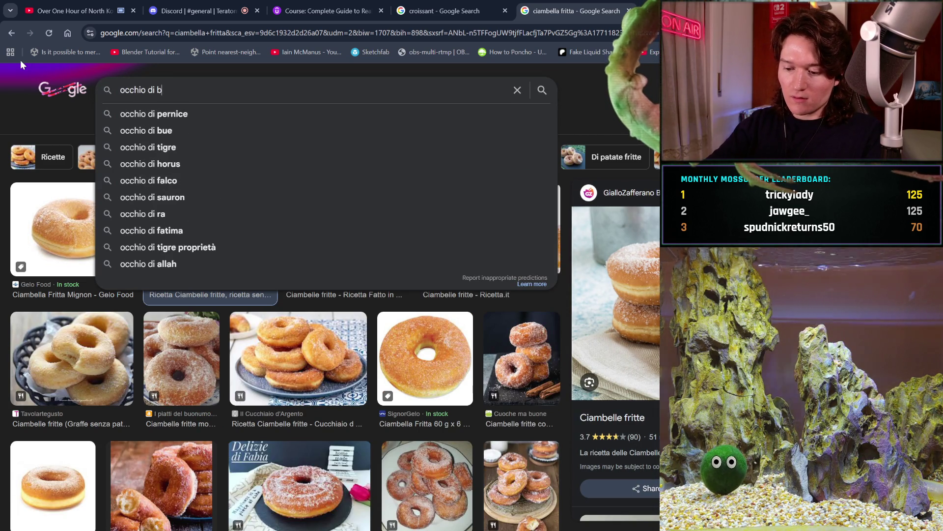
type("ue biscotti")
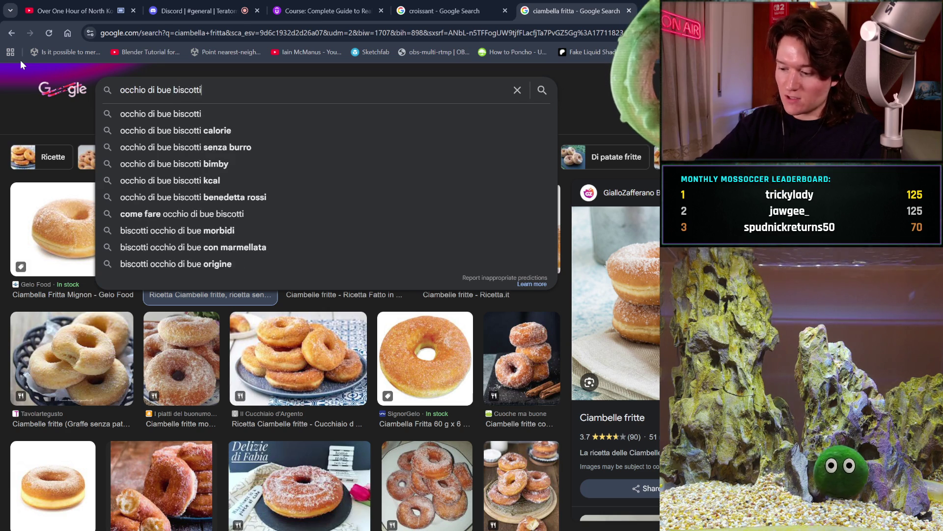
key("Return")
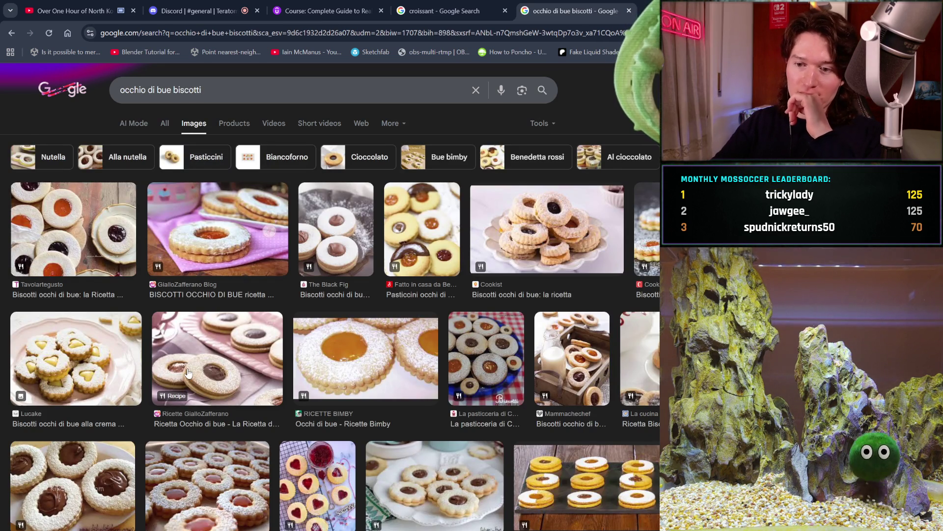
scroll(189, 374, "down", 1)
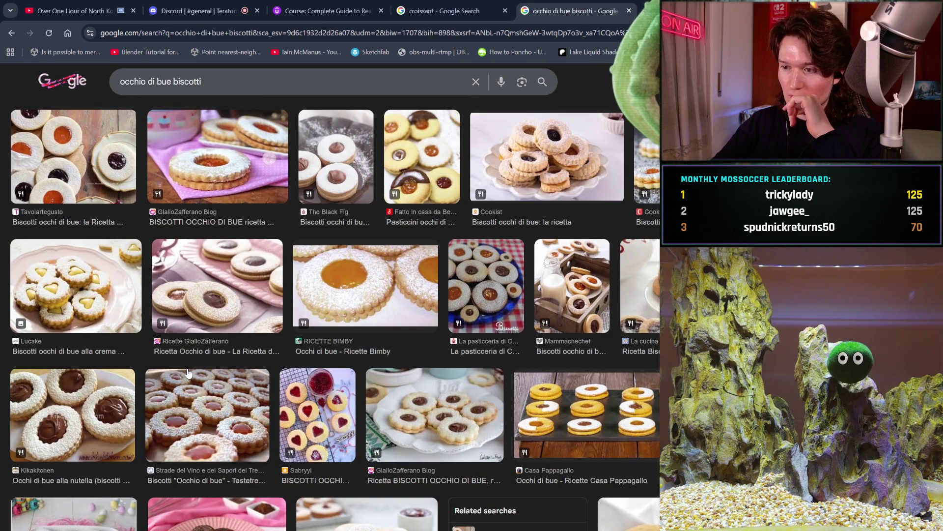
scroll(188, 373, "down", 2)
scroll(188, 373, "down", 1)
scroll(188, 373, "up", 4)
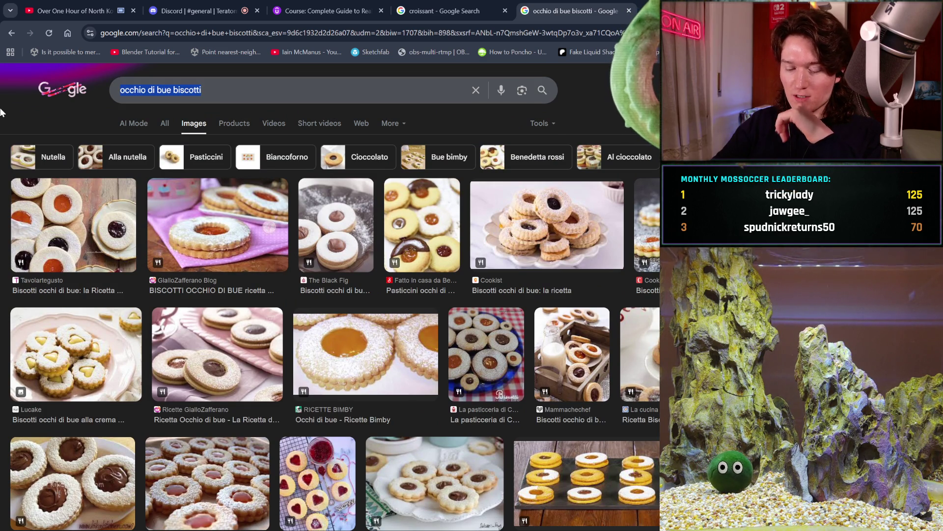
- Search images for 'sfenj', preview the TasteAtlas image, and open a new tab
key("ctrl+a")
type("sfenj")
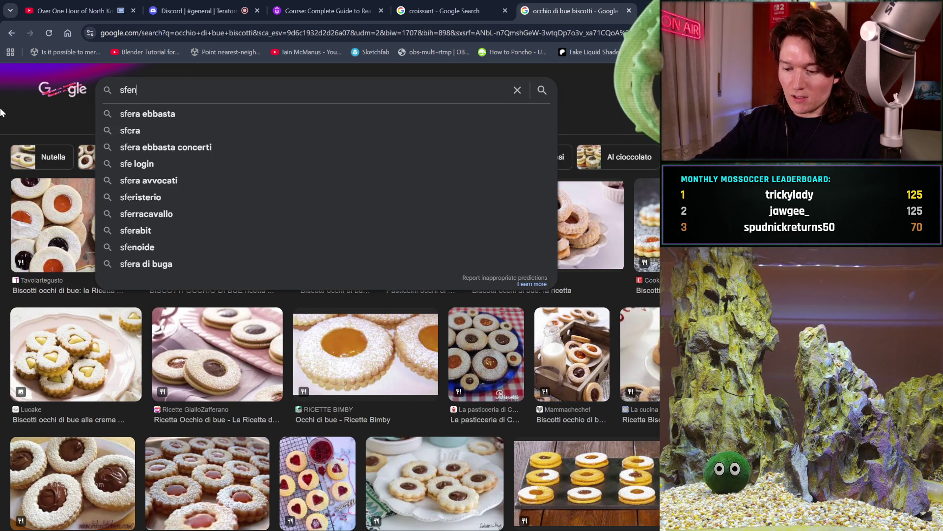
key("Return")
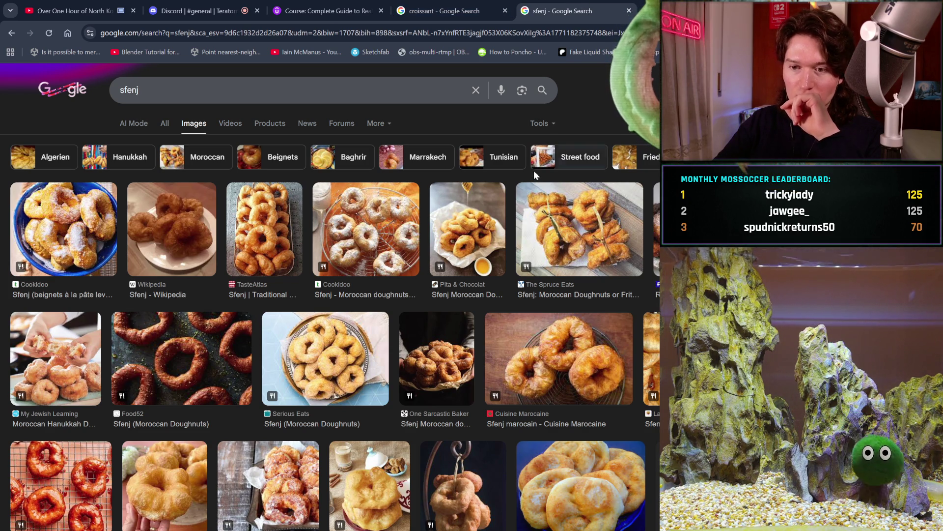
left_click(282, 235)
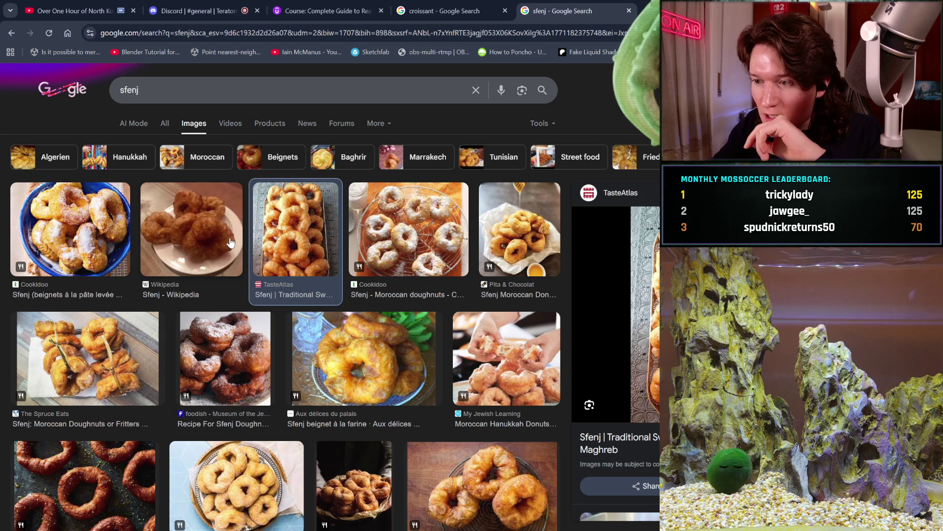
key("ctrl+t")
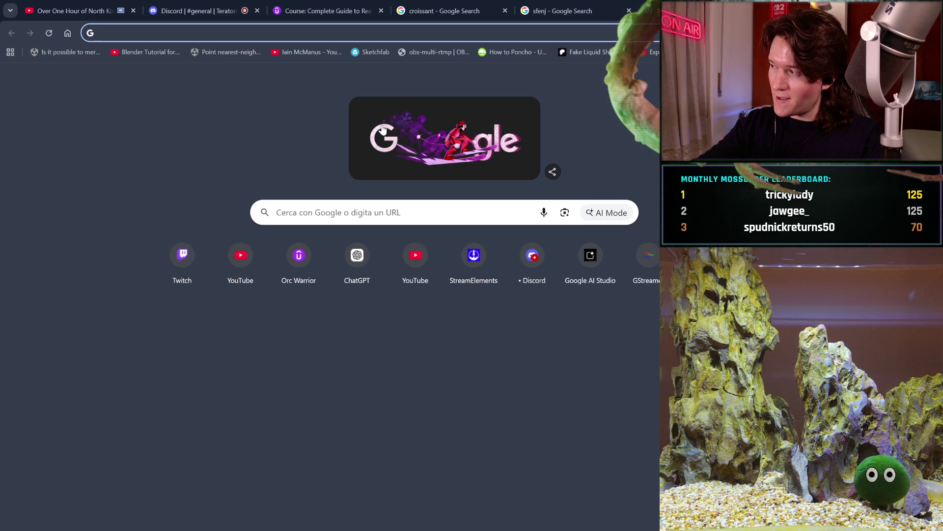
- Search Google for 'fritto molisano' from the new tab's address bar
type("fr")
key("BackSpace")
key("BackSpace")
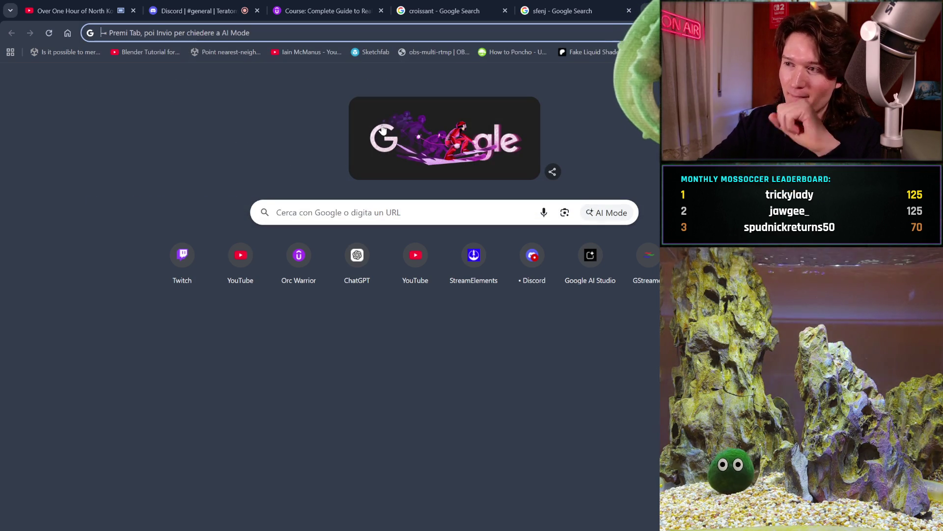
key("Down")
key("Escape")
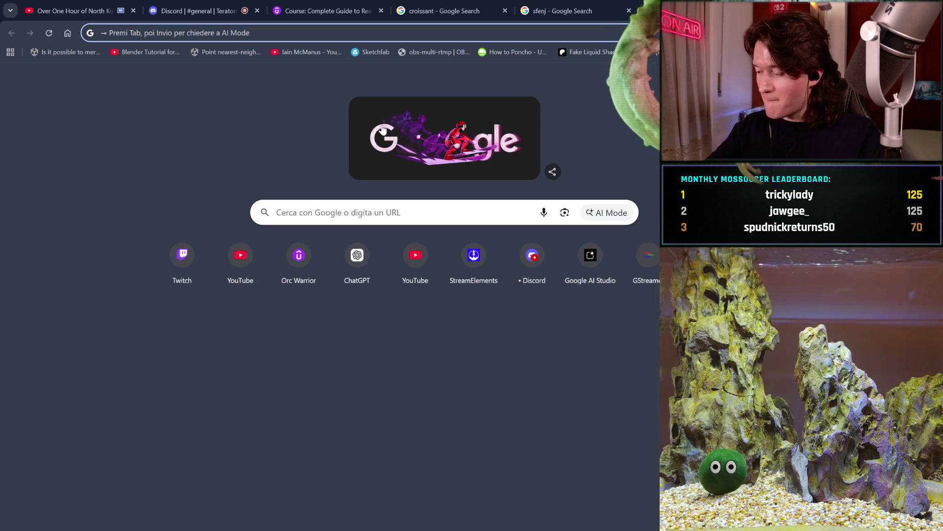
type("dolci")
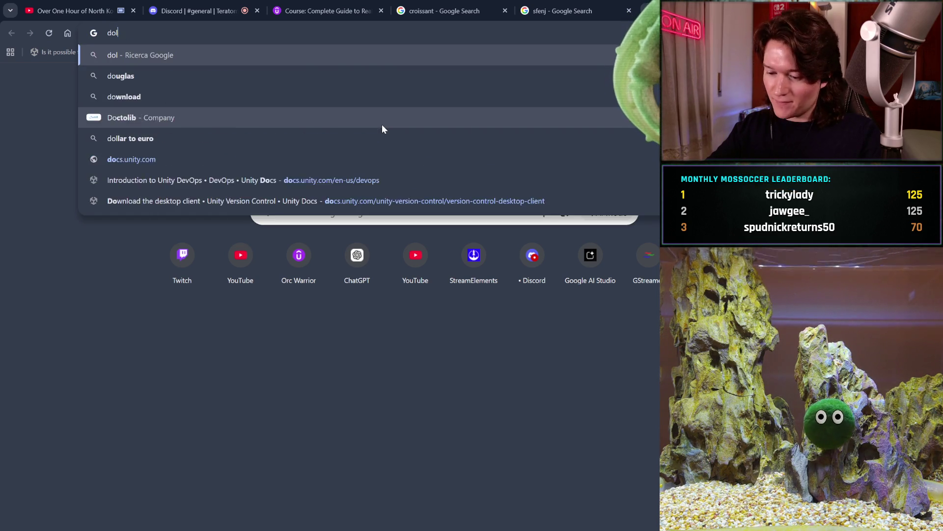
key("BackSpace")
key("BackSpace")
key("BackSpace")
key("Escape")
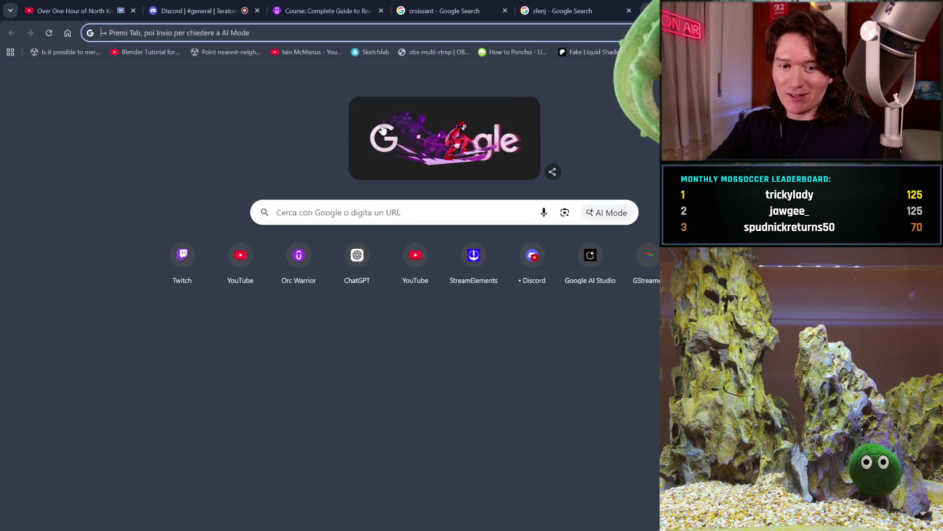
type("fritto ")
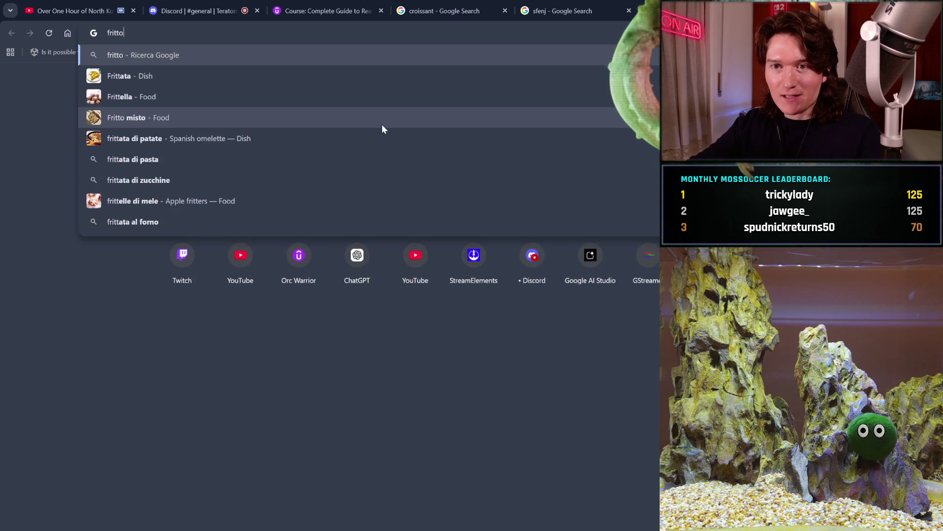
type("molisano")
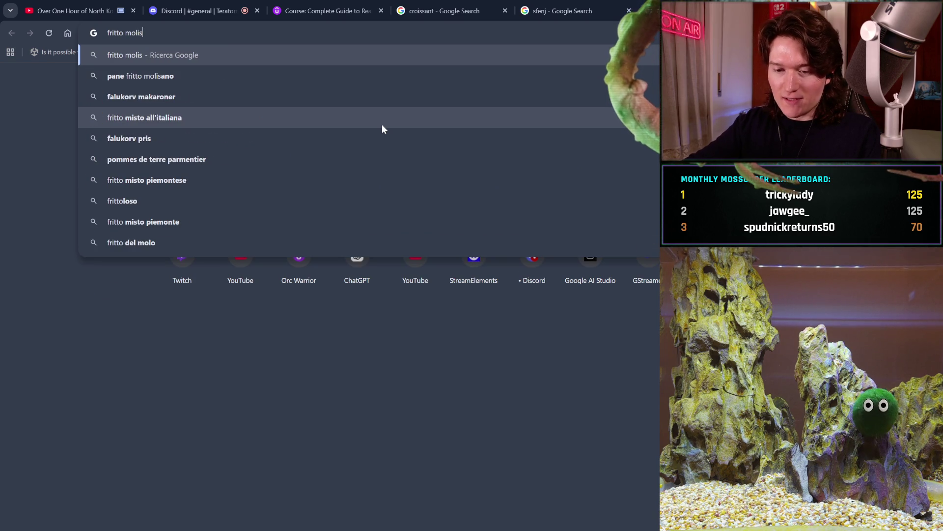
key("Return")
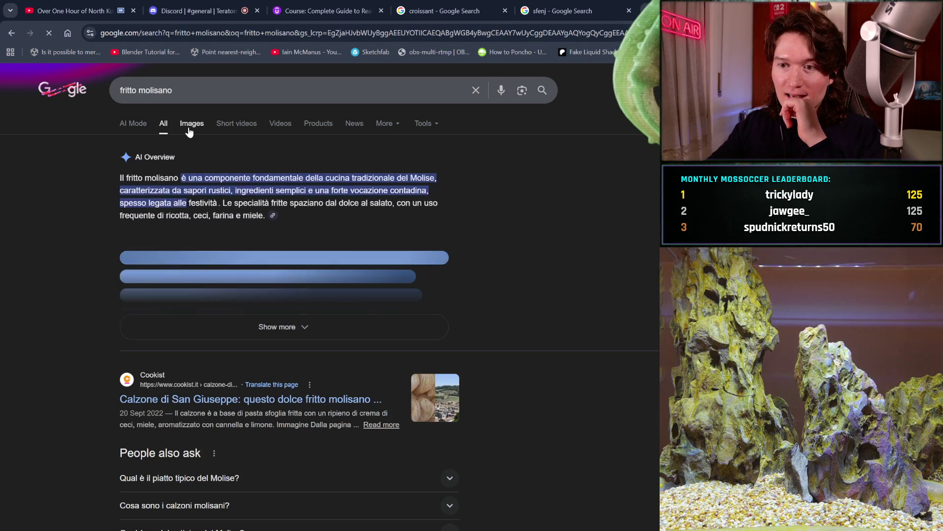
- Show the fritto molisano image results, preview the first image, and select the query
left_click(190, 130)
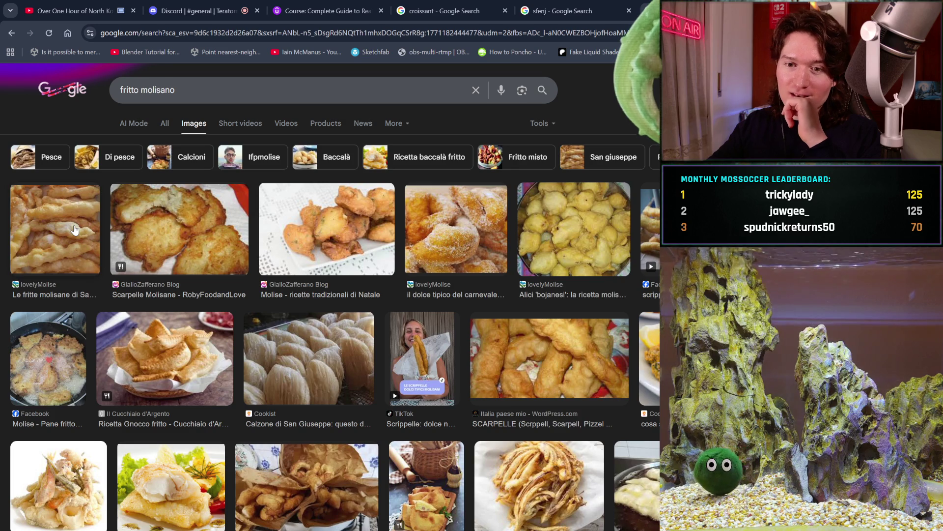
left_click(88, 221)
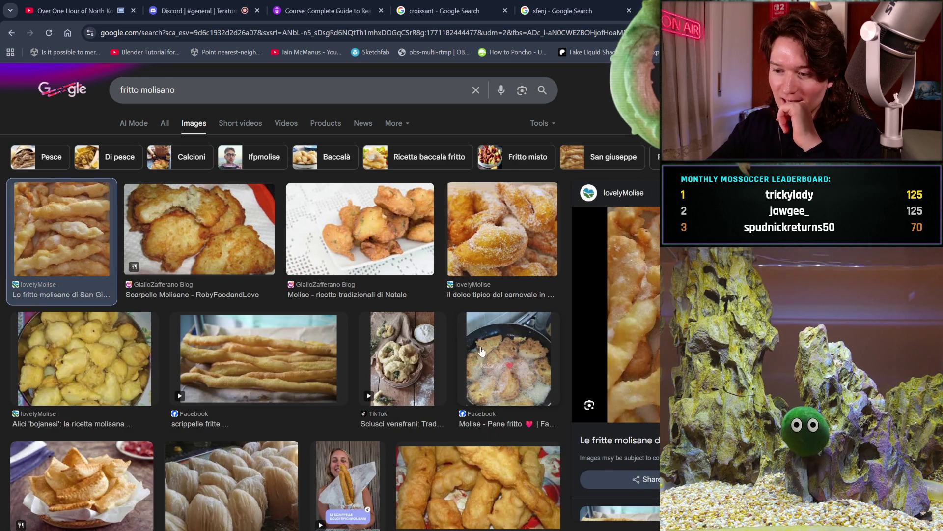
scroll(472, 344, "down", 3)
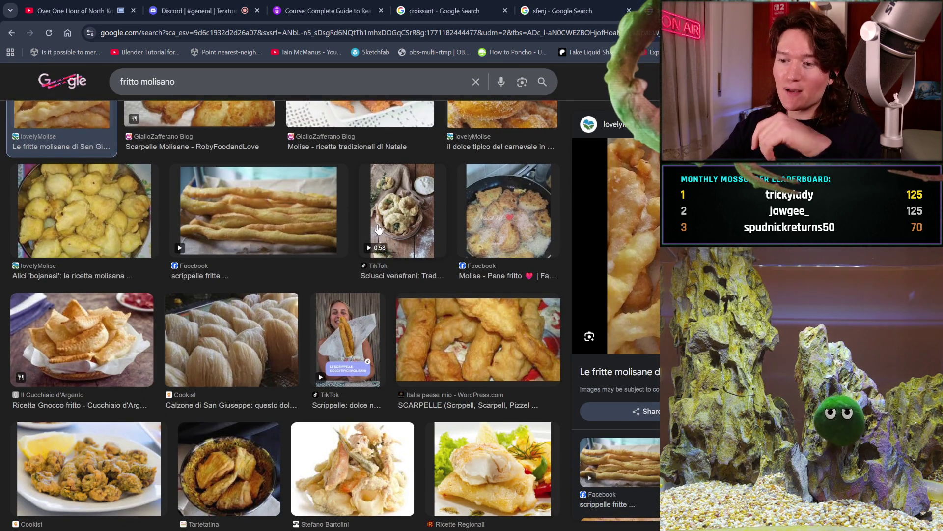
left_click_drag(203, 84, 11, 65)
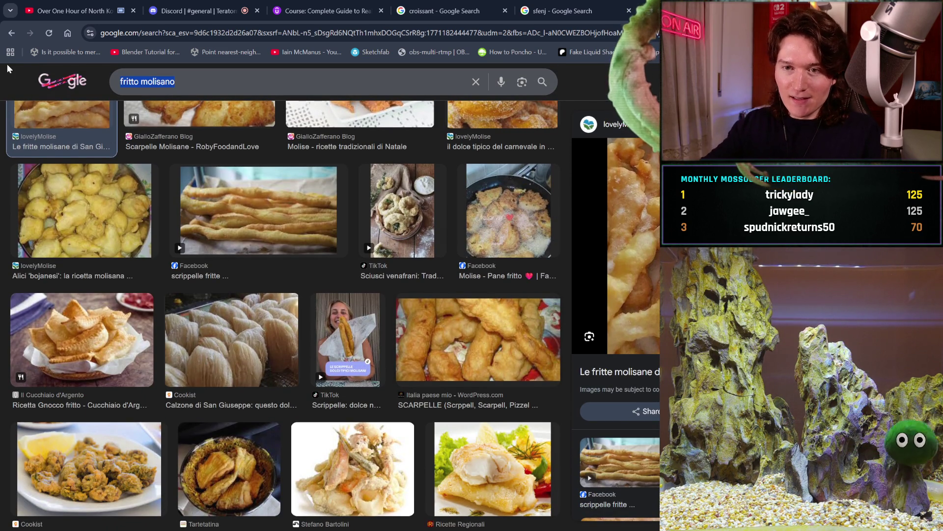
- Search images for 'scarpelle' and scroll through the results
type("scarpelle")
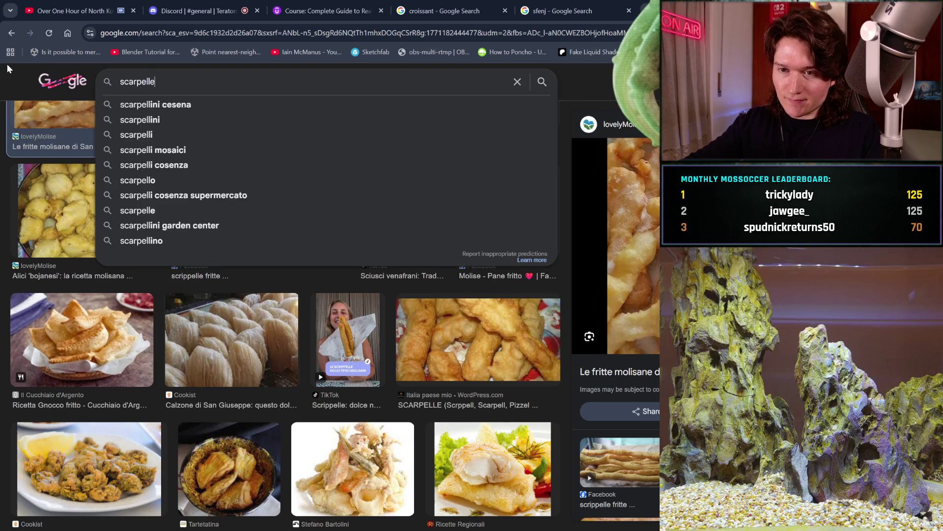
key("Return")
scroll(258, 241, "down", 2)
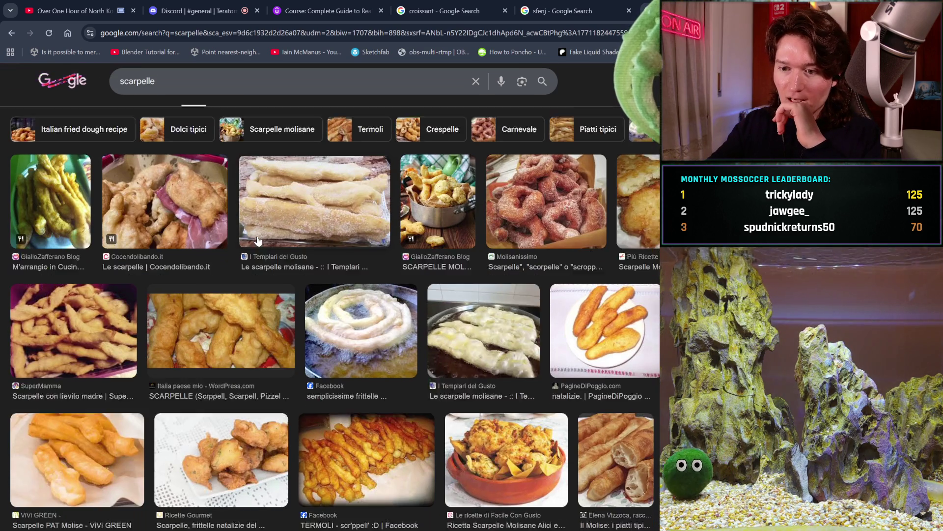
scroll(258, 241, "down", 1)
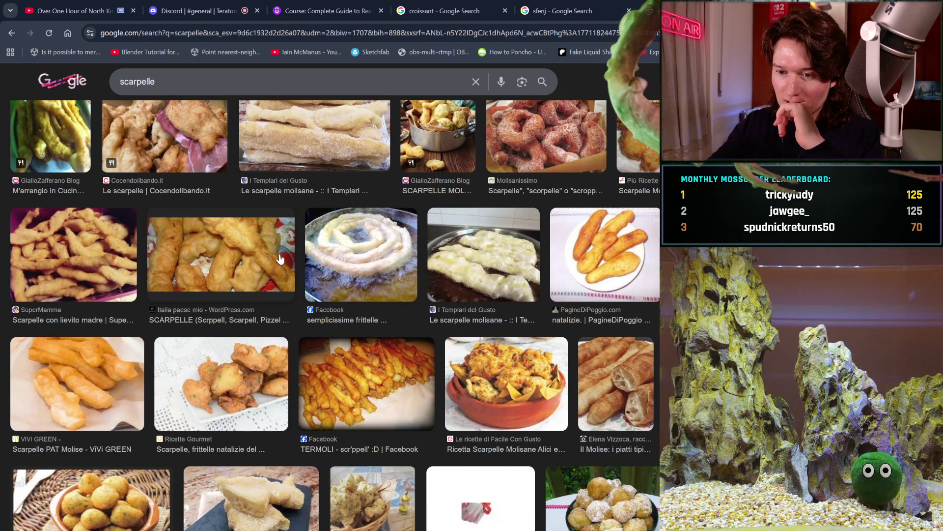
scroll(280, 258, "down", 7)
scroll(186, 81, "up", 9)
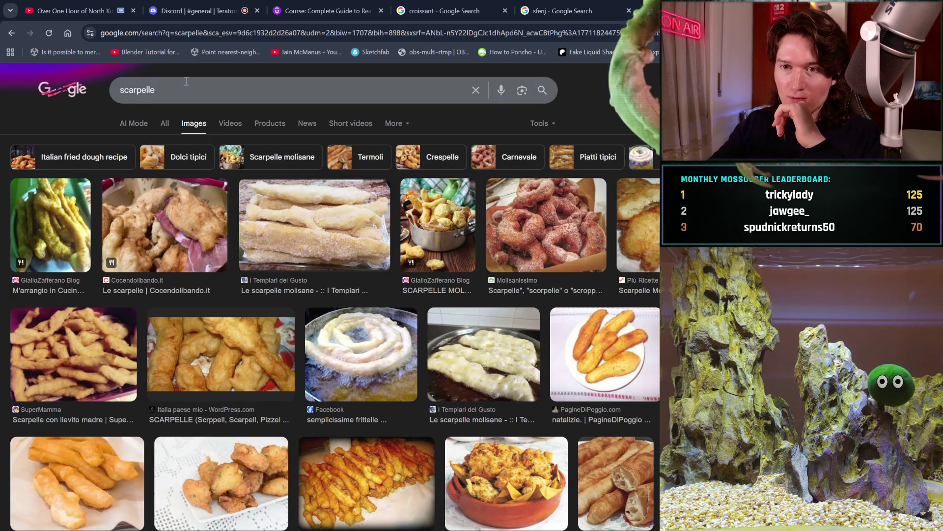
- Refine to 'scarpelle ciambelle' and preview the sugar-coated ring fritters image
left_click(186, 81)
type("ciambelle")
key("Return")
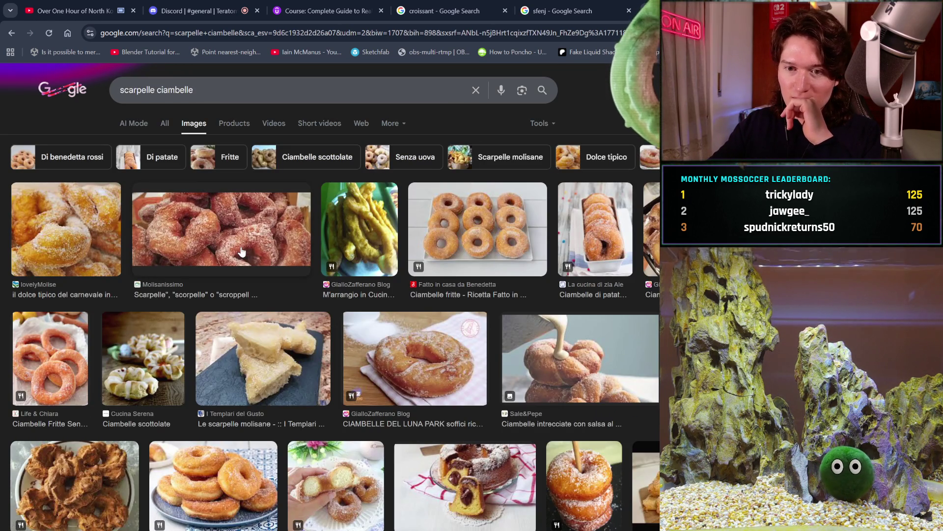
left_click(241, 252)
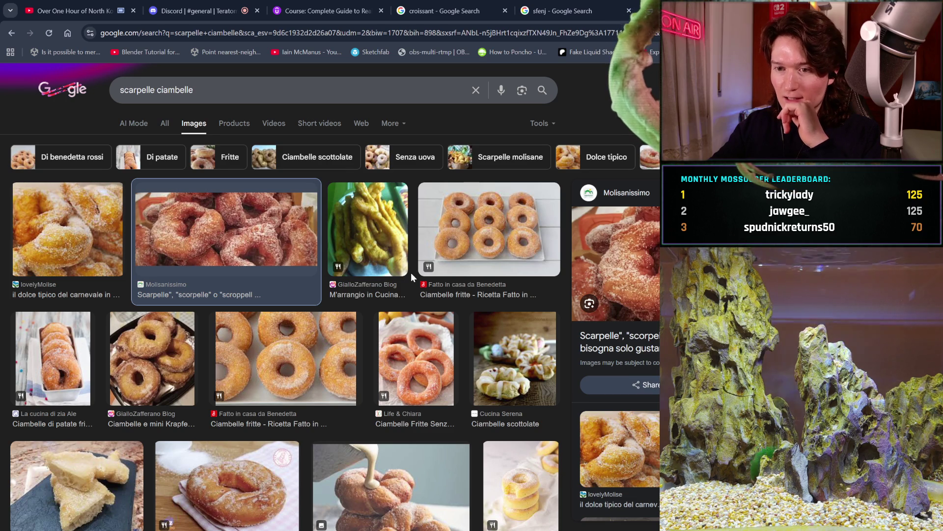
scroll(412, 276, "down", 1)
- Glance at the sfenj tab, then return to the scarpelle ciambelle results
left_click(542, 6)
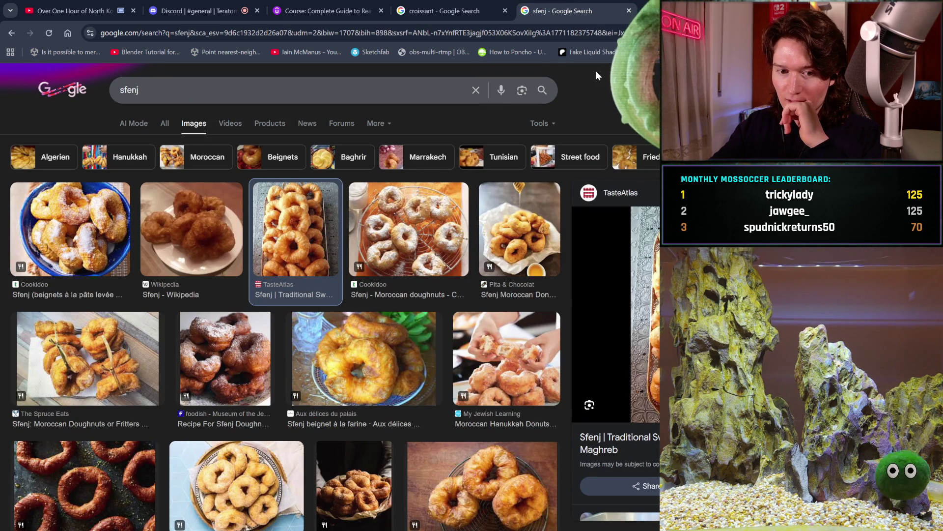
key("alt+Left")
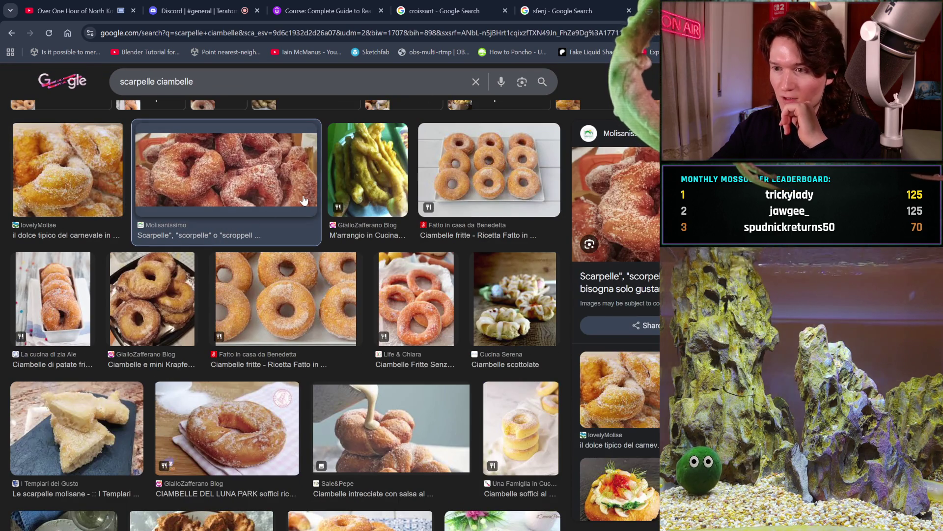
scroll(364, 295, "down", 2)
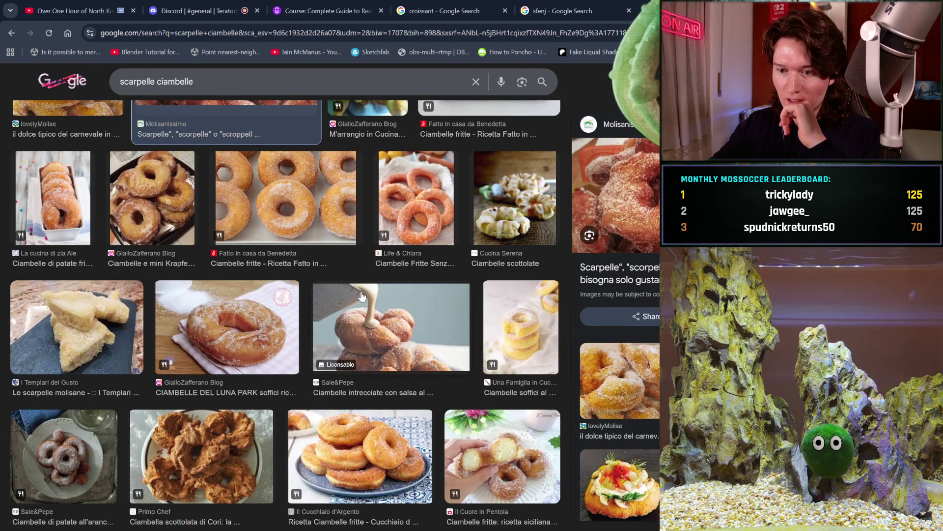
scroll(219, 354, "down", 1)
scroll(219, 354, "up", 4)
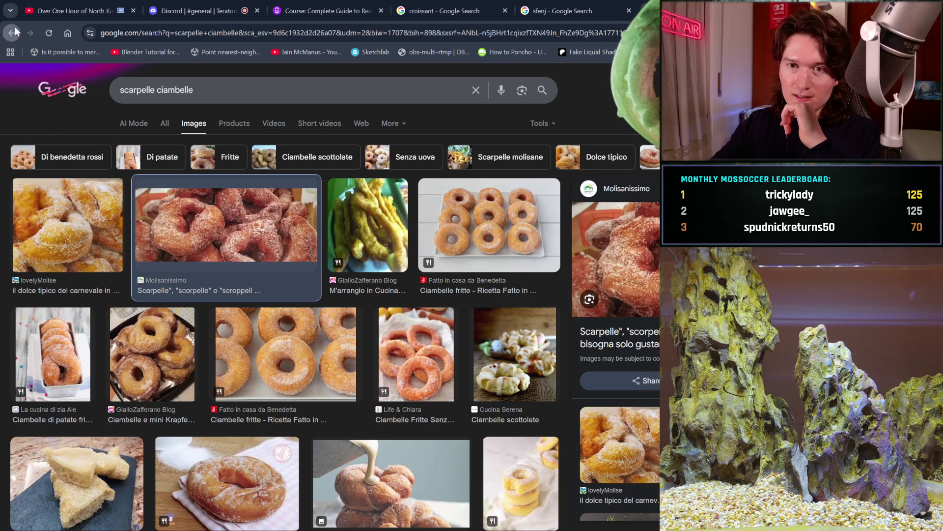
- Go back to the plain 'scarpelle' image results and scroll down
left_click(11, 32)
left_click(12, 33)
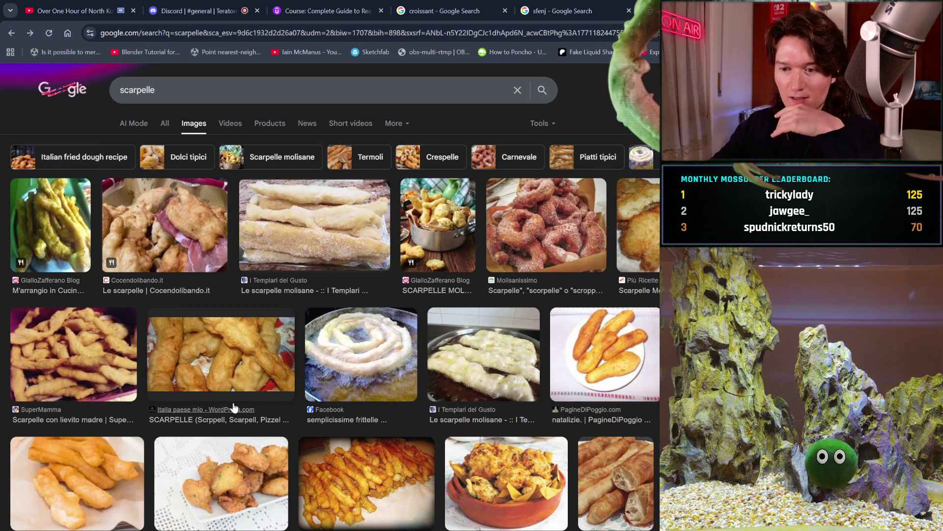
scroll(234, 407, "down", 3)
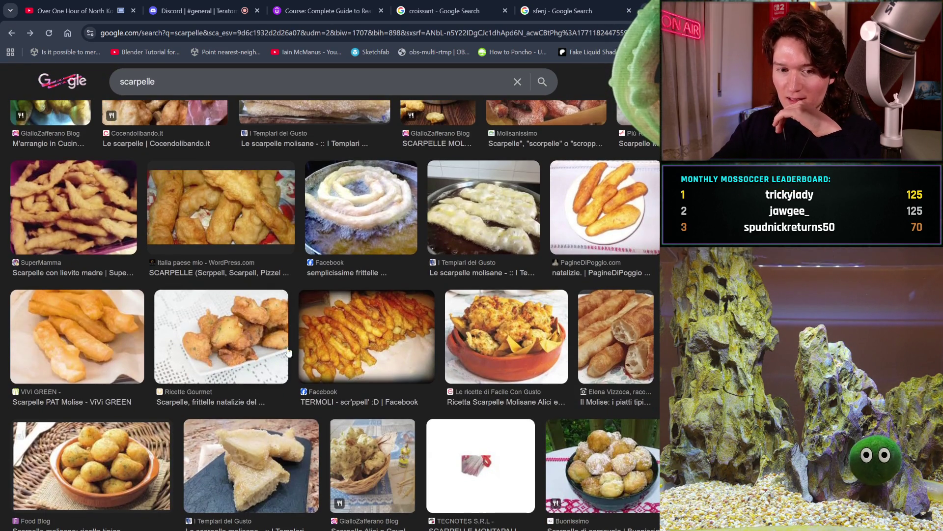
scroll(370, 308, "down", 2)
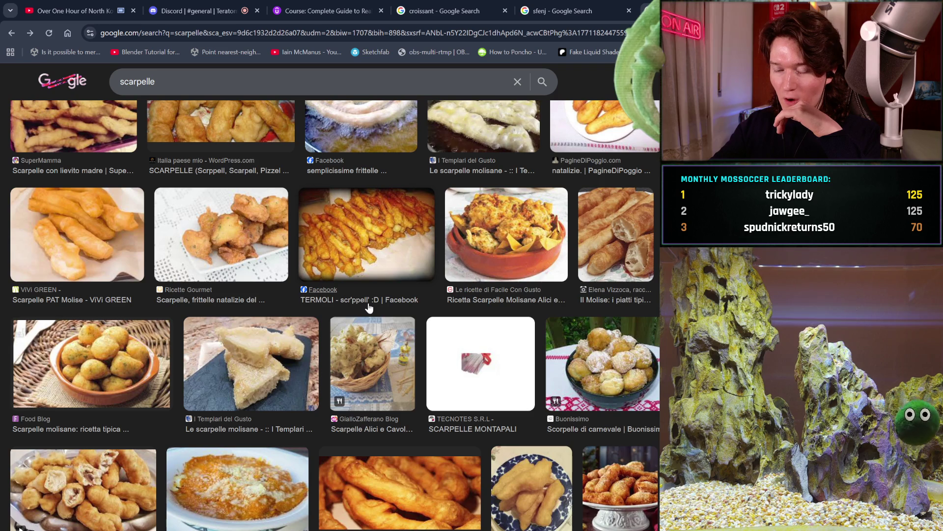
scroll(369, 307, "down", 4)
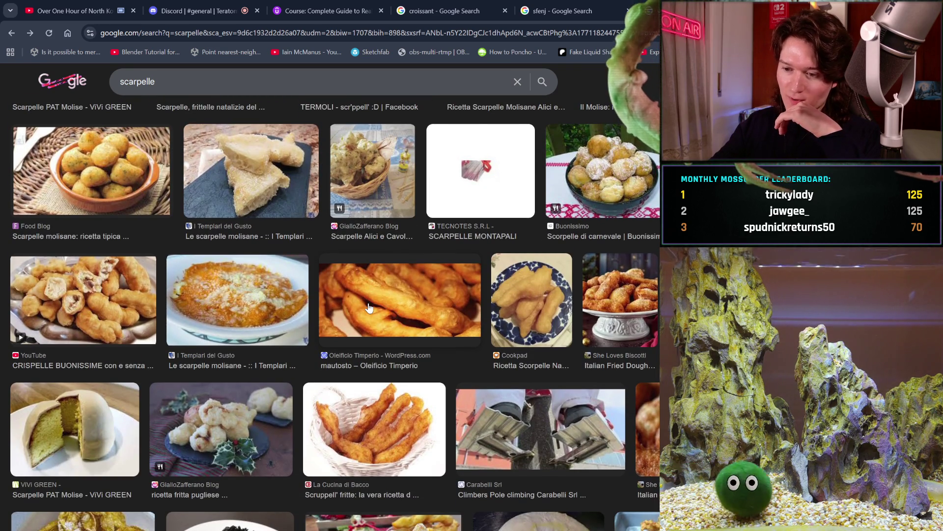
- Preview the Scarpelle PAT Molise cake image, then start a new 'mille foglie' query
left_click(51, 423)
scroll(277, 388, "down", 3)
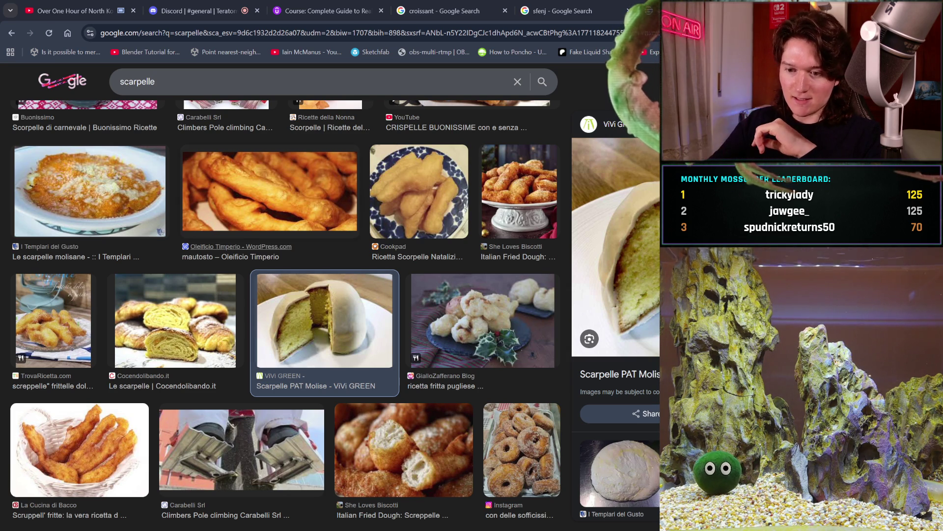
key("alt+Tab")
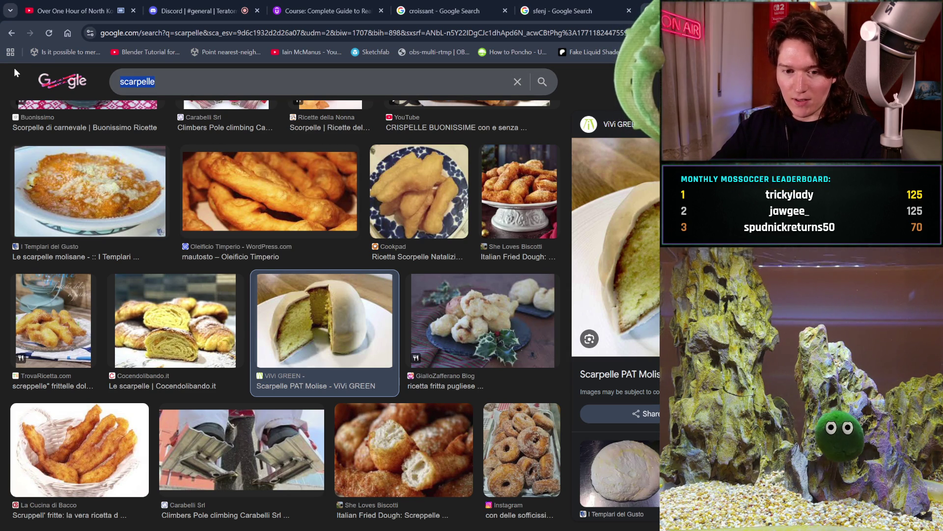
type("mille foglie")
- Search Google Images for 'mille foglie', browse the results, then clear the query and begin typing 'tortaii'
key("Return")
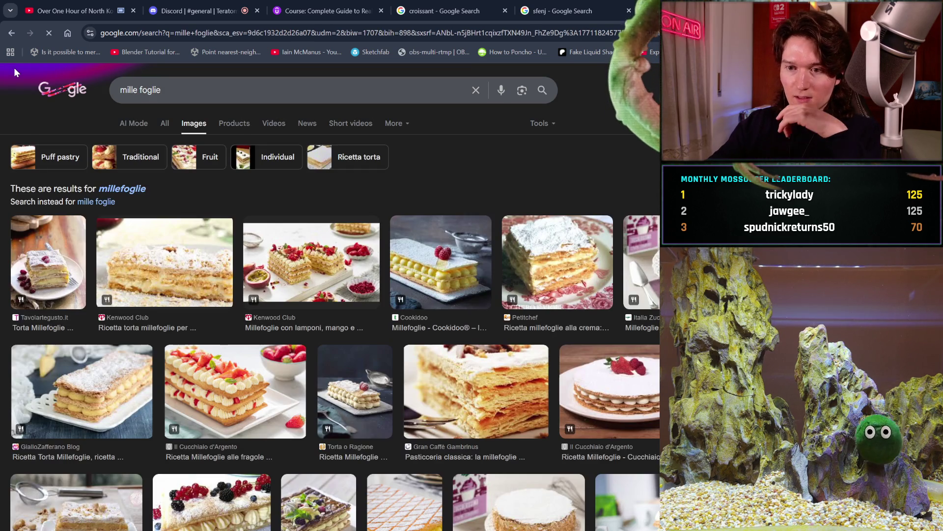
scroll(182, 291, "down", 1)
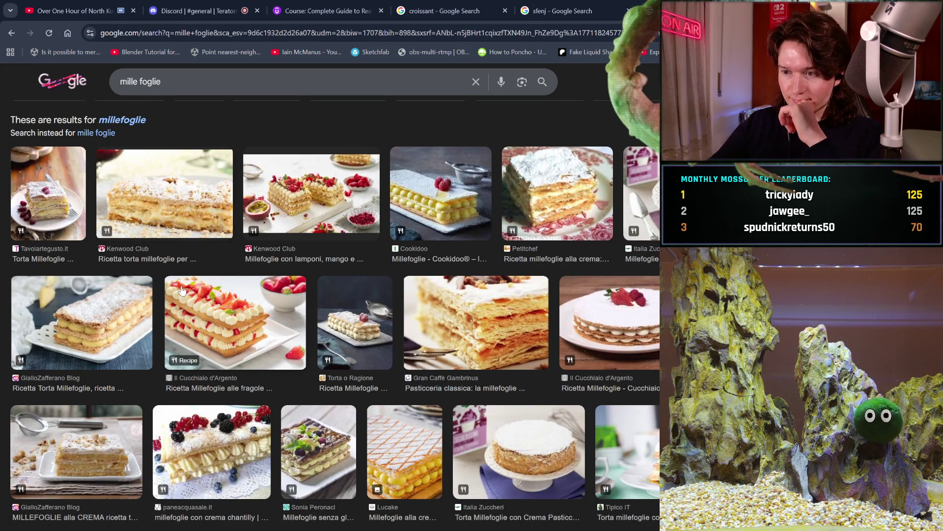
scroll(357, 323, "down", 1)
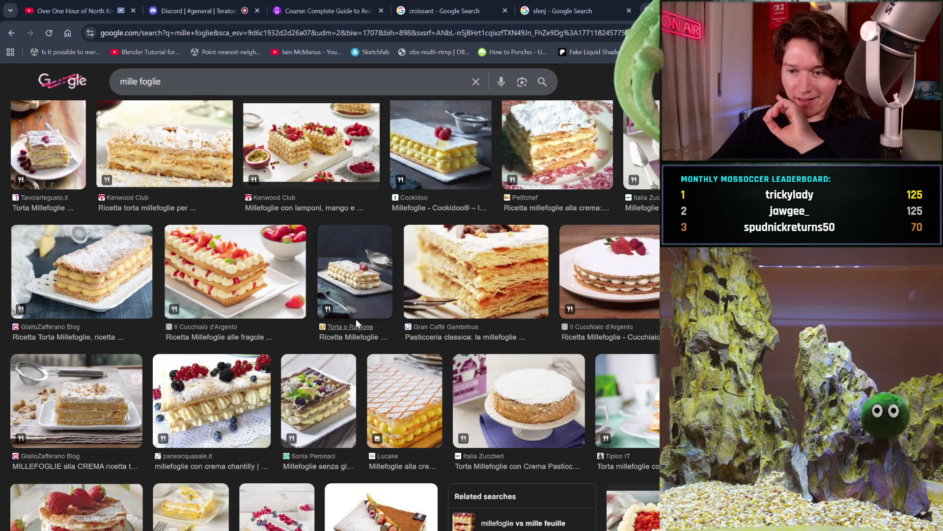
scroll(356, 319, "up", 1)
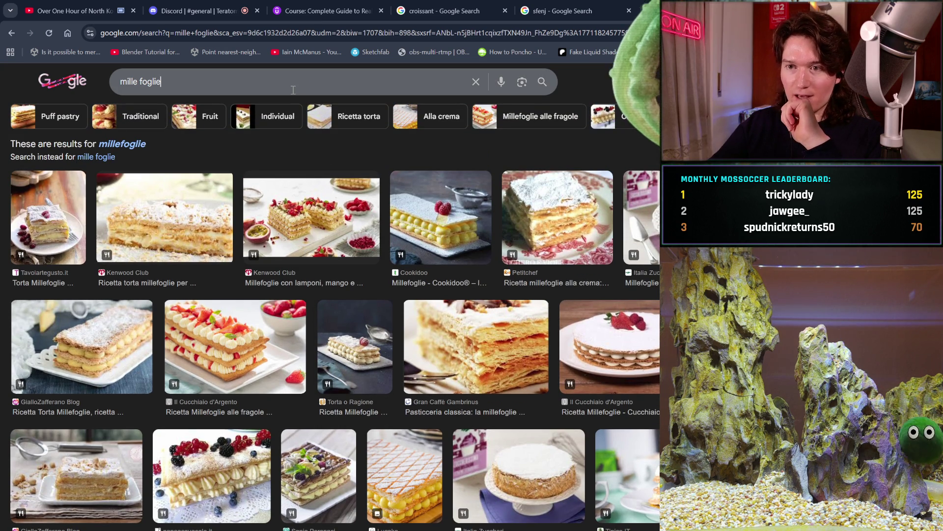
key("BackSpace")
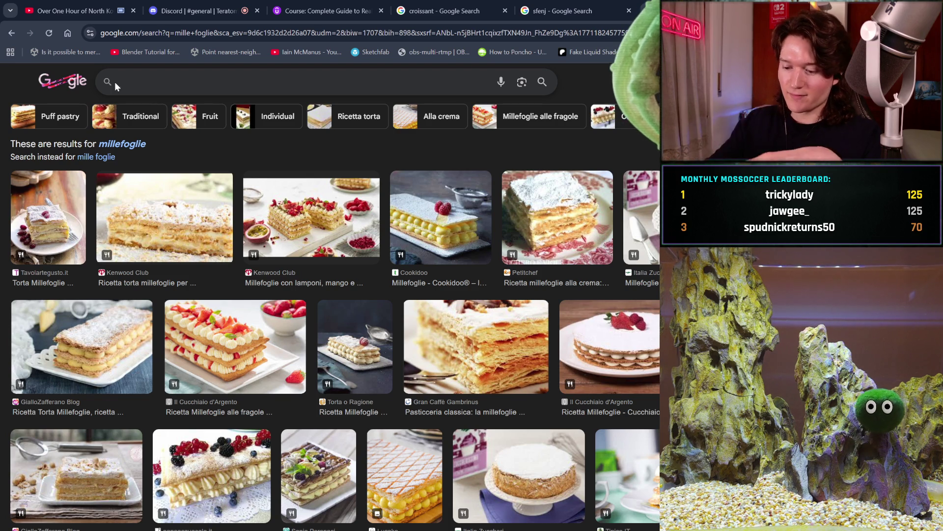
type("tortaiii")
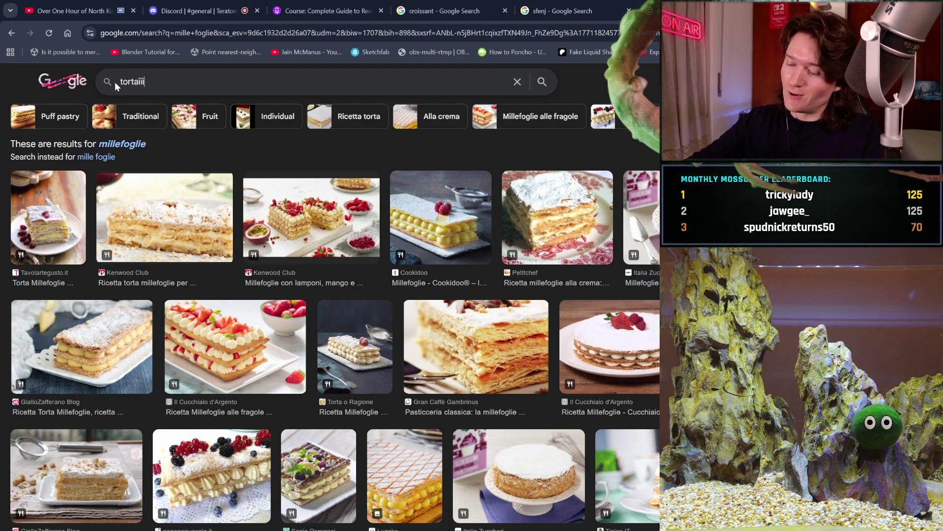
- Replace the query with 'semifreddo ai tre cioccolati', search, and browse the image results
key("BackSpace")
key("BackSpace")
key("BackSpace")
type("semifreddo ")
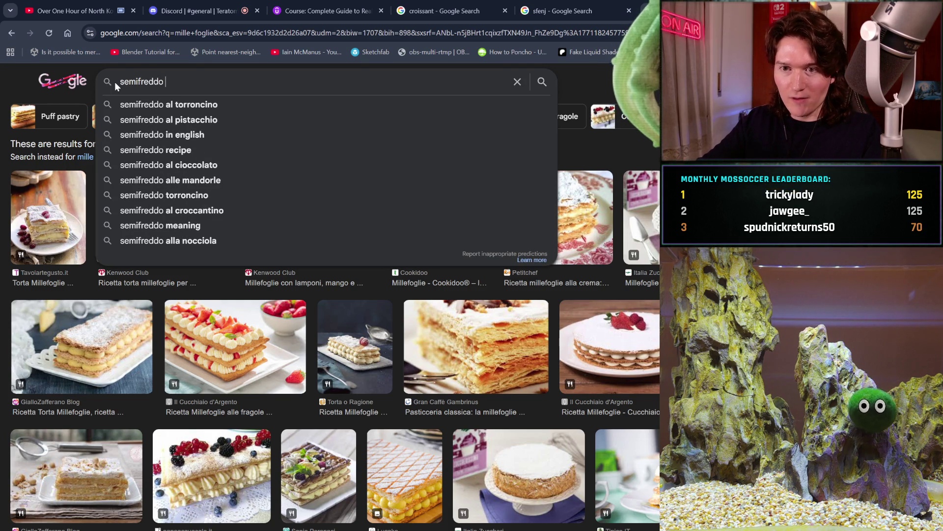
type("ai tre ")
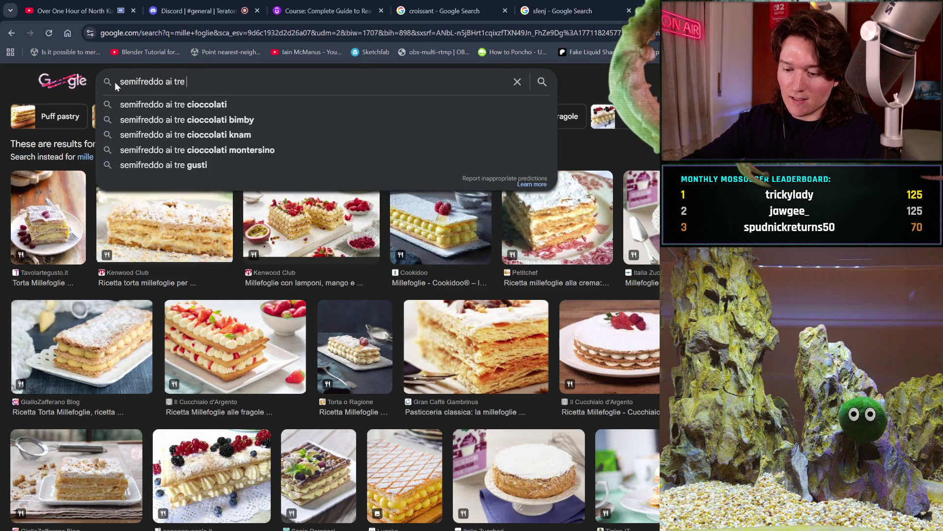
type("cioccolati")
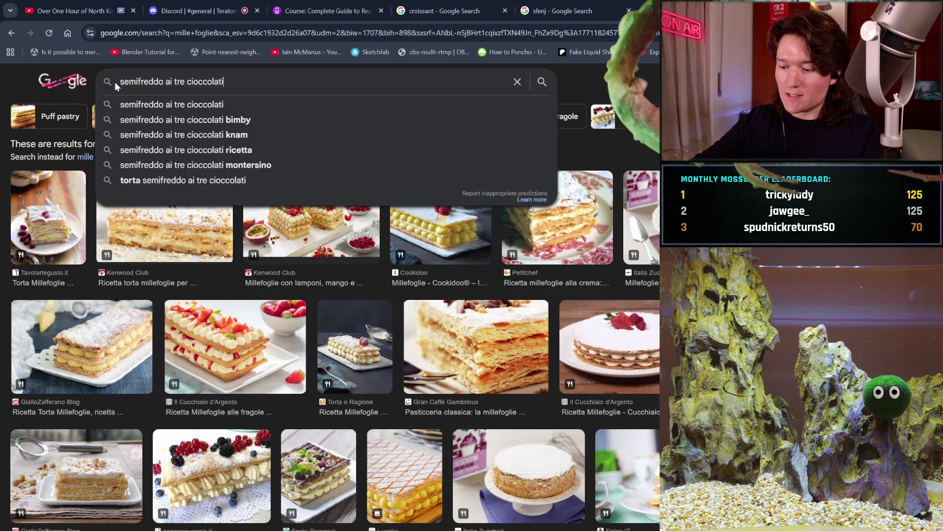
key("Return")
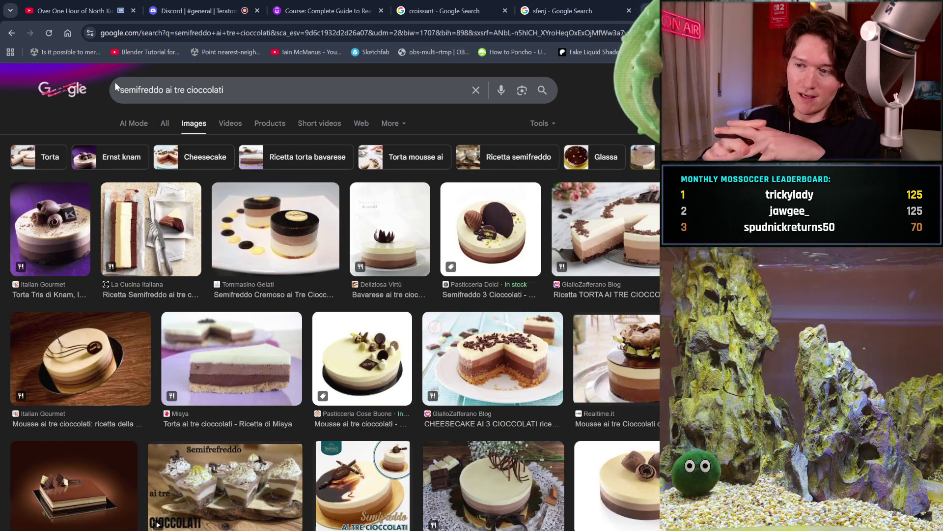
scroll(238, 281, "down", 1)
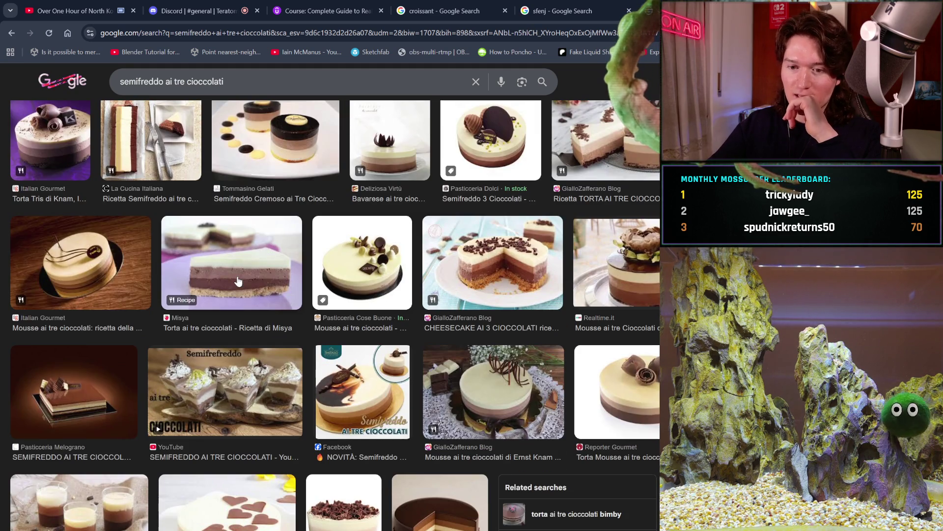
scroll(238, 277, "down", 1)
scroll(238, 276, "down", 2)
scroll(237, 280, "down", 2)
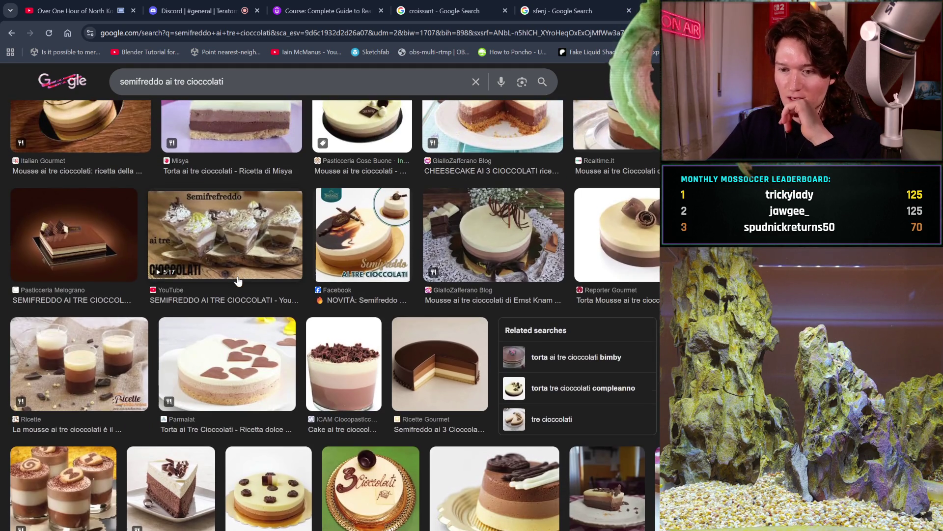
scroll(237, 281, "up", 4)
scroll(237, 281, "up", 1)
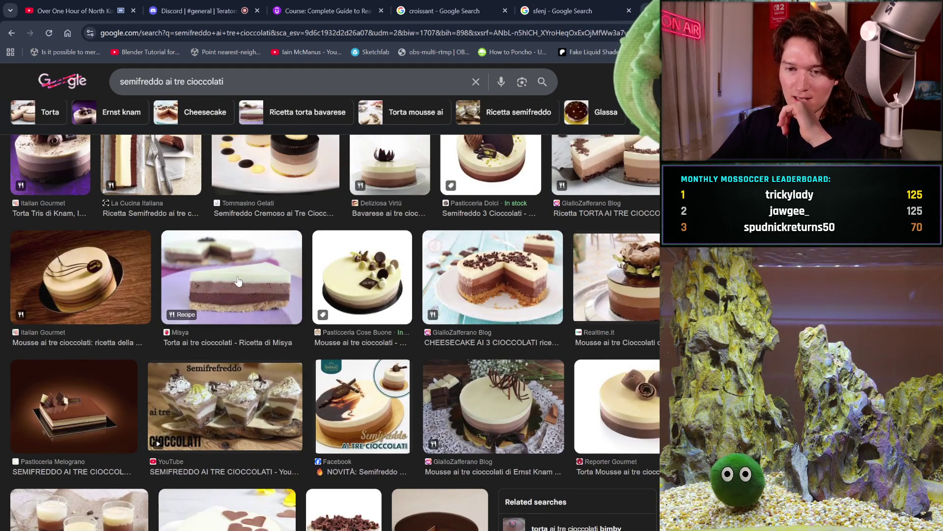
scroll(237, 281, "up", 1)
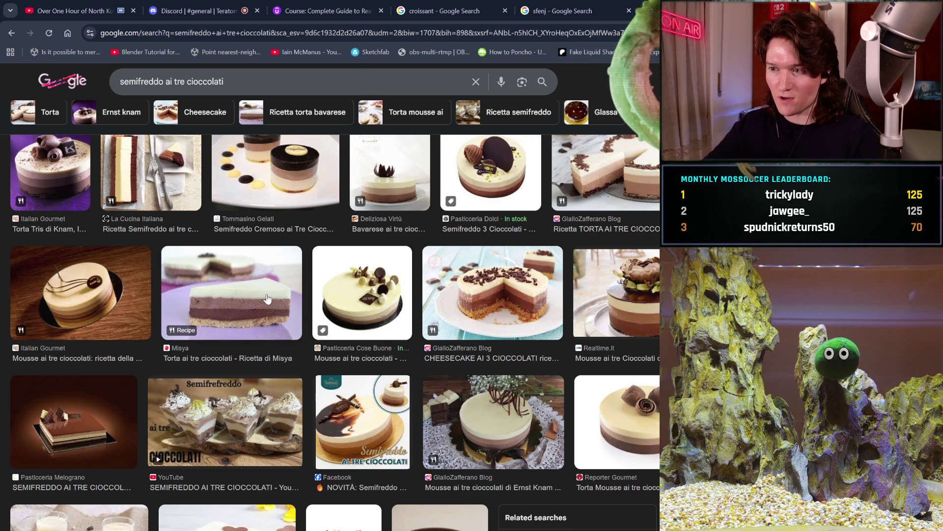
- Return to the top of the results and replace the query with 'opera cake'
scroll(411, 253, "down", 1)
scroll(410, 253, "down", 2)
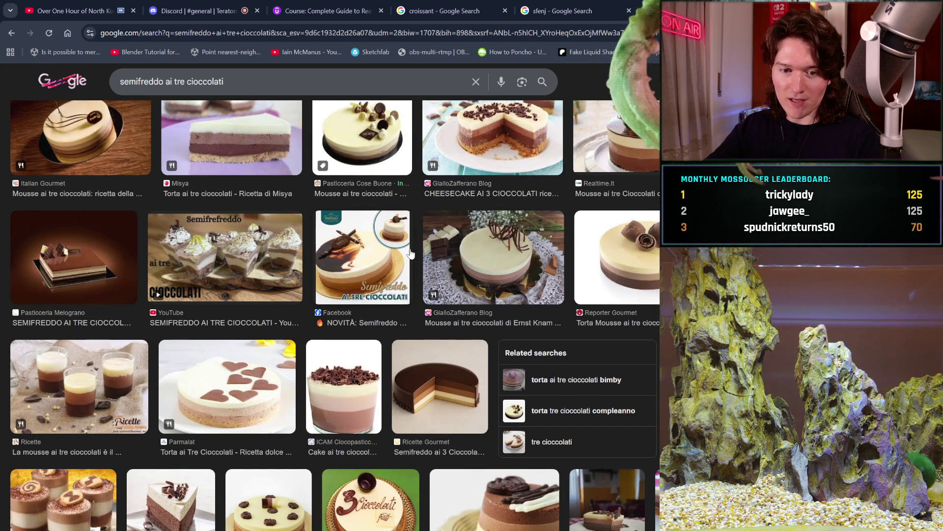
scroll(411, 253, "up", 5)
left_click(239, 84)
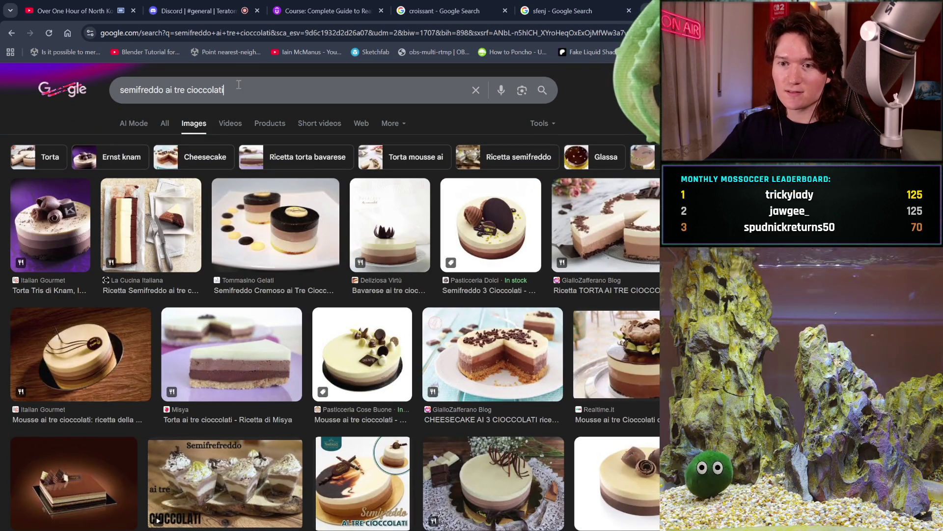
key("ctrl+a")
type("opera cake")
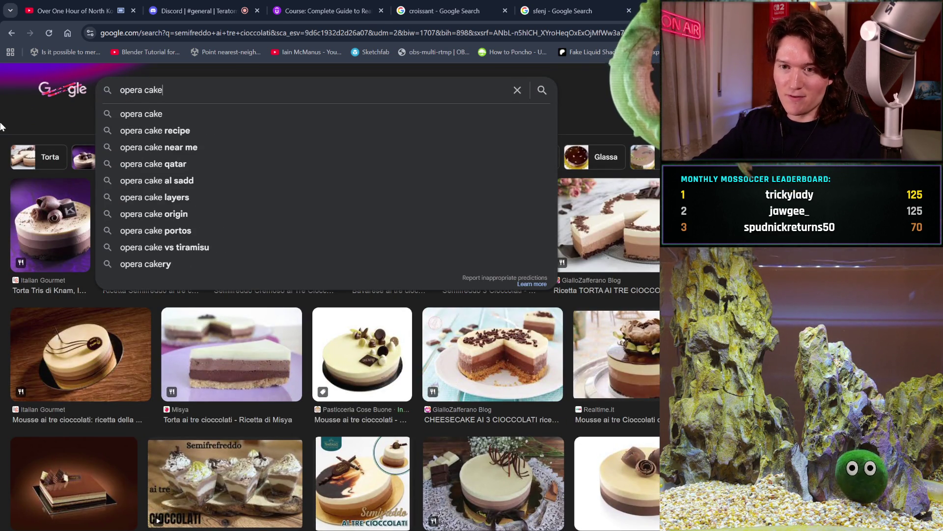
key("Return")
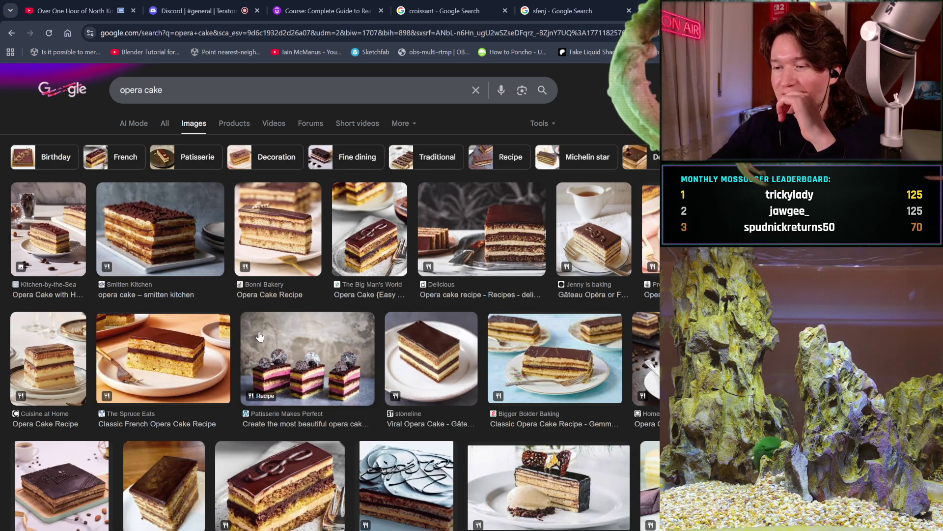
scroll(252, 130, "down", 1)
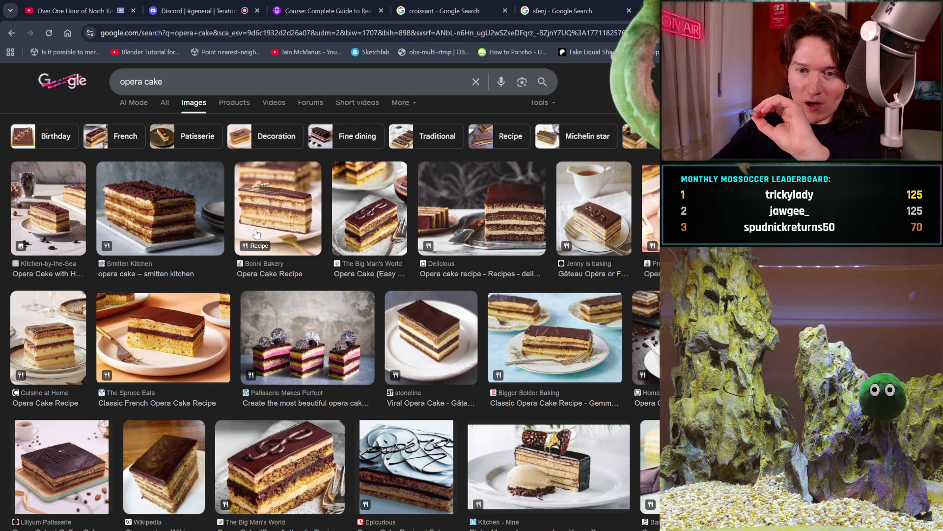
scroll(280, 290, "down", 2)
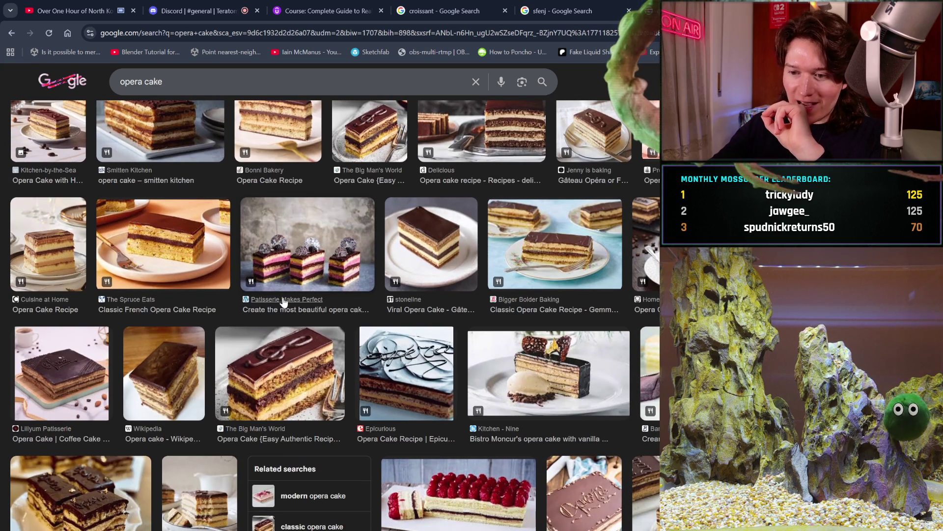
scroll(283, 301, "up", 2)
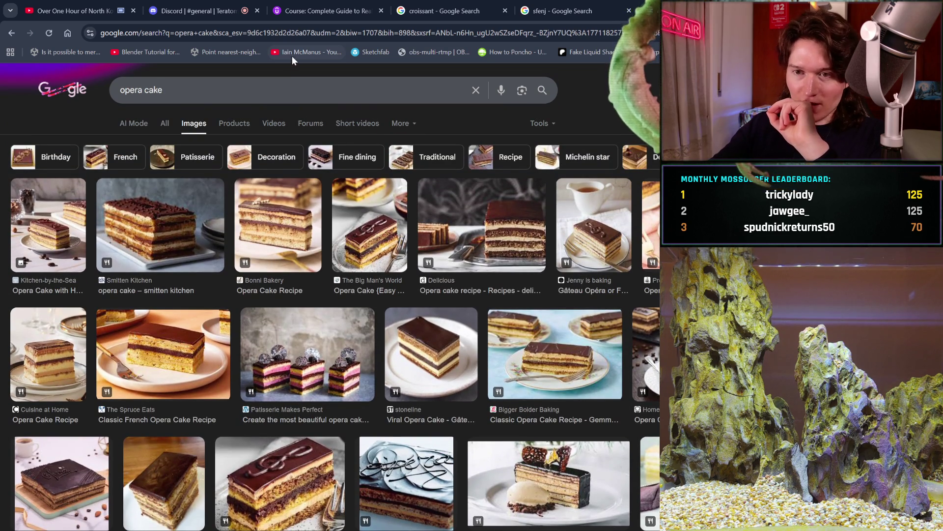
left_click(10, 33)
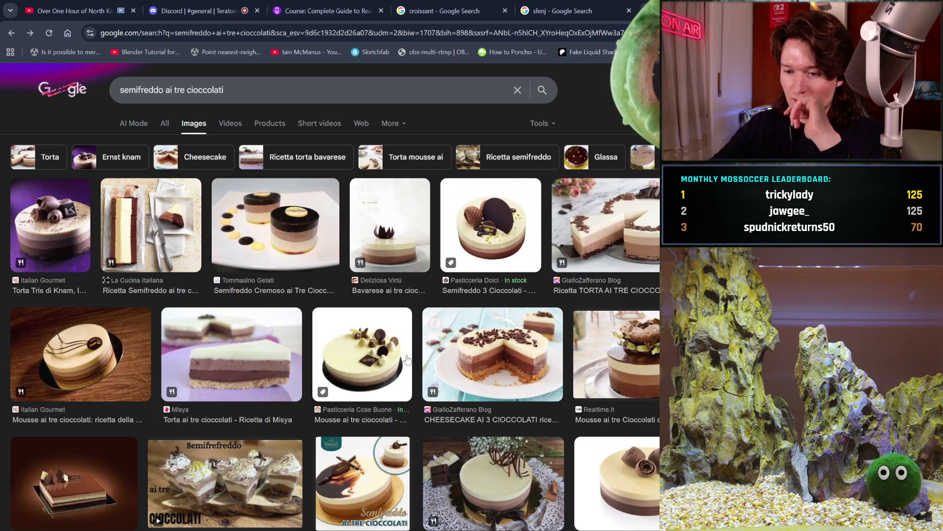
scroll(407, 359, "down", 5)
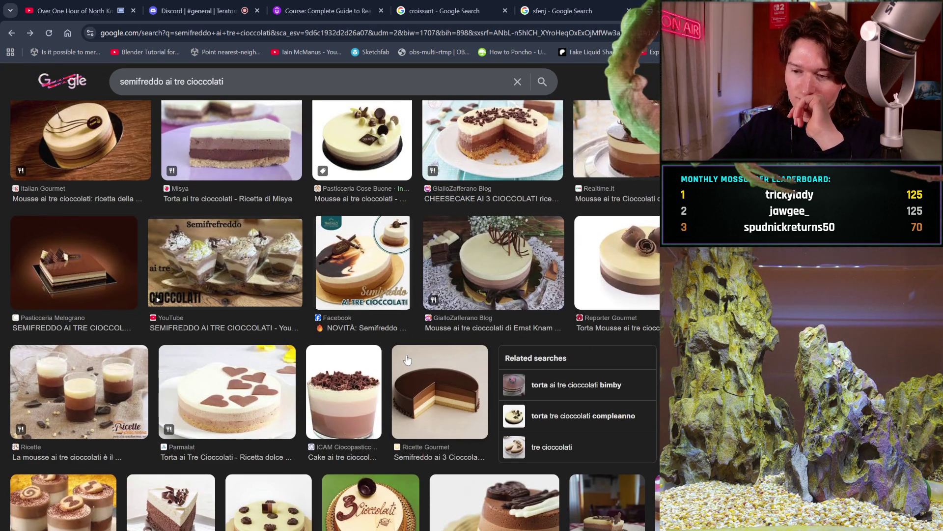
scroll(407, 359, "down", 3)
scroll(407, 359, "down", 1)
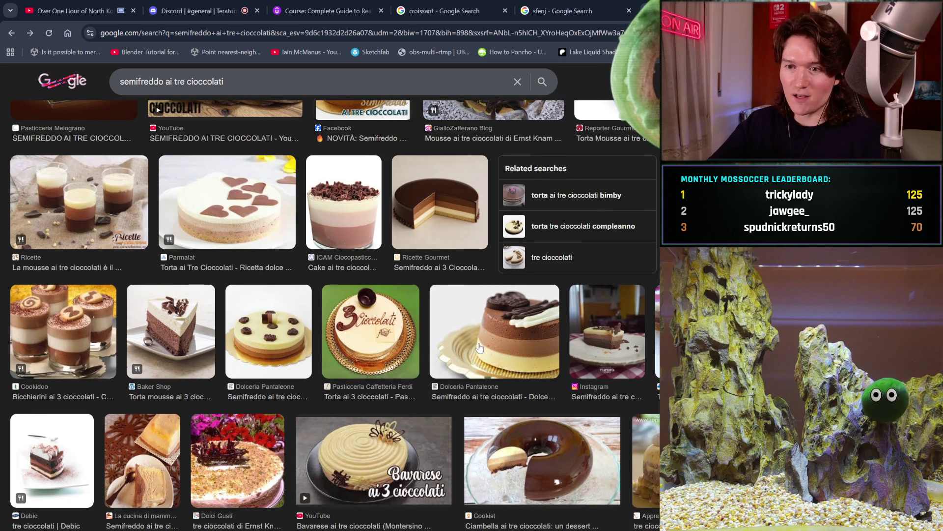
scroll(480, 348, "down", 1)
scroll(479, 348, "up", 1)
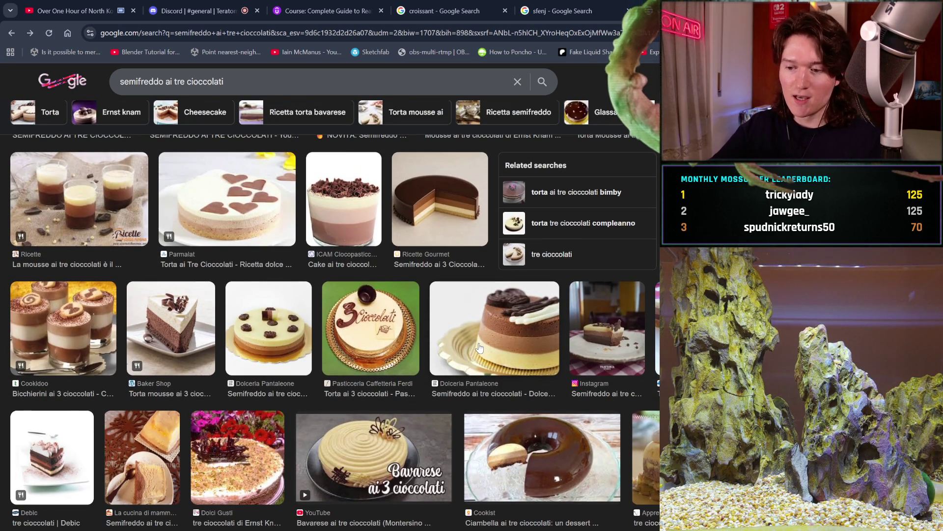
scroll(480, 348, "down", 4)
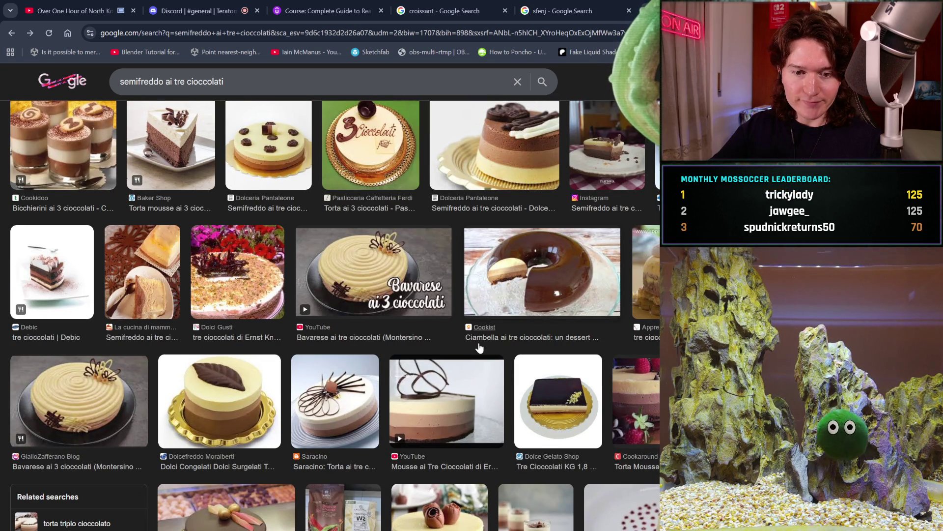
scroll(479, 348, "up", 6)
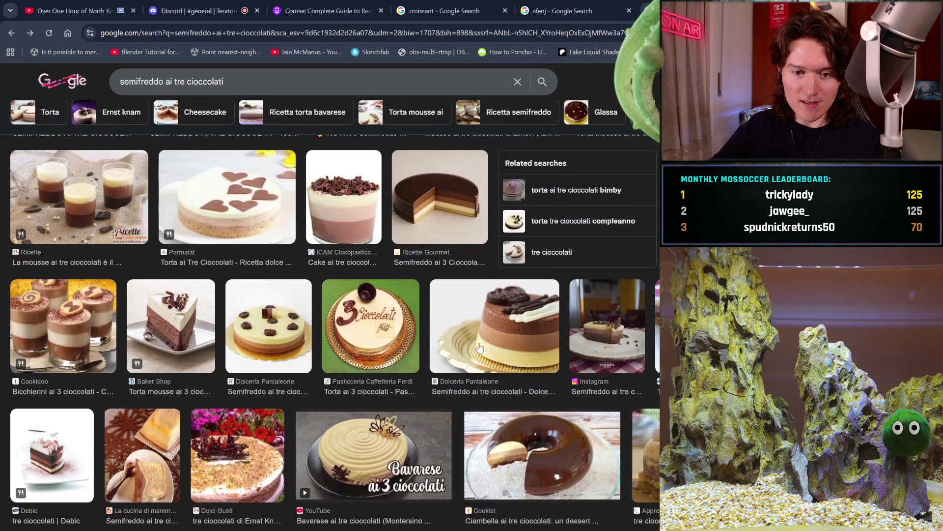
scroll(480, 348, "up", 3)
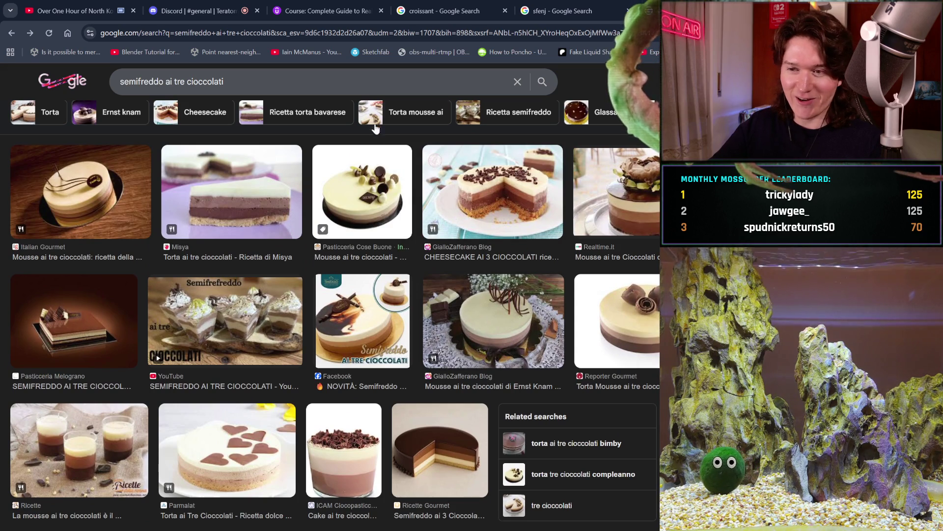
left_click_drag(188, 75, 11, 75)
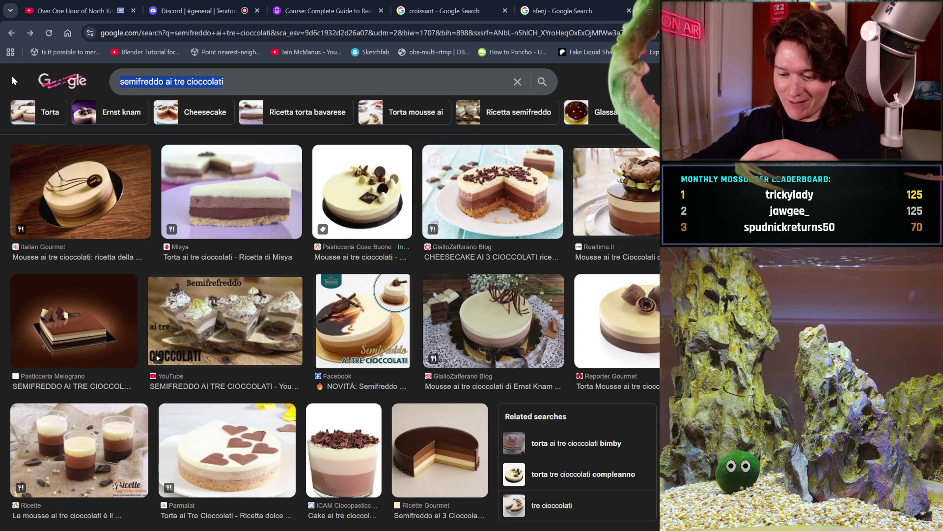
- Search 'opera cake', preview the Blackberry Opera photo, and scroll through the image results
type("opera cake")
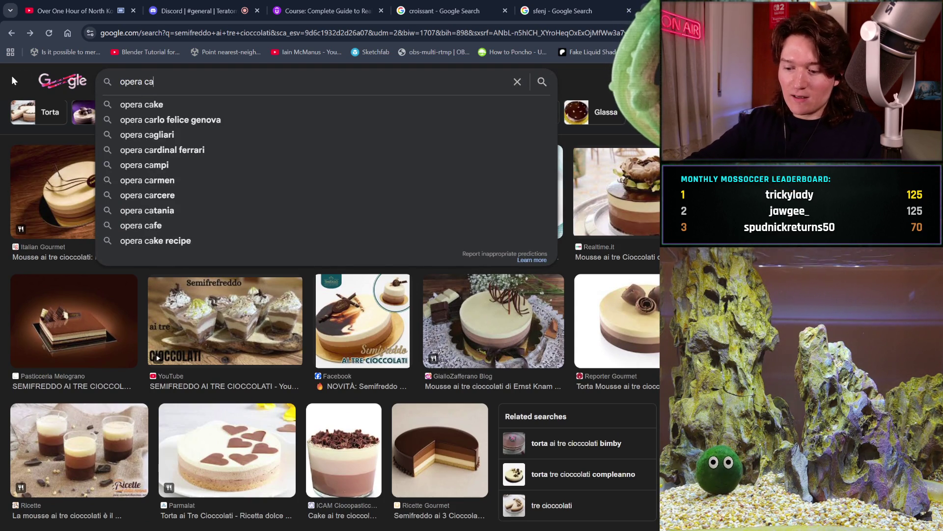
key("Return")
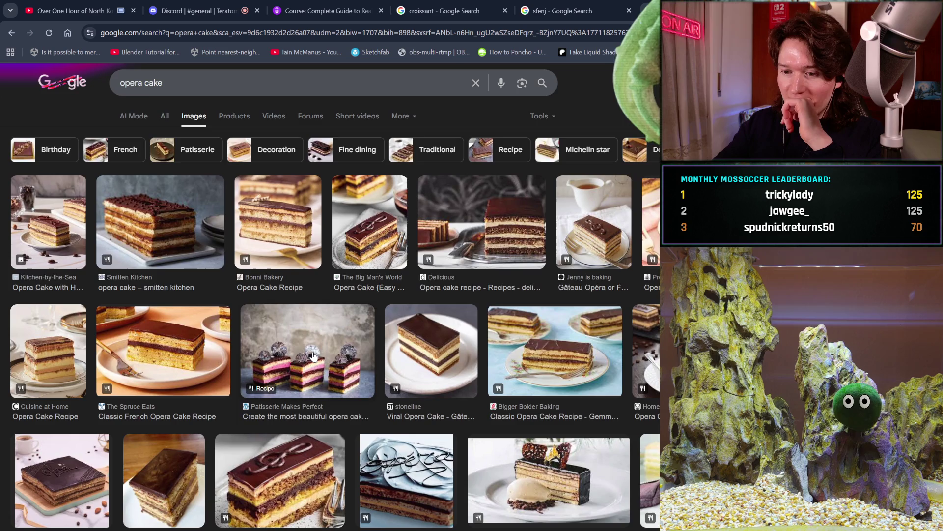
left_click(313, 356)
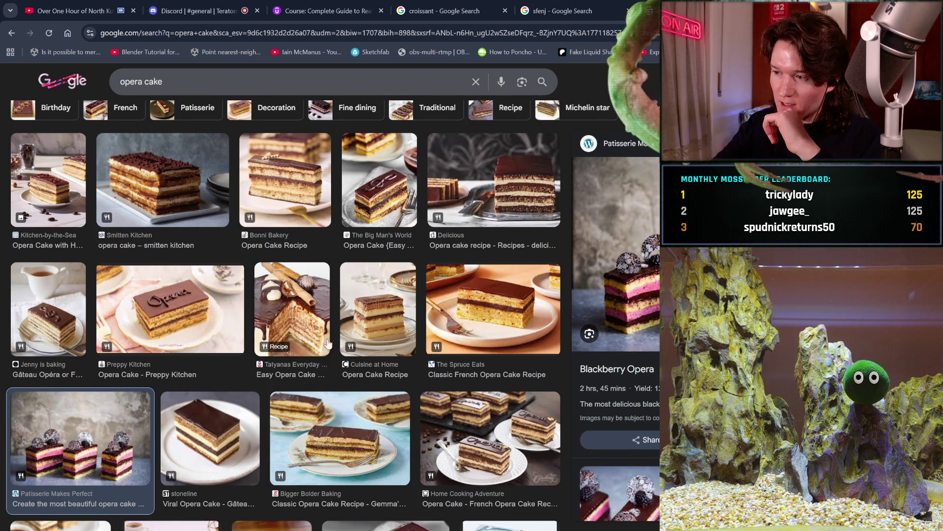
scroll(367, 309, "down", 2)
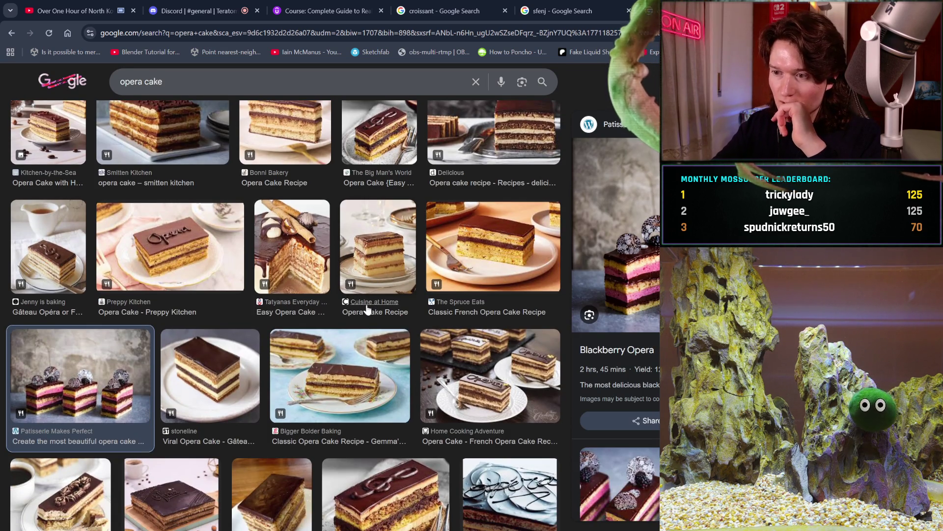
scroll(366, 310, "down", 1)
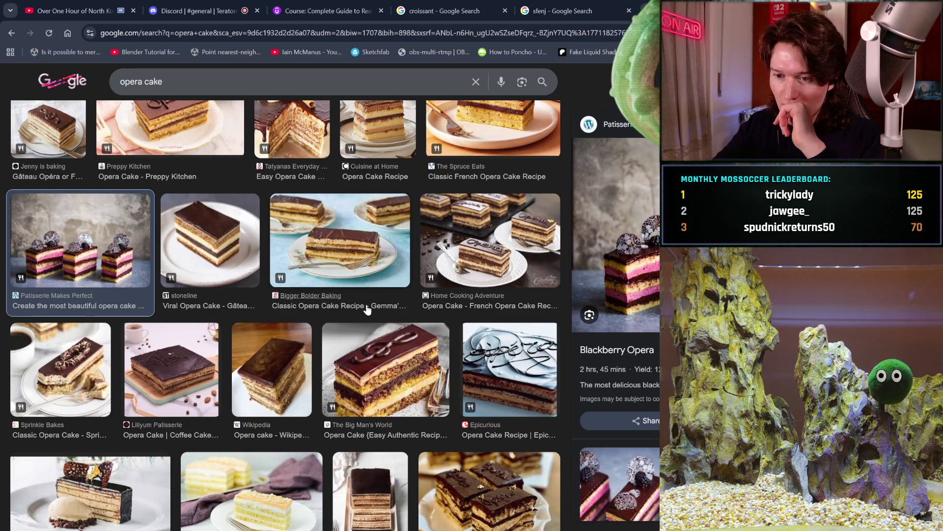
scroll(366, 310, "down", 2)
scroll(367, 309, "down", 3)
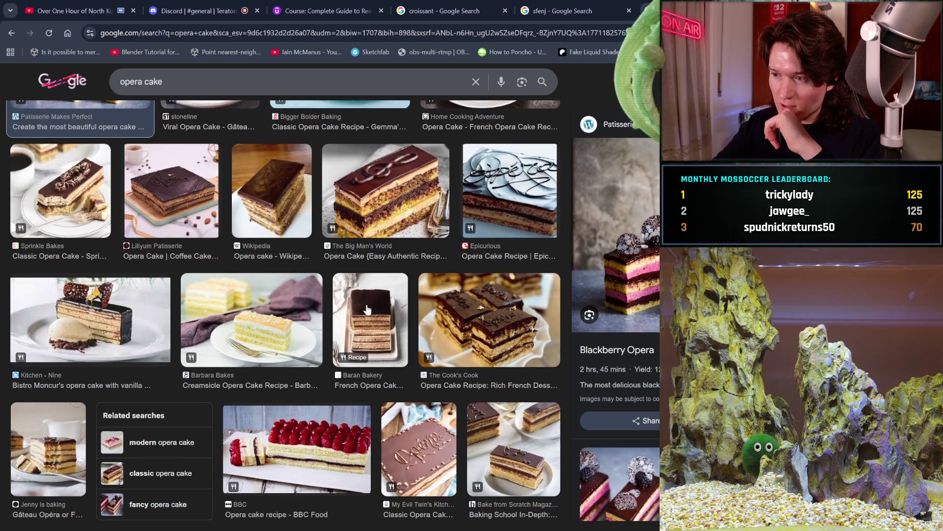
scroll(367, 309, "down", 2)
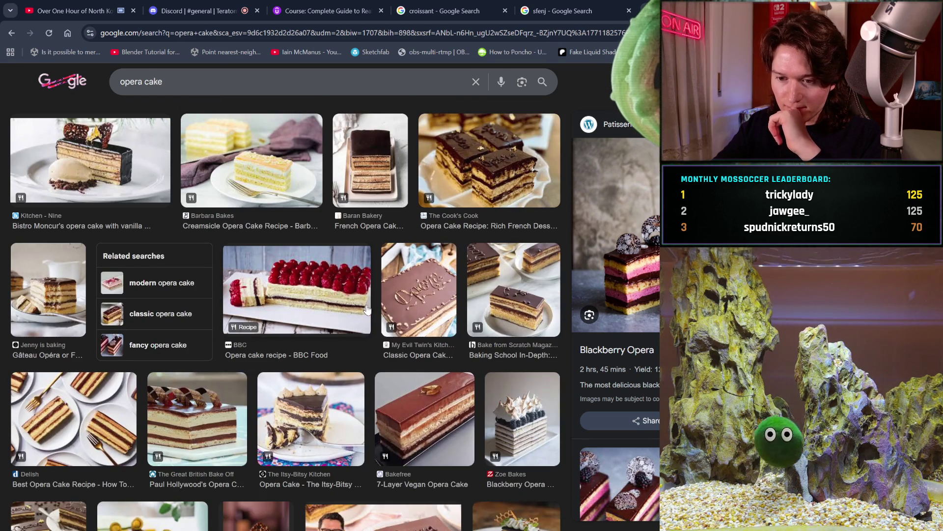
scroll(367, 310, "down", 1)
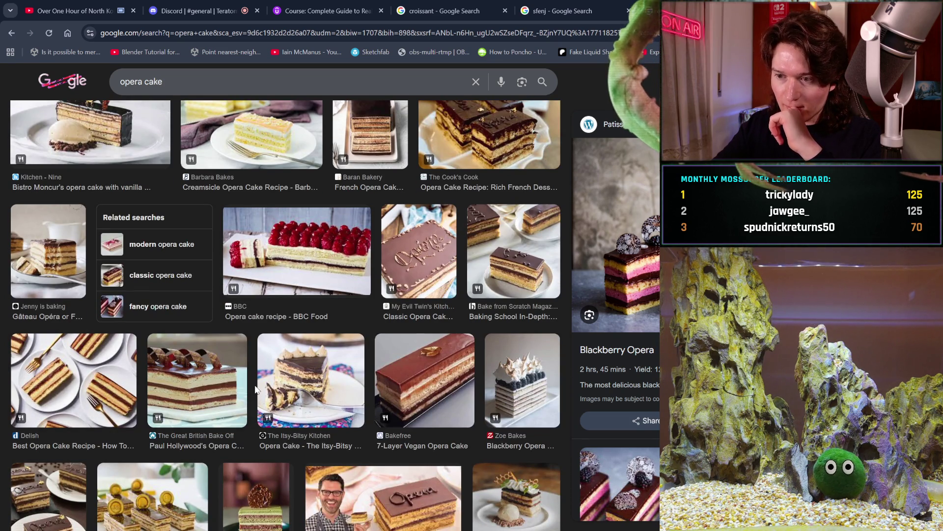
scroll(255, 389, "down", 3)
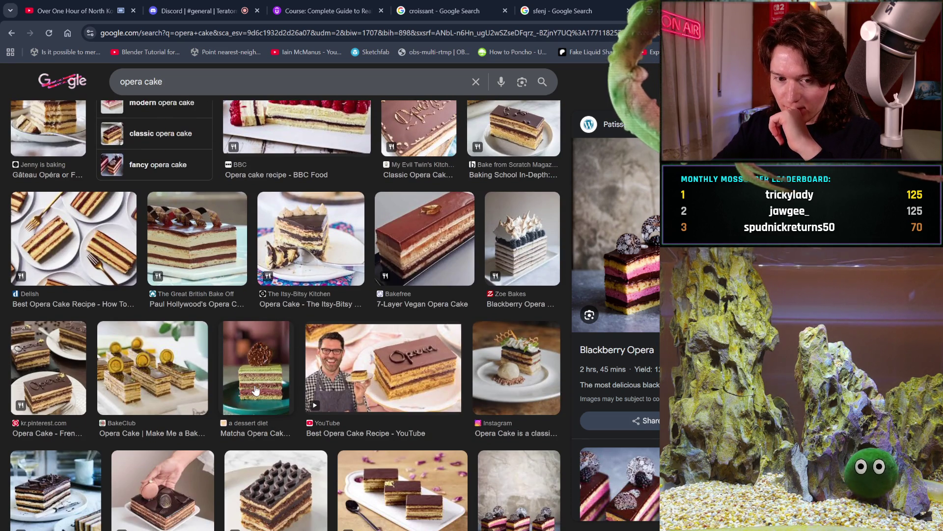
scroll(255, 390, "down", 1)
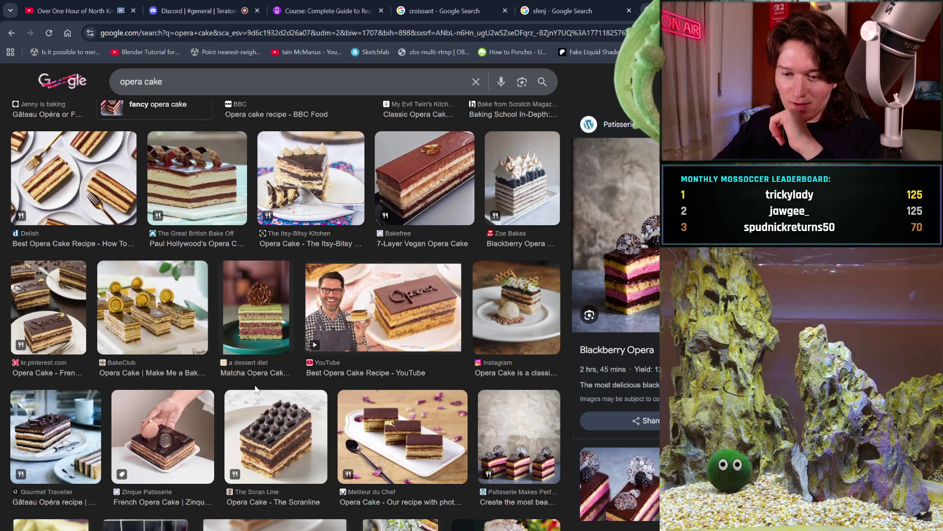
scroll(255, 389, "down", 3)
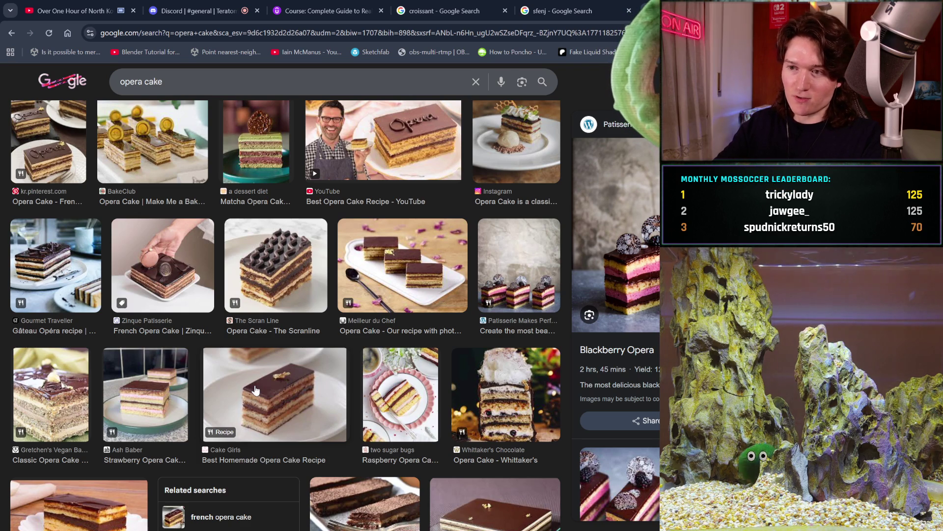
scroll(255, 390, "down", 5)
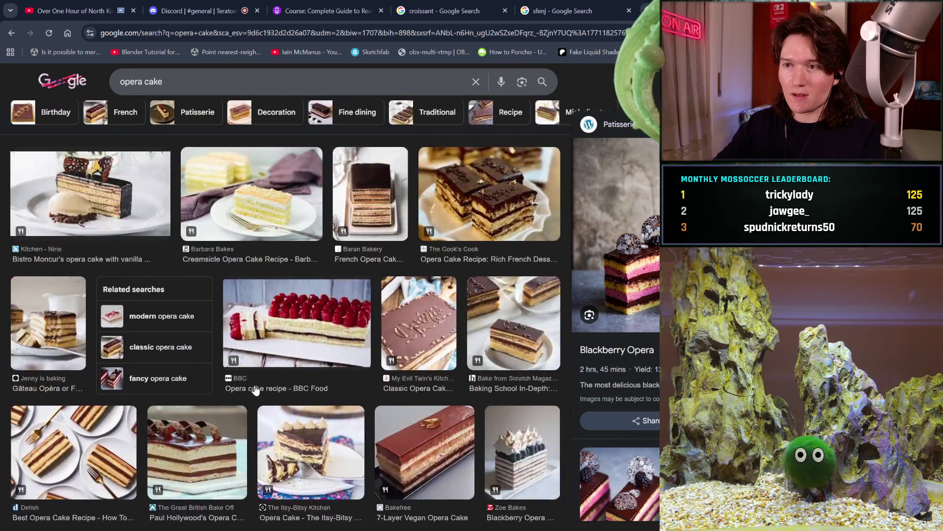
scroll(255, 389, "up", 10)
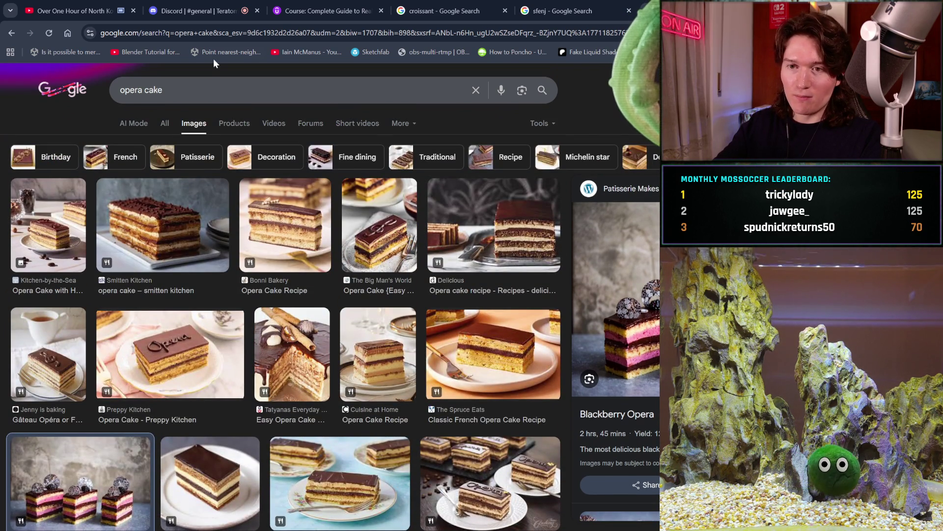
- Replace the opera cake query with 'cannoli', fixing the misspelling, and run the search
key("ctrl+a")
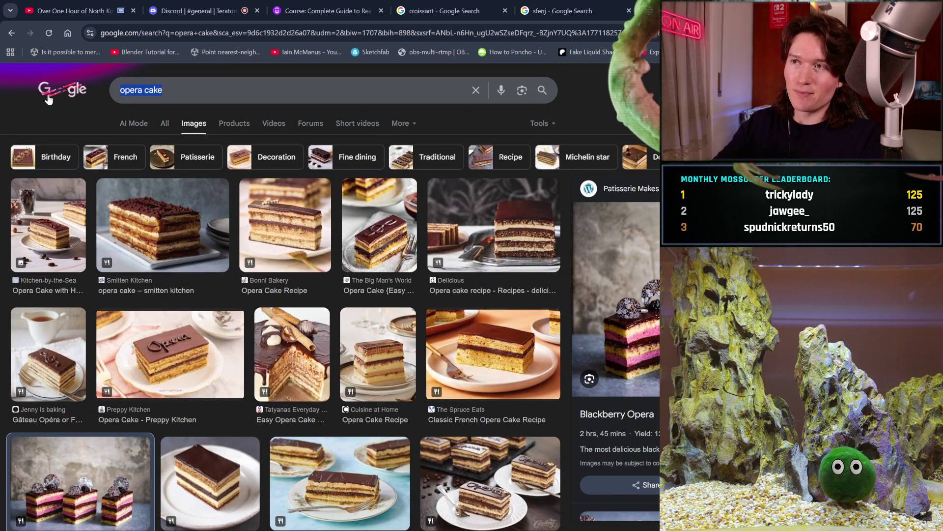
type("c")
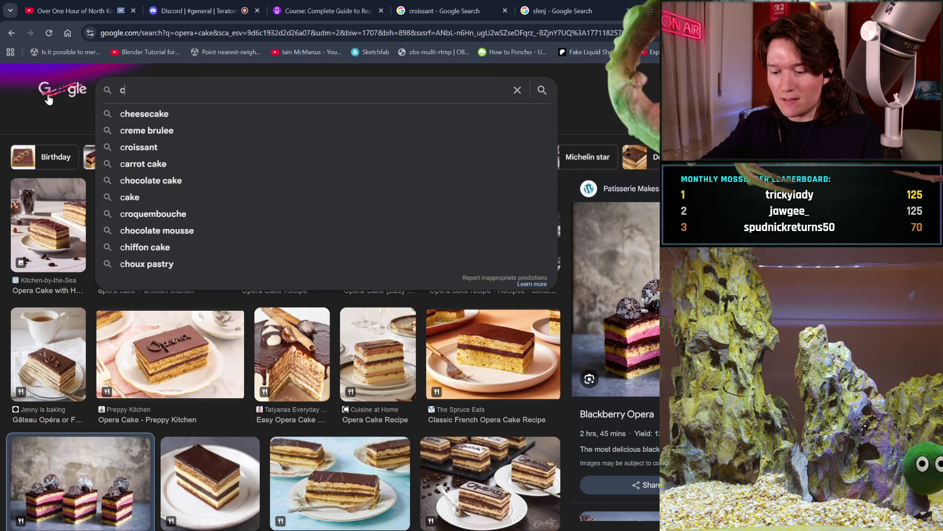
type("annlo")
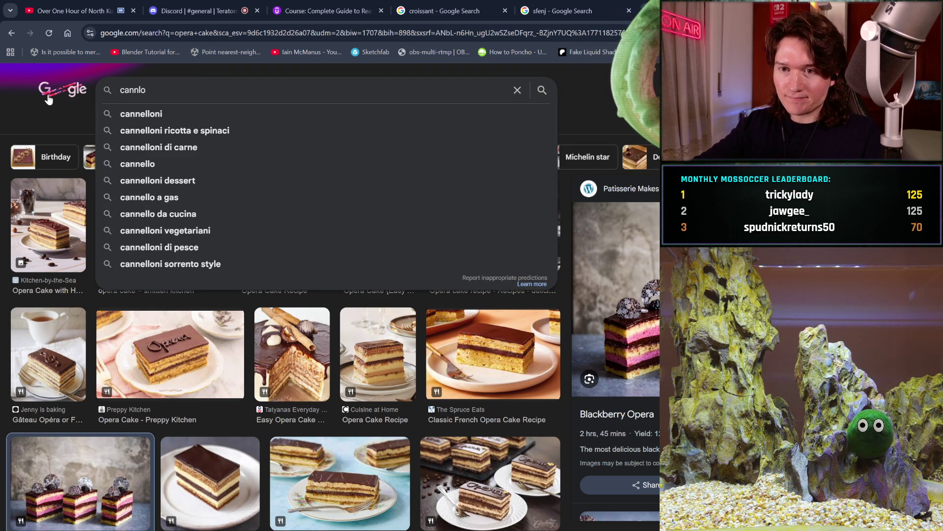
key("BackSpace")
key("BackSpace")
type("oli")
key("Return")
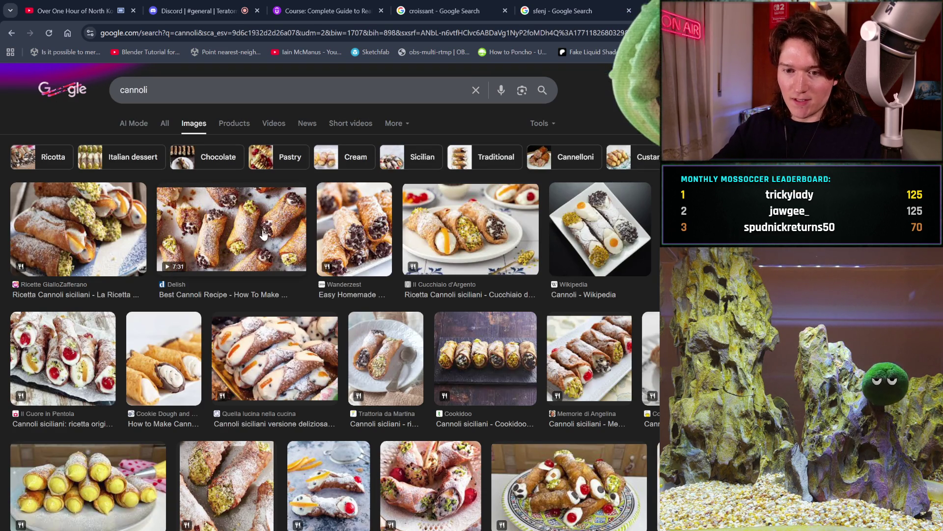
- Replace the 'cannoli' query with 'cassata' and run the image search
left_click(284, 90)
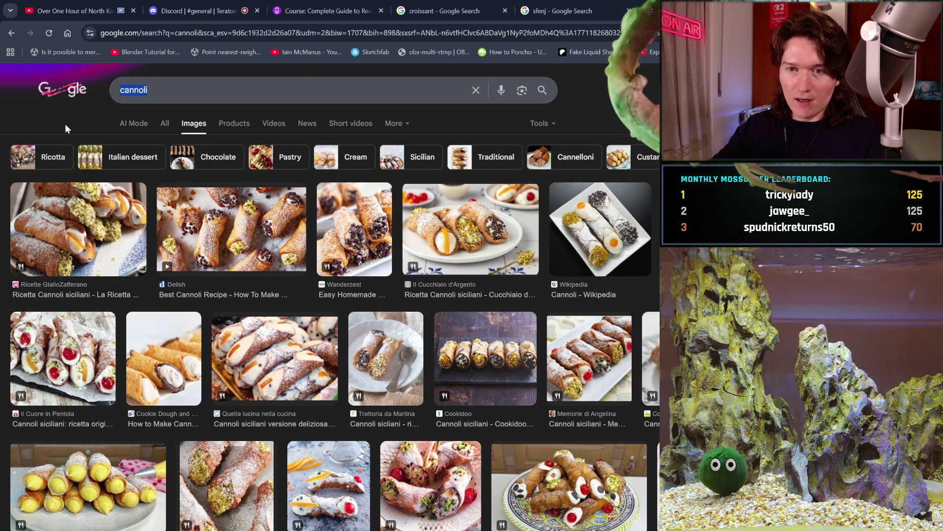
key("ctrl+a")
key("BackSpace")
type("cassata")
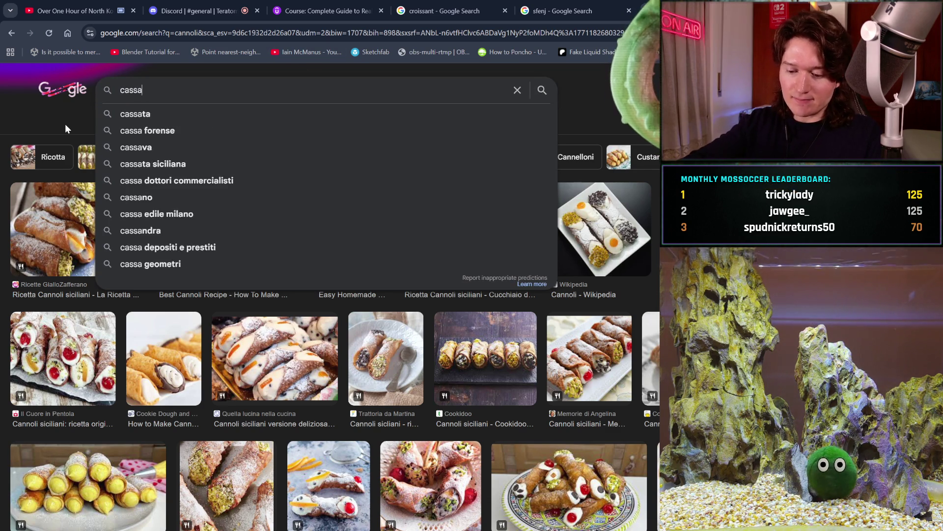
key("Return")
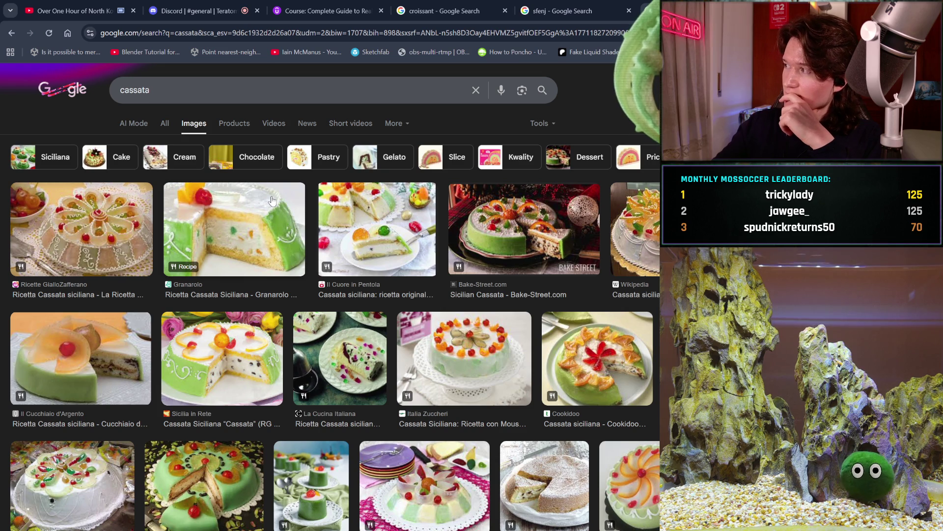
- Replace the cassata query with 'tronchetto' and run the tronchetto image search
triple_click(199, 89)
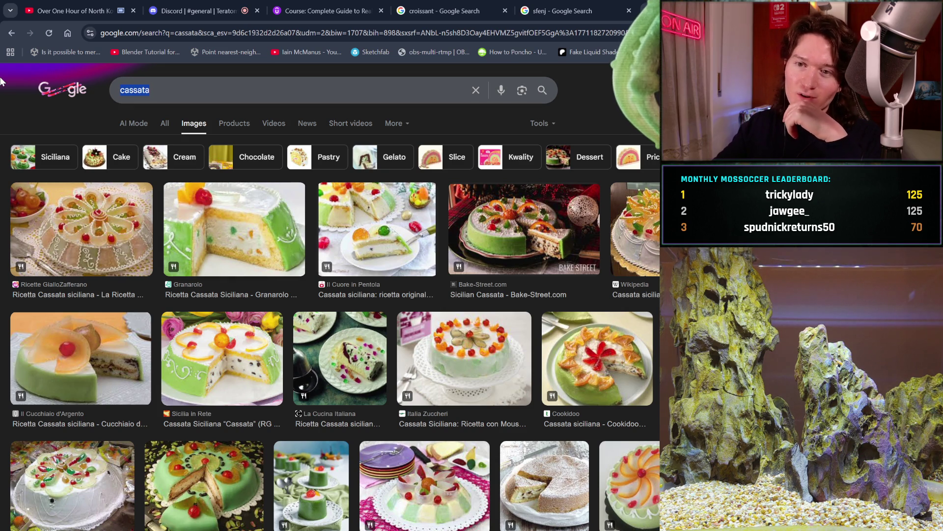
type("tronchetto")
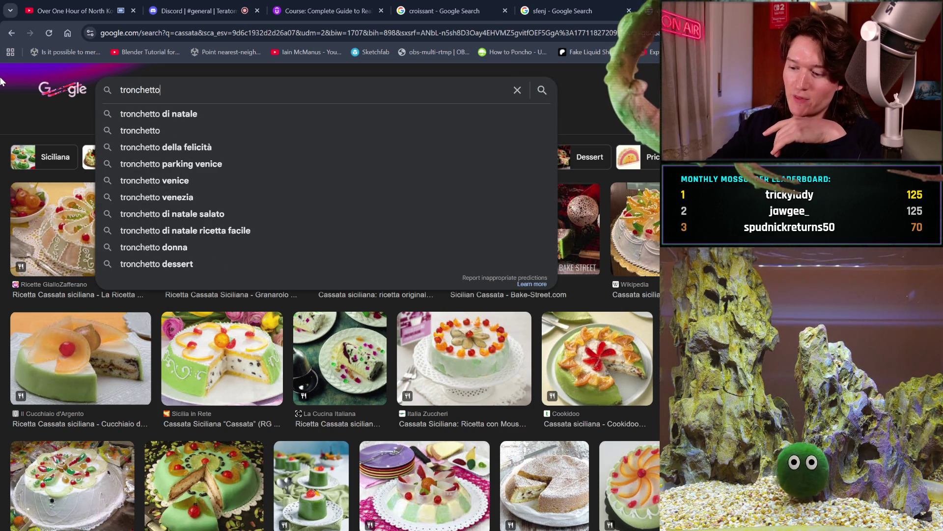
key("Return")
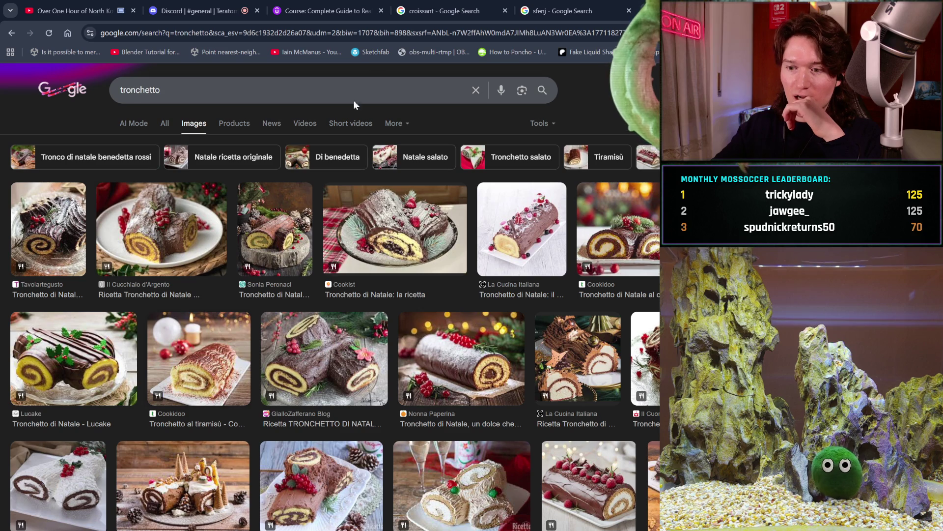
- Search 'panettone' in the sfenj tab, go back to the tronchetto results, and erase the query
left_click(546, 10)
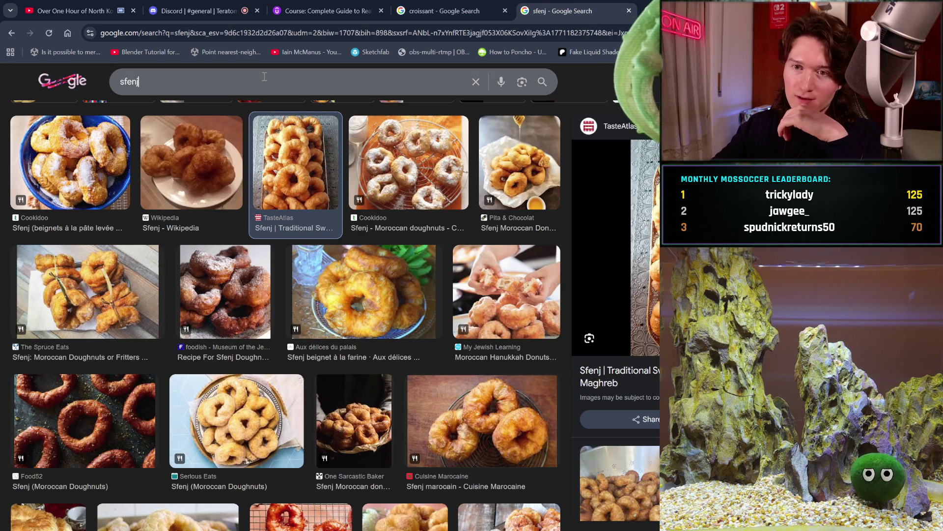
type("pan")
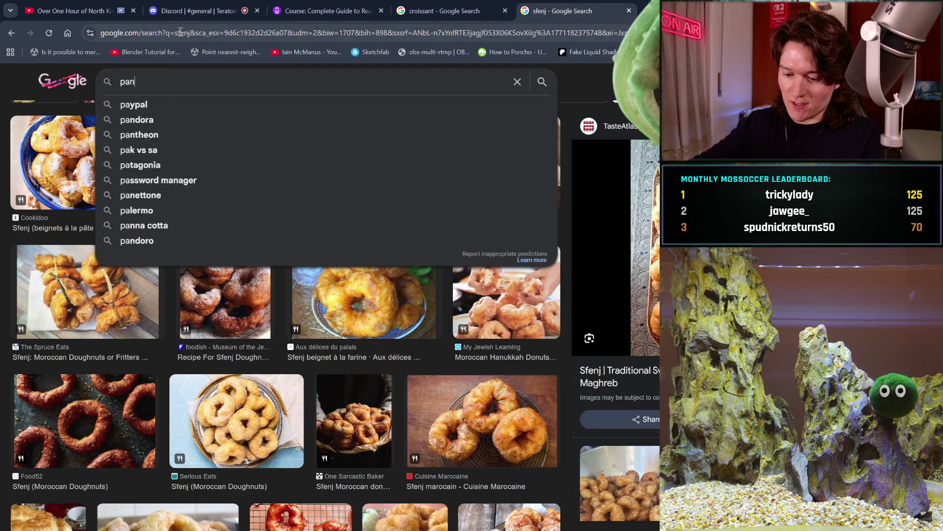
type("ettone")
key("Return")
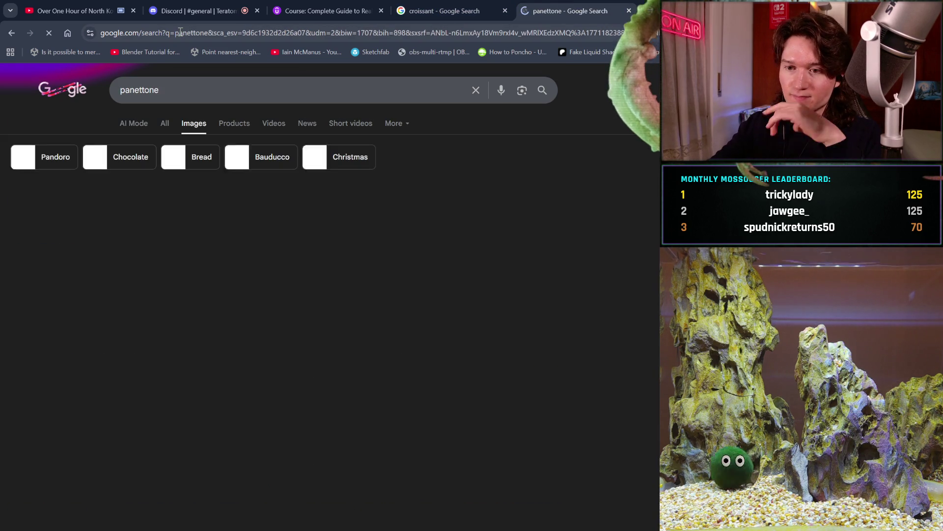
key("alt+Left")
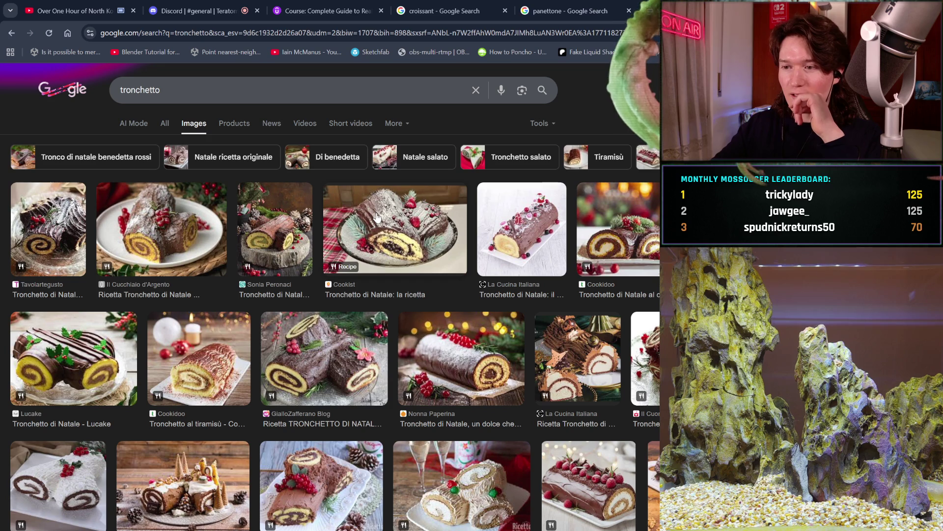
left_click_drag(167, 90, 43, 78)
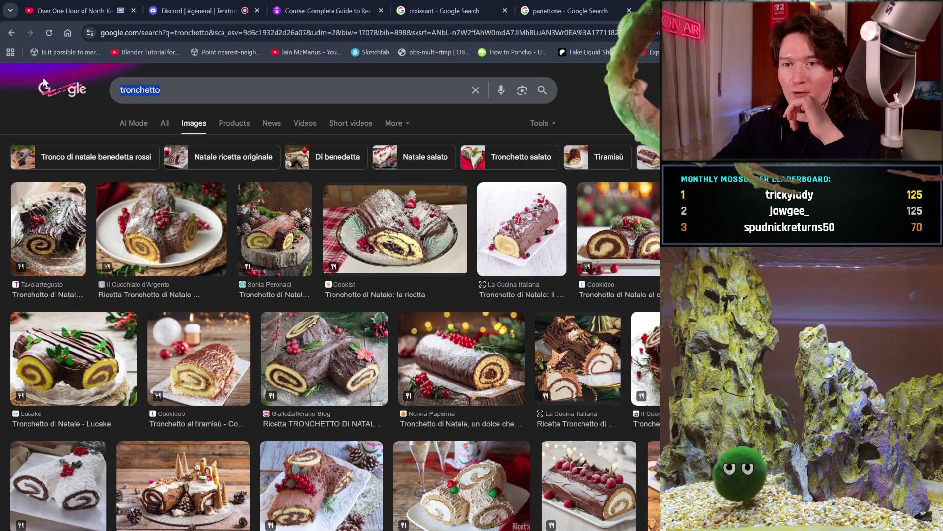
key("BackSpace")
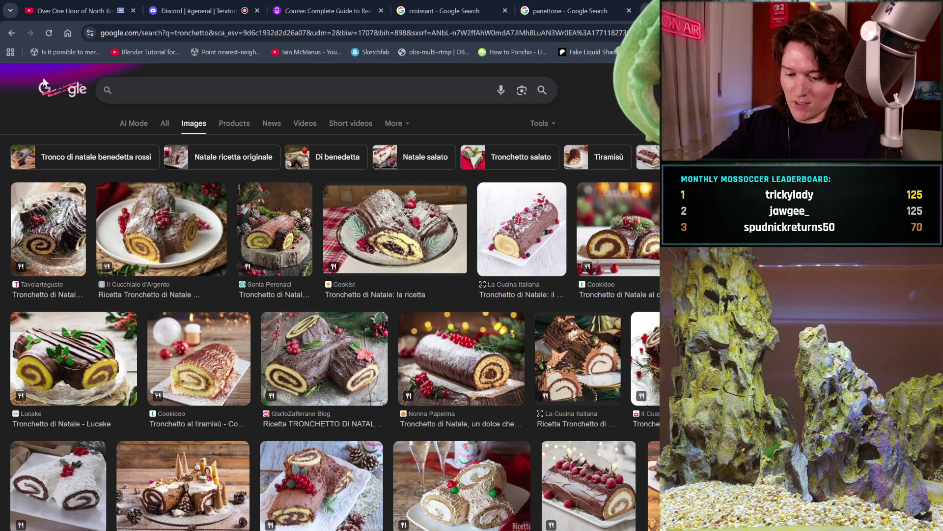
- Search 'mostascciolu', accept the 'mostaccioli' correction, browse the results, and select the query
type("mostascciolu")
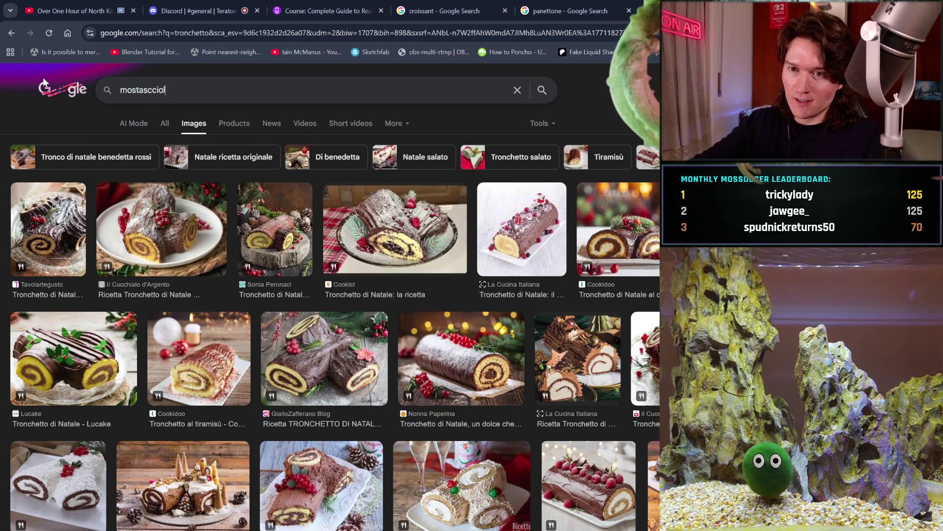
key("Return")
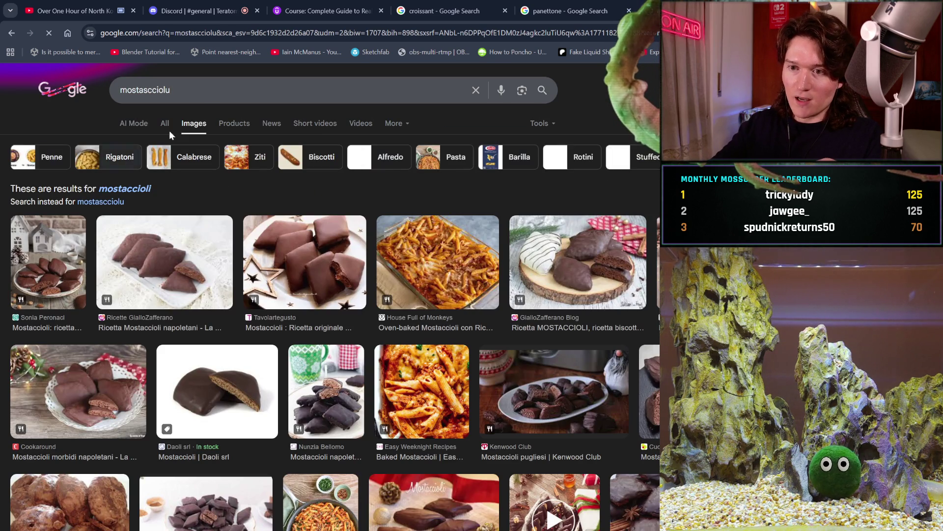
left_click(124, 189)
scroll(234, 282, "down", 2)
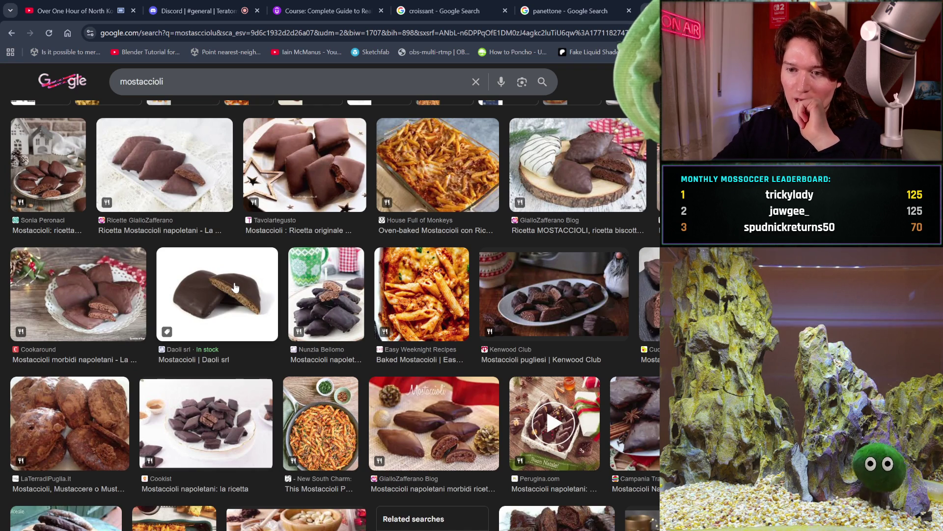
scroll(235, 287, "up", 2)
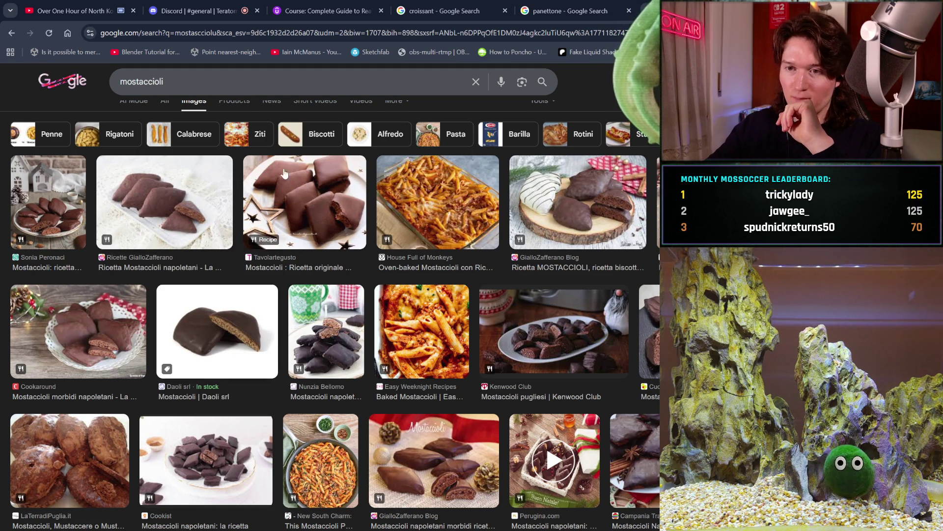
left_click_drag(169, 81, 40, 90)
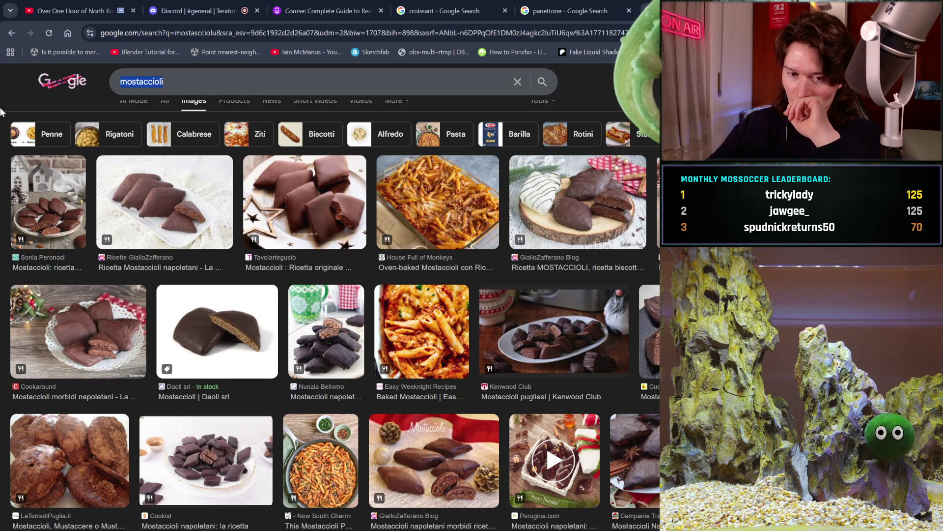
- Search 'opera cake morocco' from the suggestions and preview the Legendary French Classic opera cake image
type("oper")
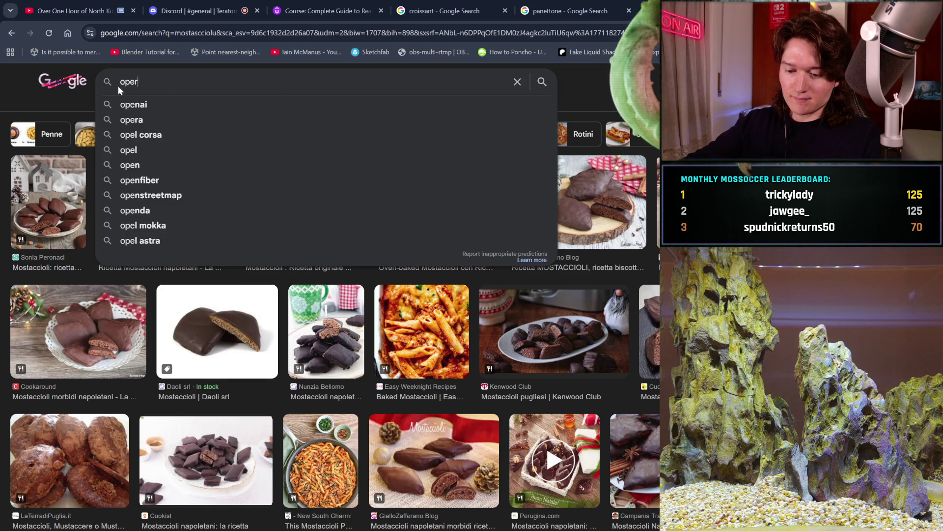
type("a cake moro")
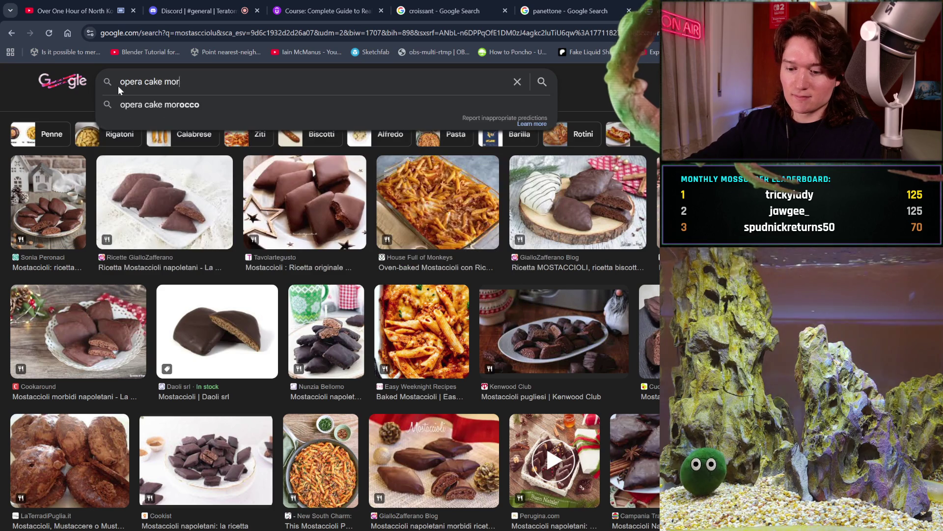
left_click(132, 105)
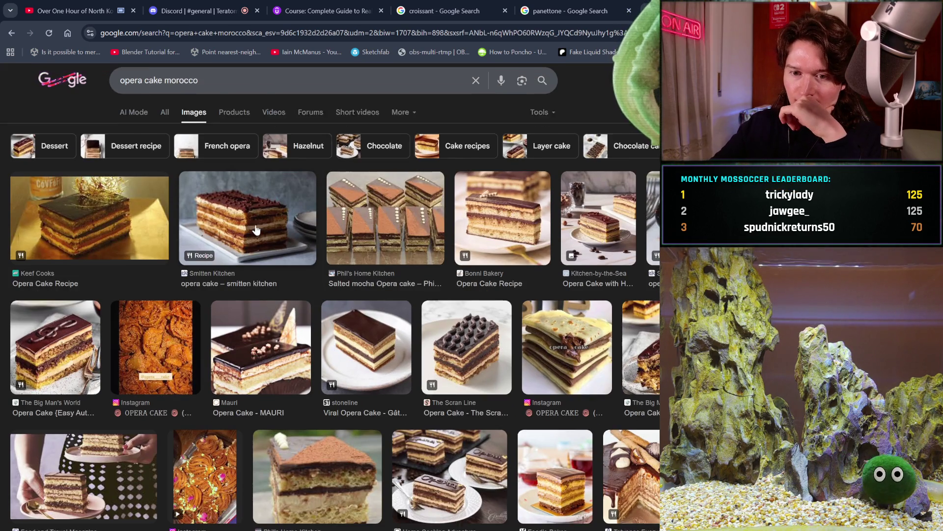
scroll(255, 230, "down", 1)
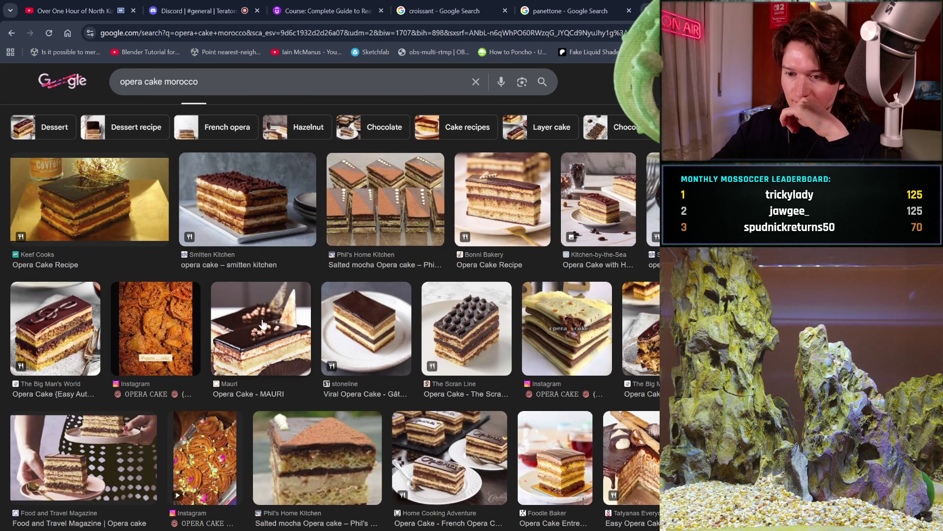
scroll(264, 330, "down", 2)
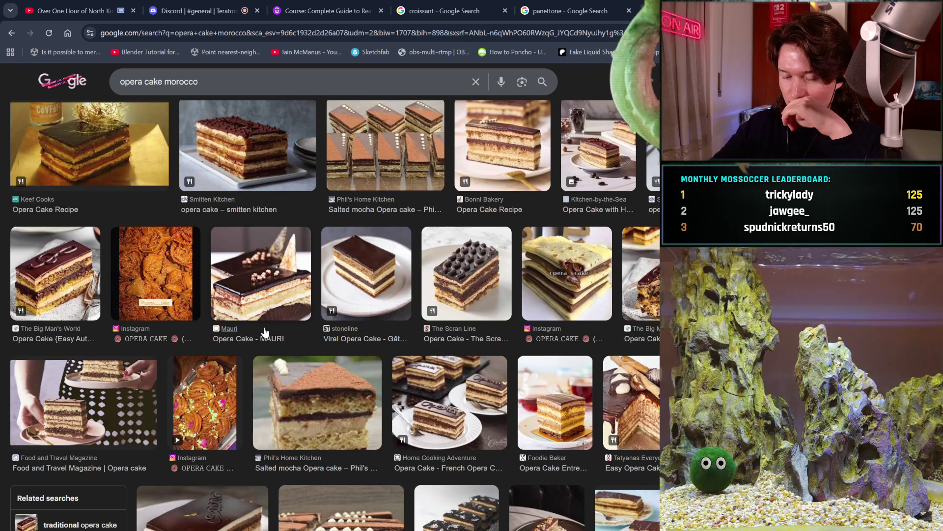
scroll(264, 331, "down", 2)
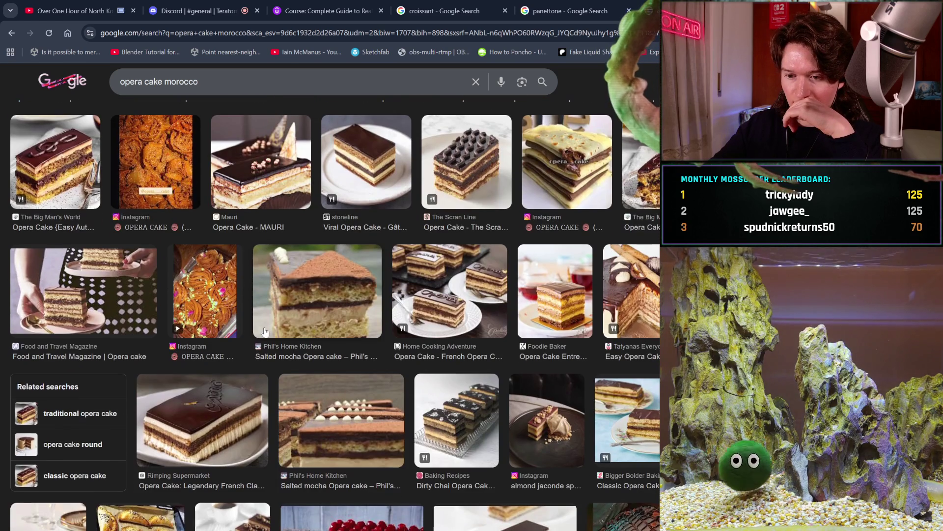
left_click(208, 404)
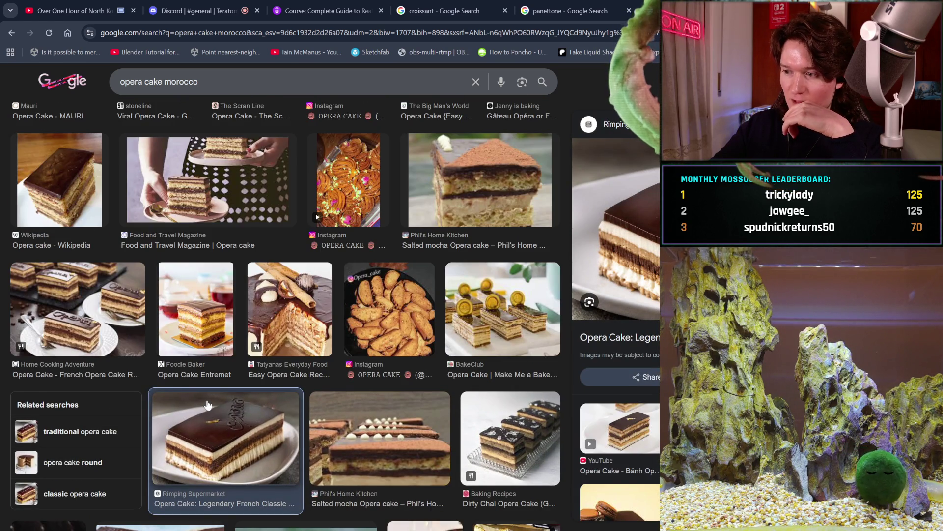